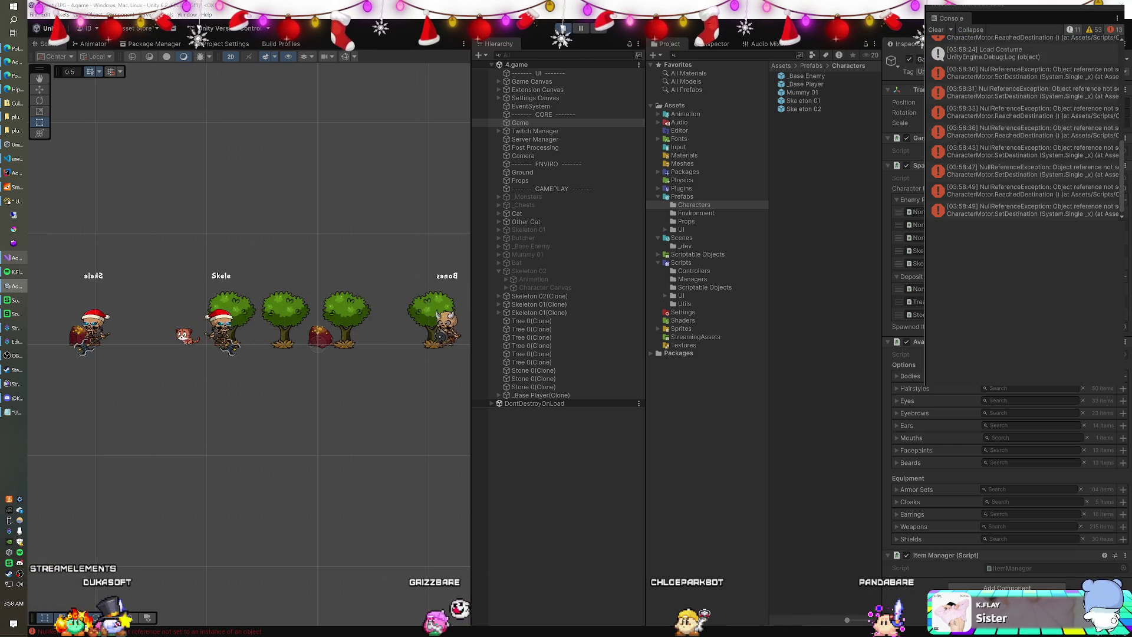
# End the running play test and switch to Visual Studio showing MMOPlayer.cs.
pyautogui.click(560, 28)
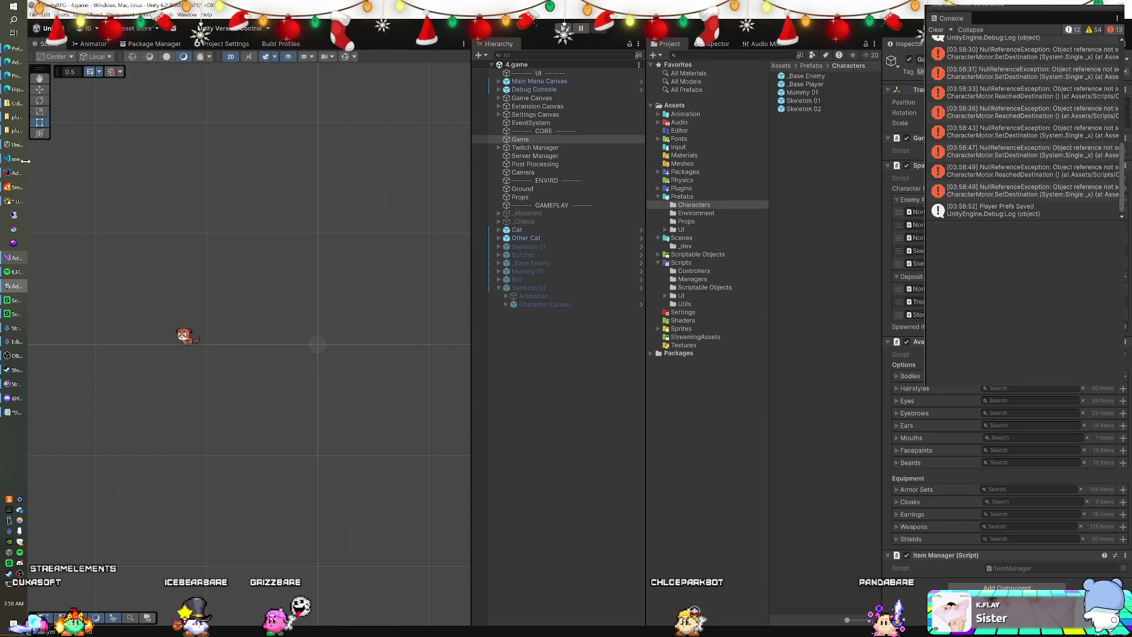
pyautogui.click(6, 257)
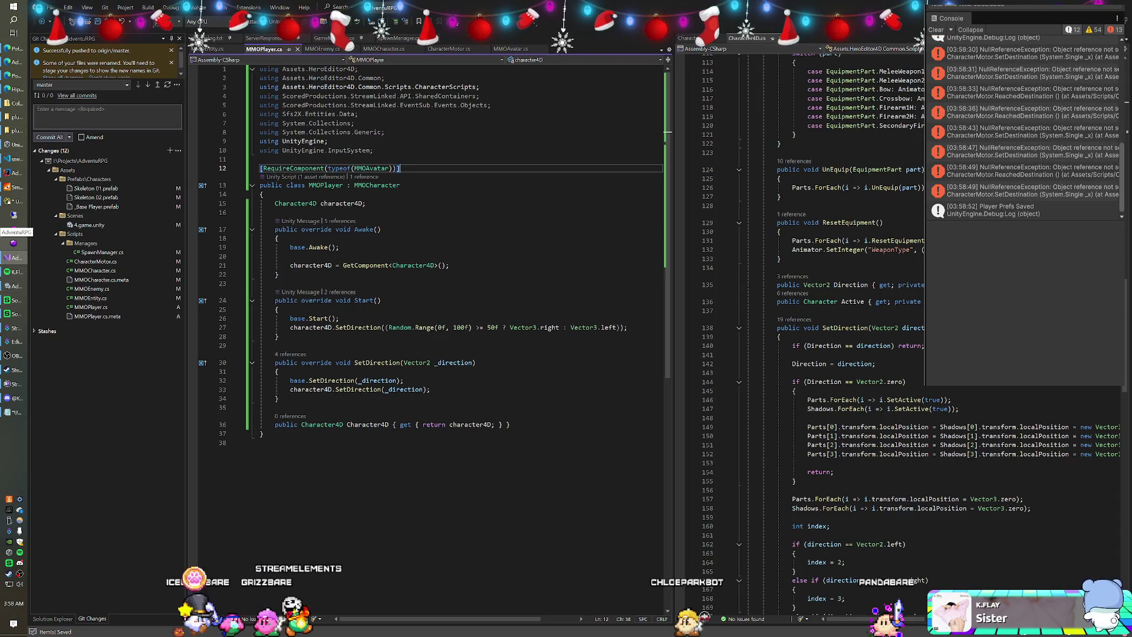
# Review CharacterMotor.cs, then bring up the Notepad list of Skele and Giant animation states.
pyautogui.click(454, 51)
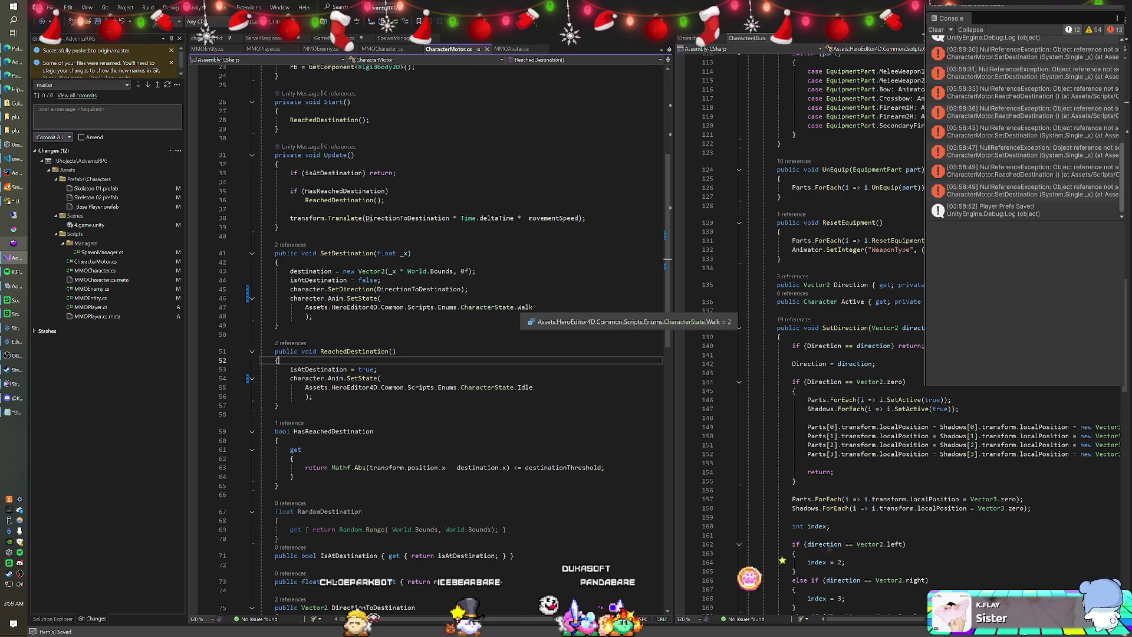
pyautogui.click(9, 414)
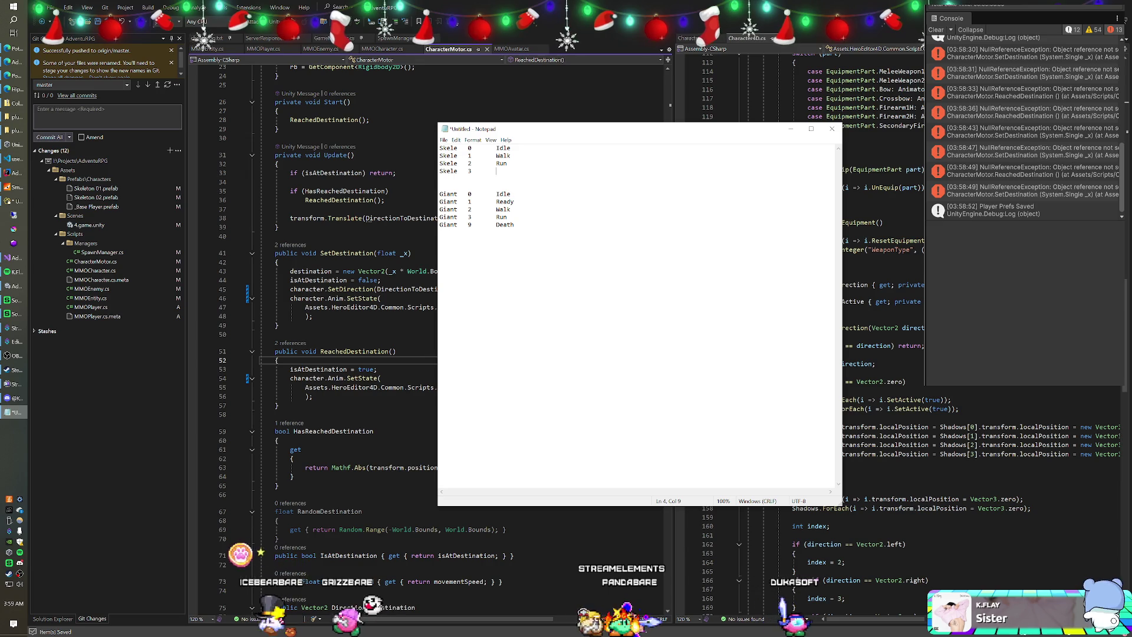
# Return to CharacterMotor.cs at the SetDestination(float _x) method on line 41.
pyautogui.click(387, 253)
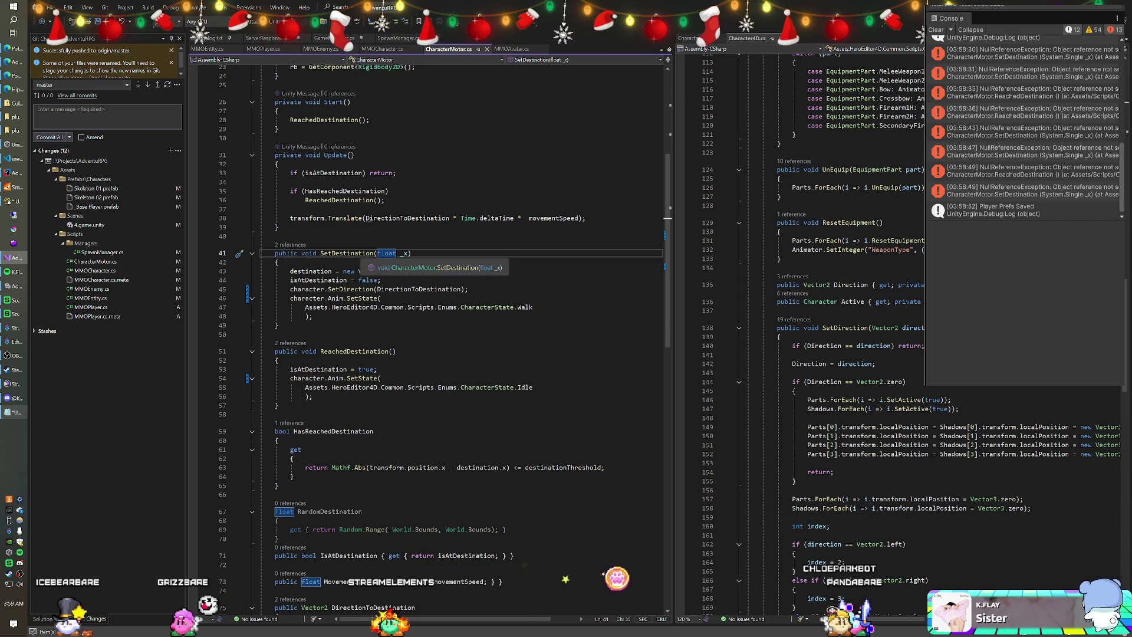
# Find all SetDestination references, add Debug.Log(gameObject.name + ": _x", gameObject) at its top, and save.
pyautogui.rightClick(351, 253)
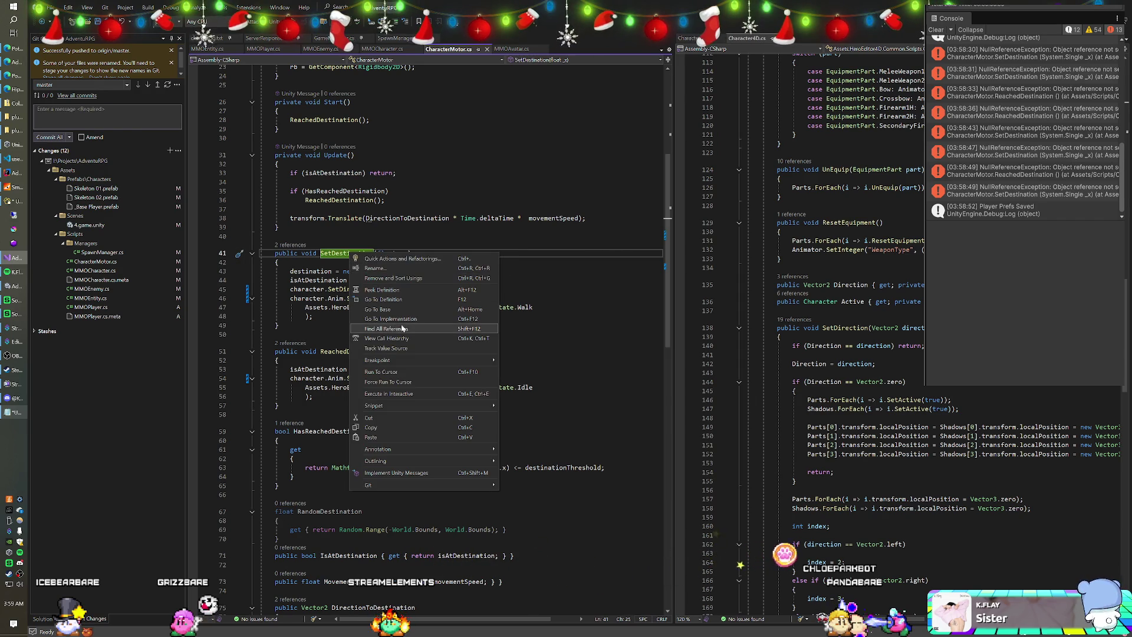
pyautogui.click(377, 328)
pyautogui.press('Down')
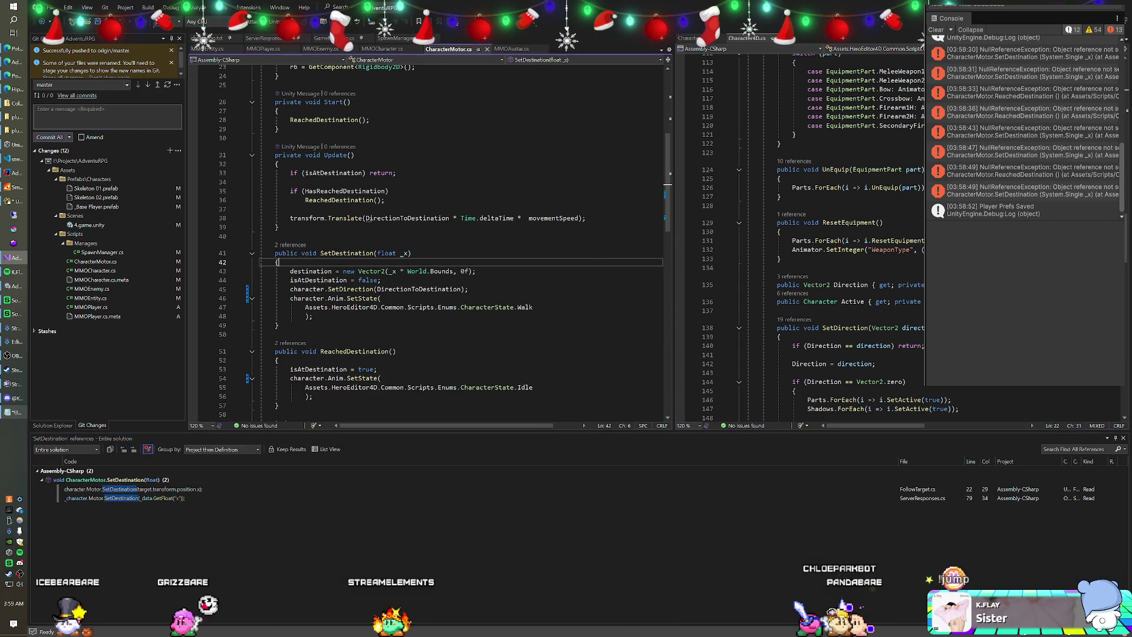
pyautogui.press('Return')
pyautogui.write('Debug.Log(')
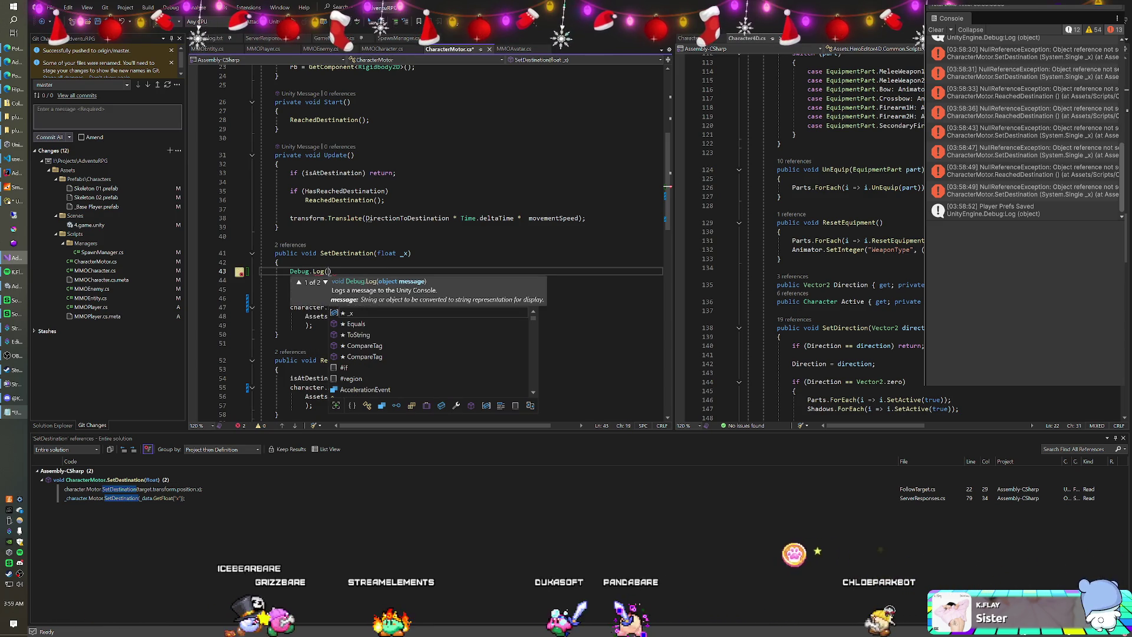
pyautogui.write('gameObject.name + ": _x"')
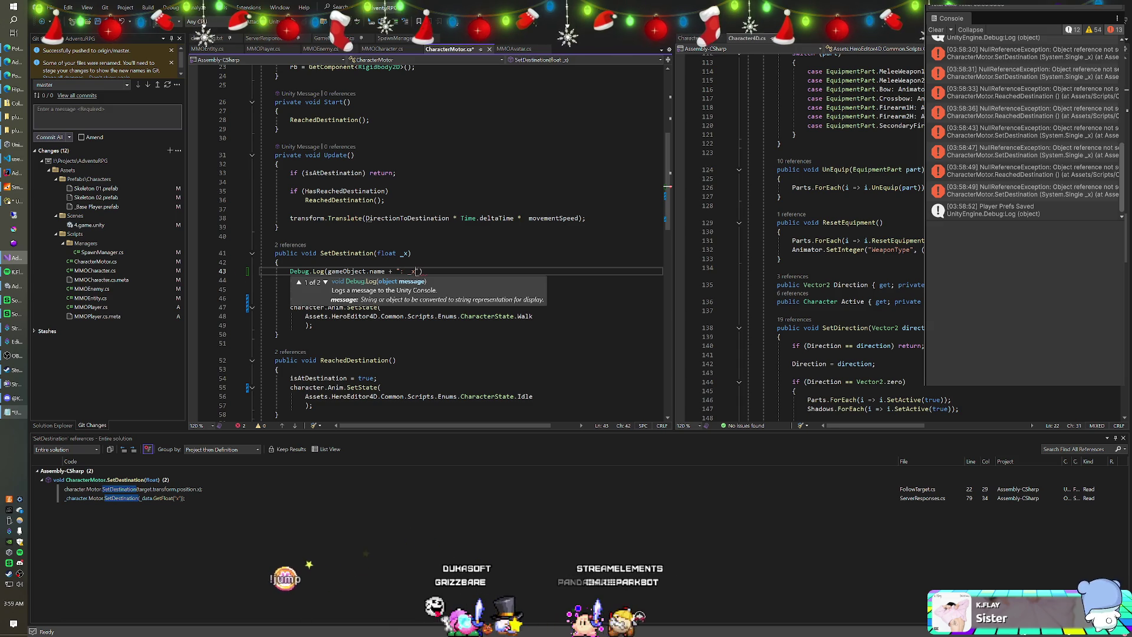
pyautogui.write(', gameObject')
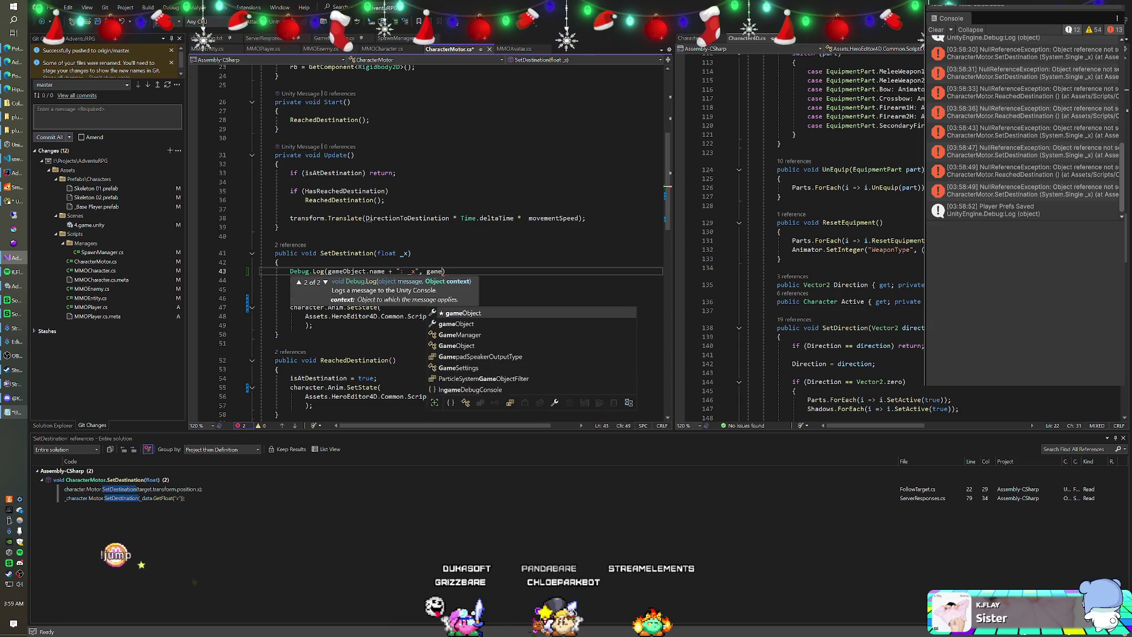
pyautogui.write(');')
pyautogui.hotkey('ctrl', 's')
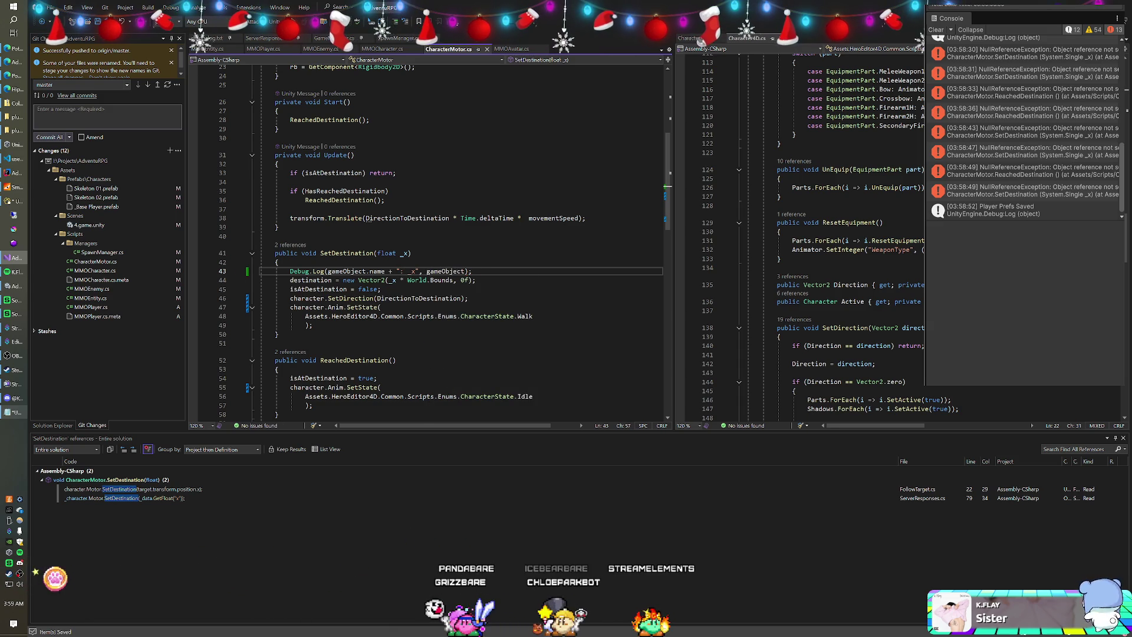
pyautogui.hotkey('alt', 'Tab')
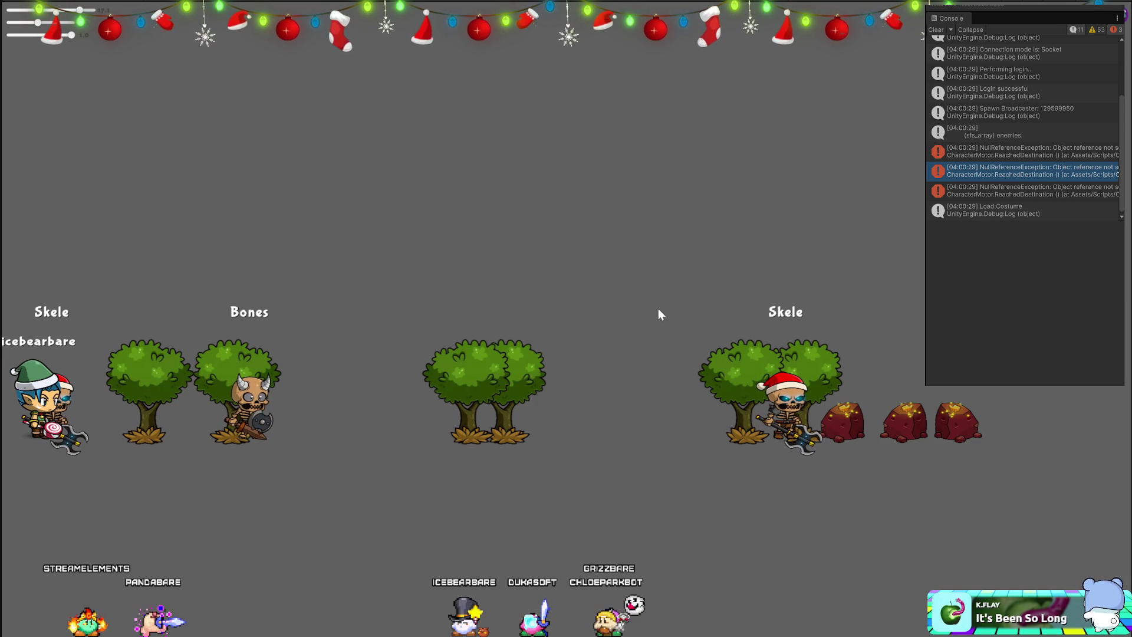
# Inspect the '(sfs_array) enemies' log and the NullReferenceException stack trace in the Console.
pyautogui.click(1005, 113)
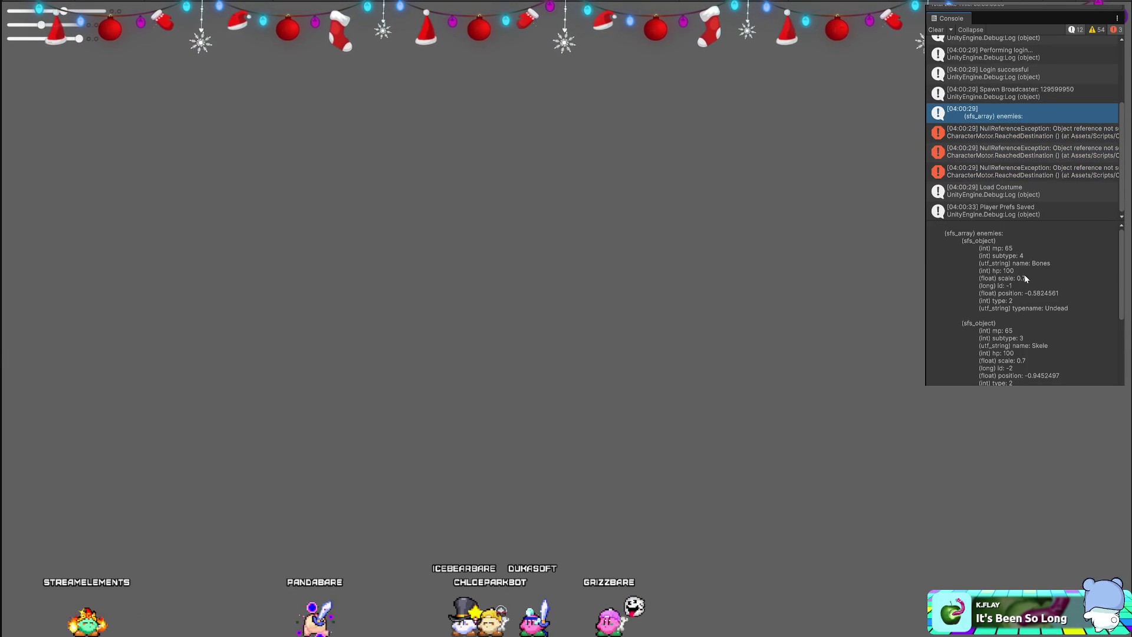
pyautogui.click(996, 134)
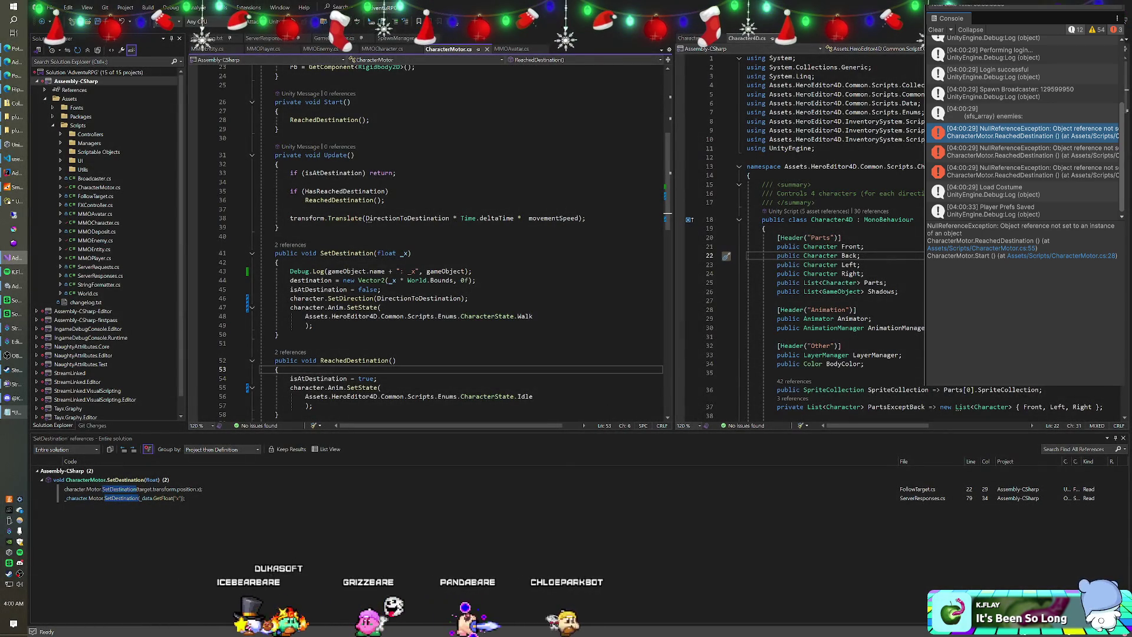
# Add Debug.Log(character) and Debug.Log(character.Anim) at the top of ReachedDestination.
pyautogui.press('Return')
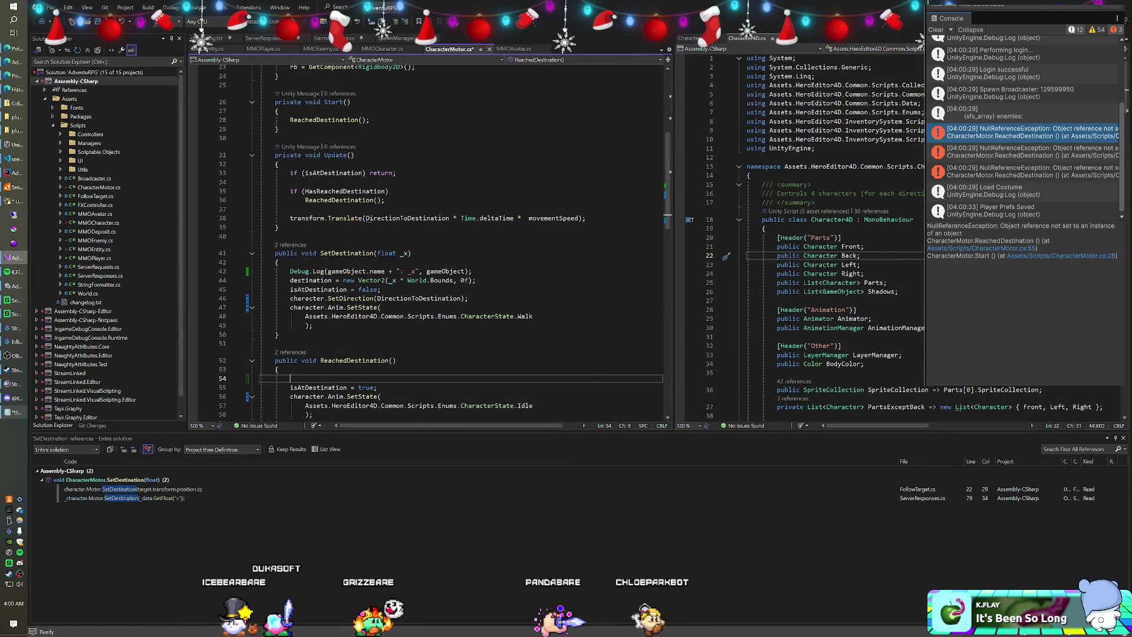
pyautogui.write('Debug.Log(character')
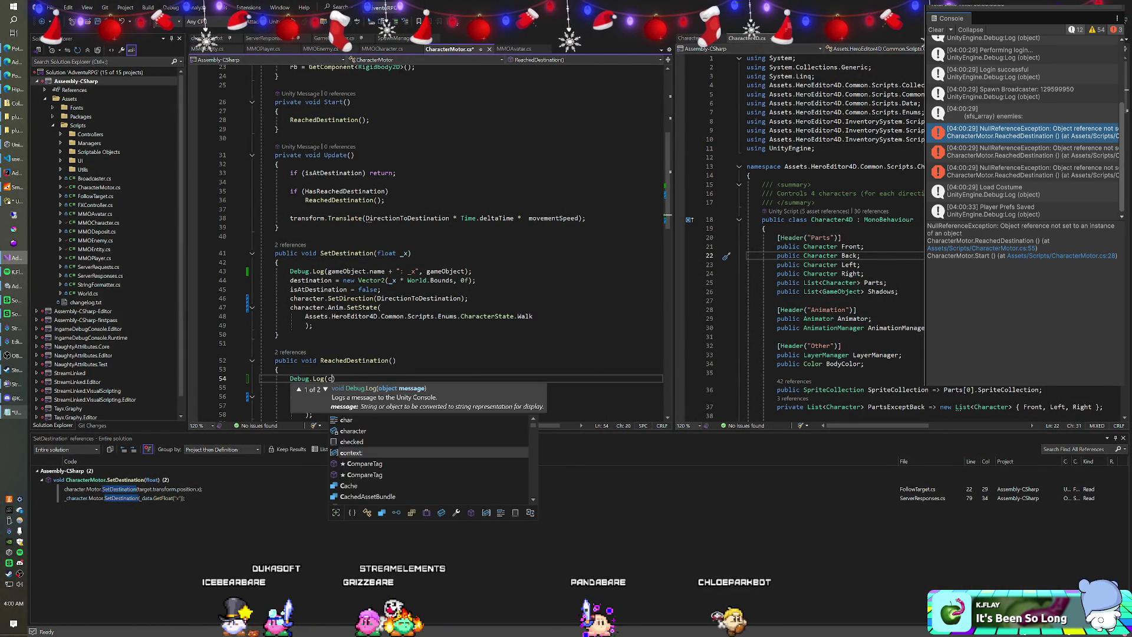
pyautogui.write(');')
pyautogui.press('Return')
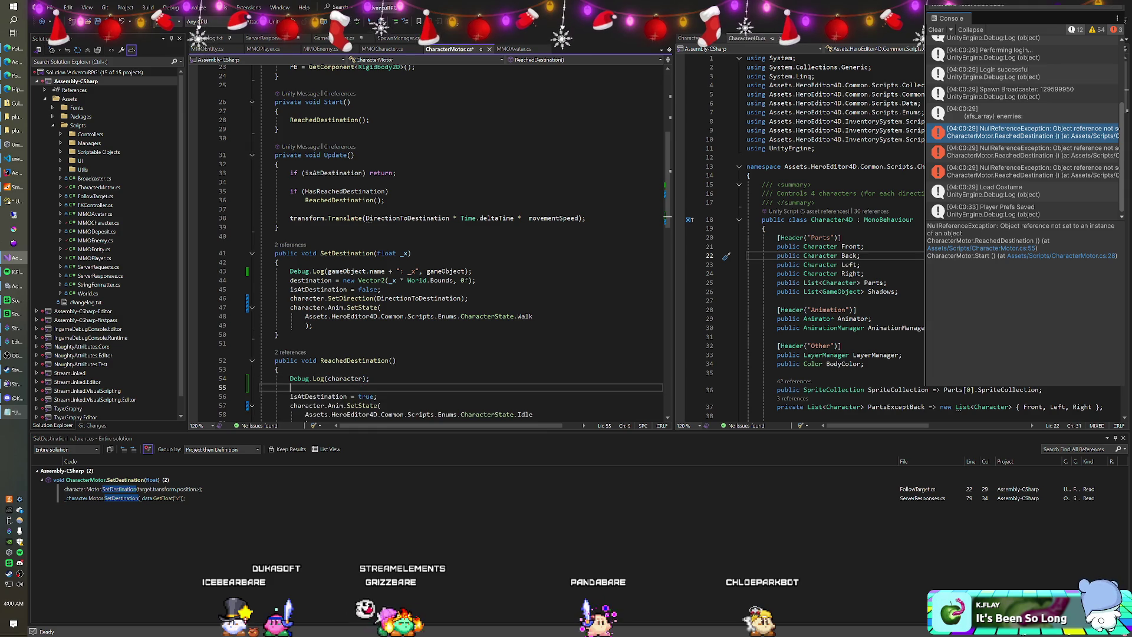
pyautogui.write('ebug.Log(cha')
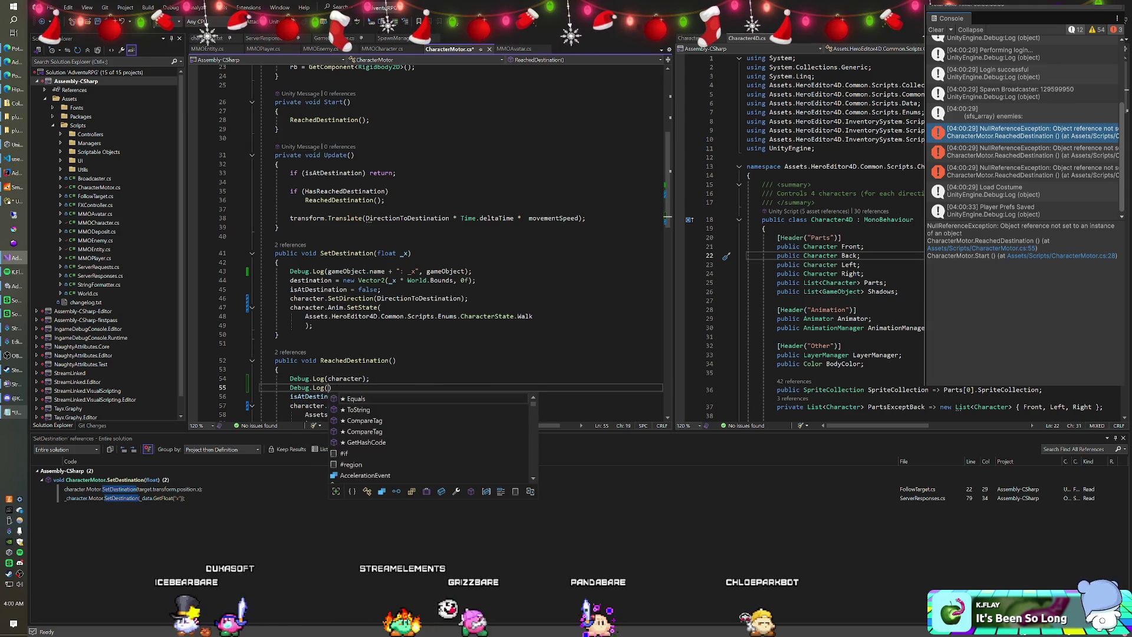
pyautogui.write('racter.Anim)')
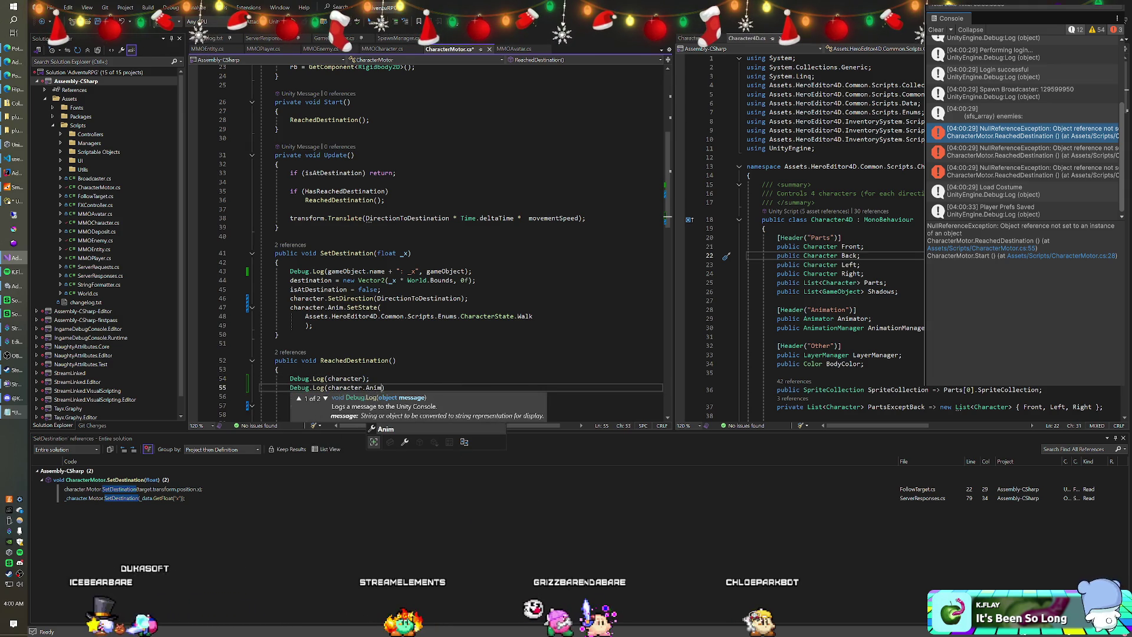
pyautogui.write(';')
pyautogui.press('Up')
# Insert an if (character is MMOEnemy) block above the two log calls.
pyautogui.hotkey('ctrl', 'Return')
pyautogui.write('if(this ')
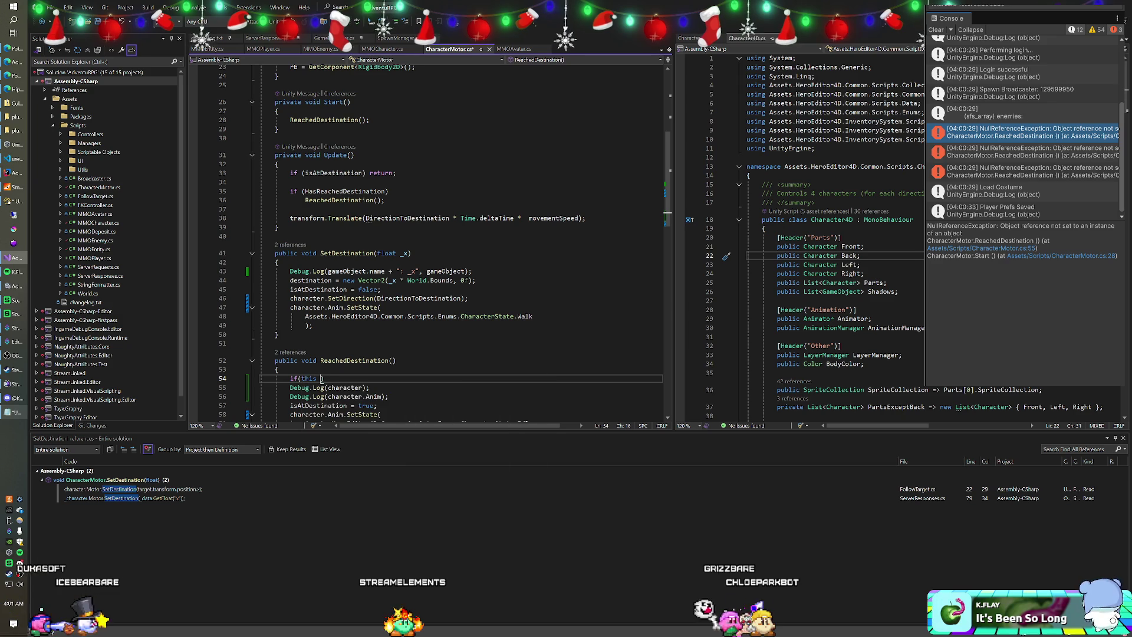
pyautogui.write('is ')
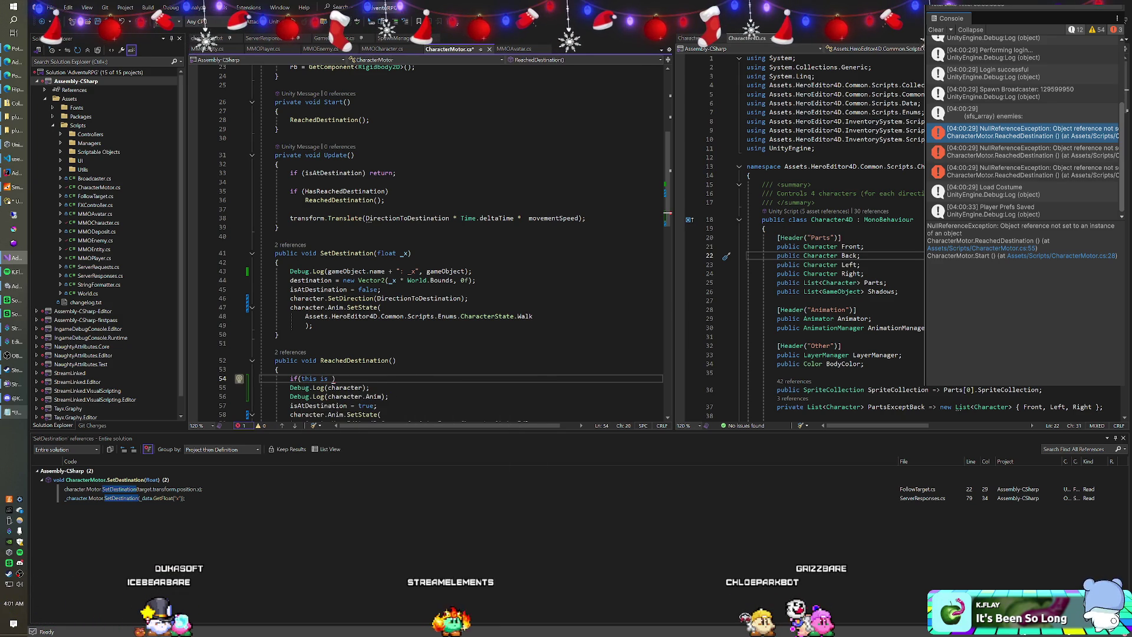
pyautogui.write('MM')
pyautogui.press('BackSpace')
pyautogui.press('BackSpace')
pyautogui.press('BackSpace')
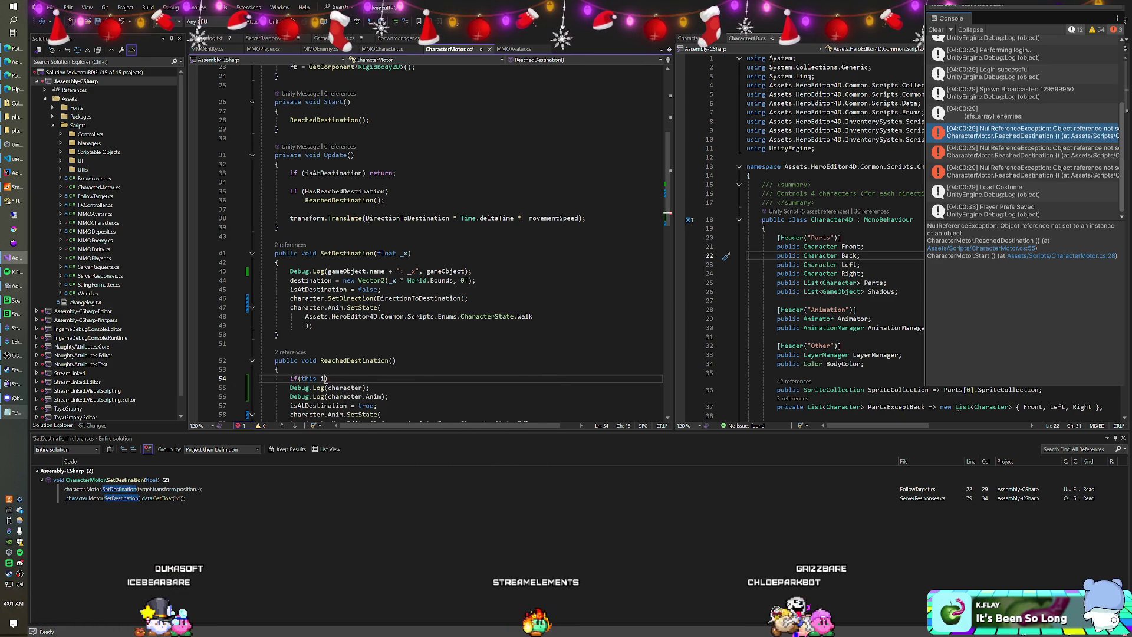
pyautogui.write('haracter is ')
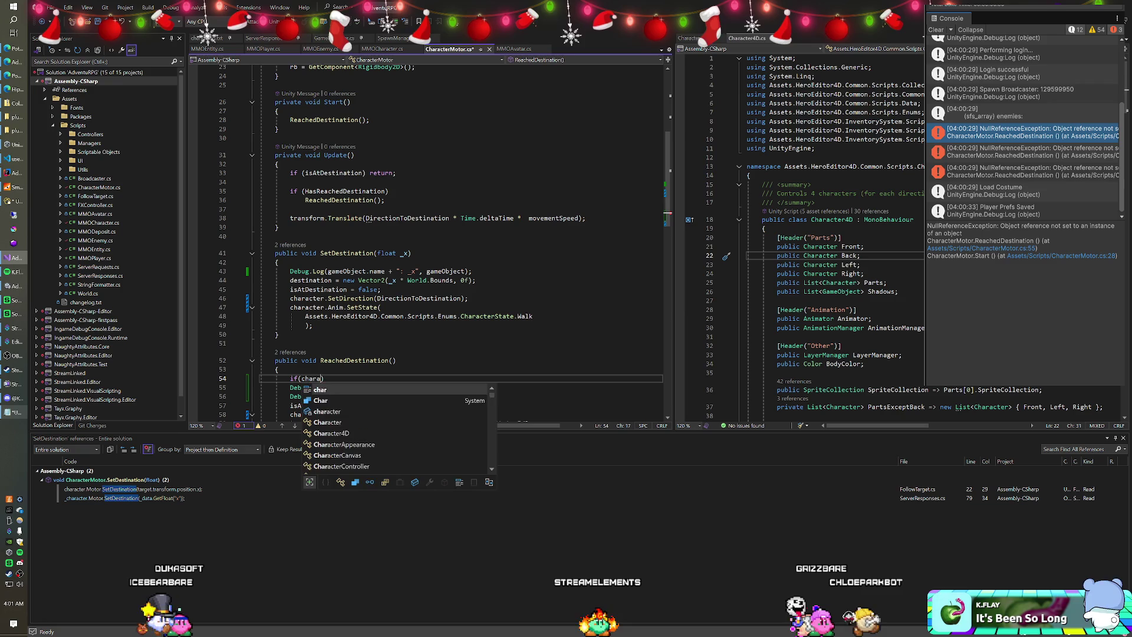
pyautogui.write('MMO')
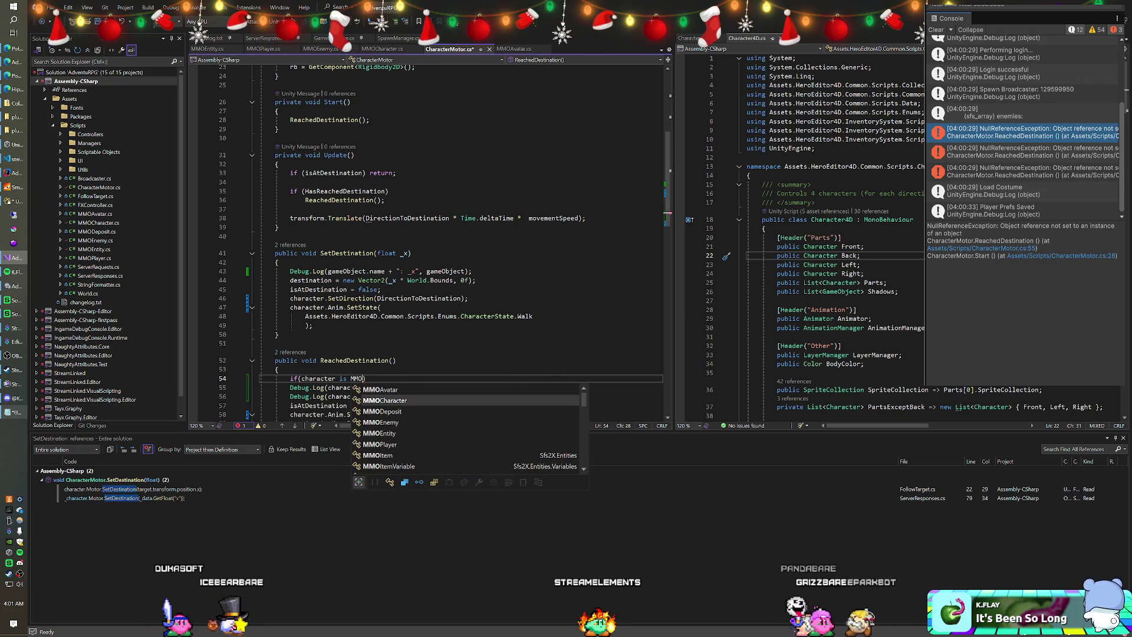
pyautogui.write('Enem')
pyautogui.press('Tab')
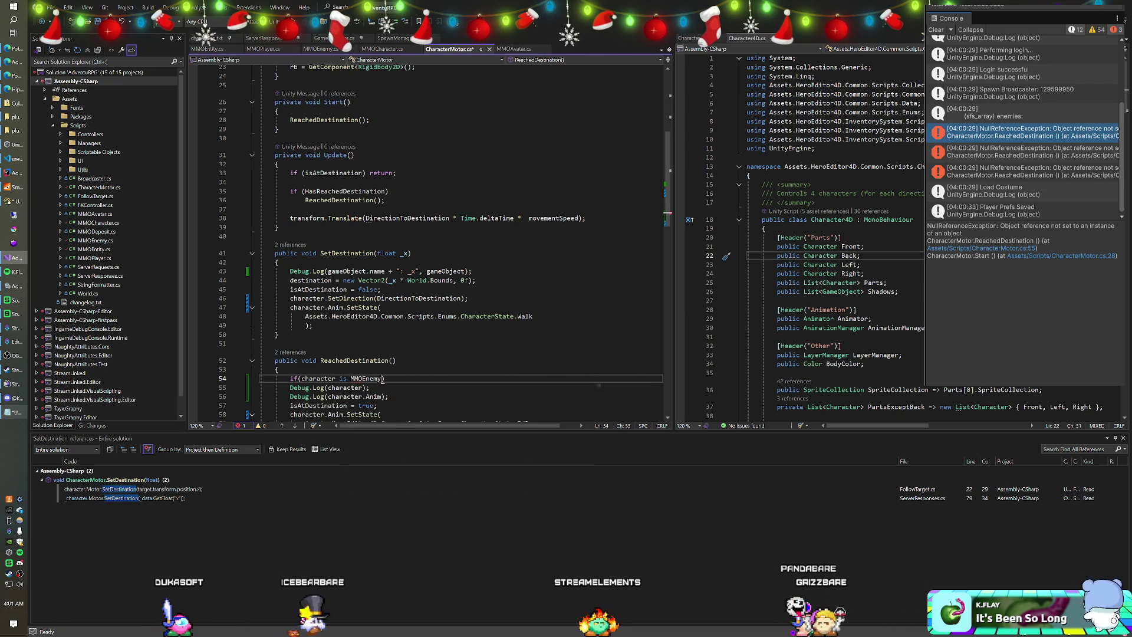
pyautogui.press('Return')
pyautogui.write('{')
pyautogui.press('Return')
# Move the two log lines inside the MMOEnemy if block.
pyautogui.scroll(-3, 460, 241)
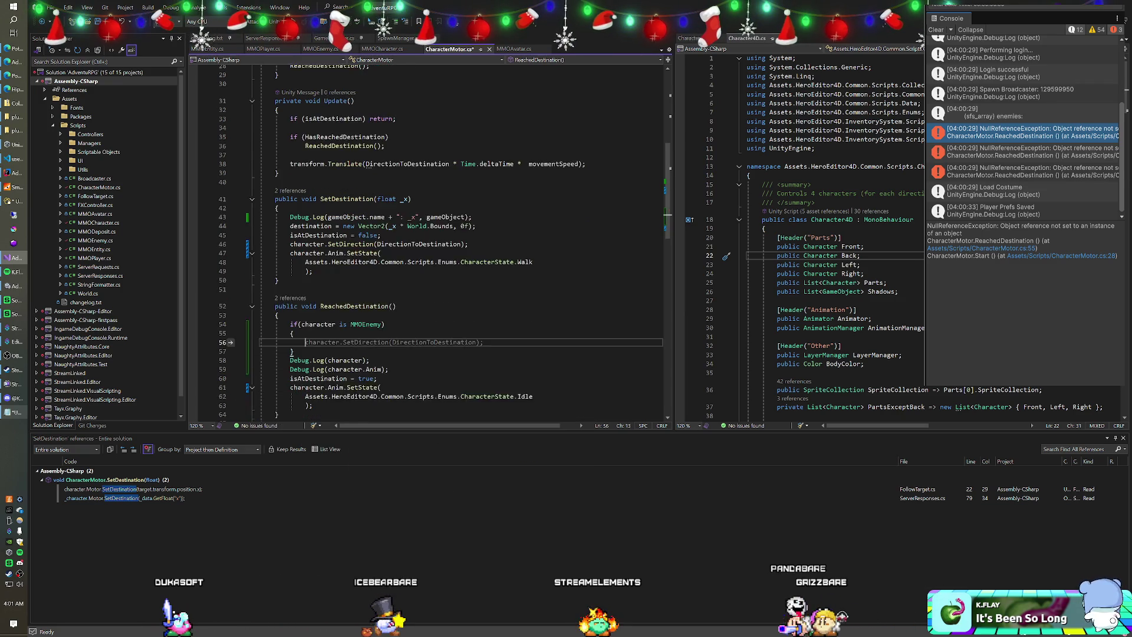
pyautogui.press('Down')
pyautogui.press('Down')
pyautogui.hotkey('shift', 'Down')
pyautogui.hotkey('shift', 'Down')
pyautogui.press('Delete')
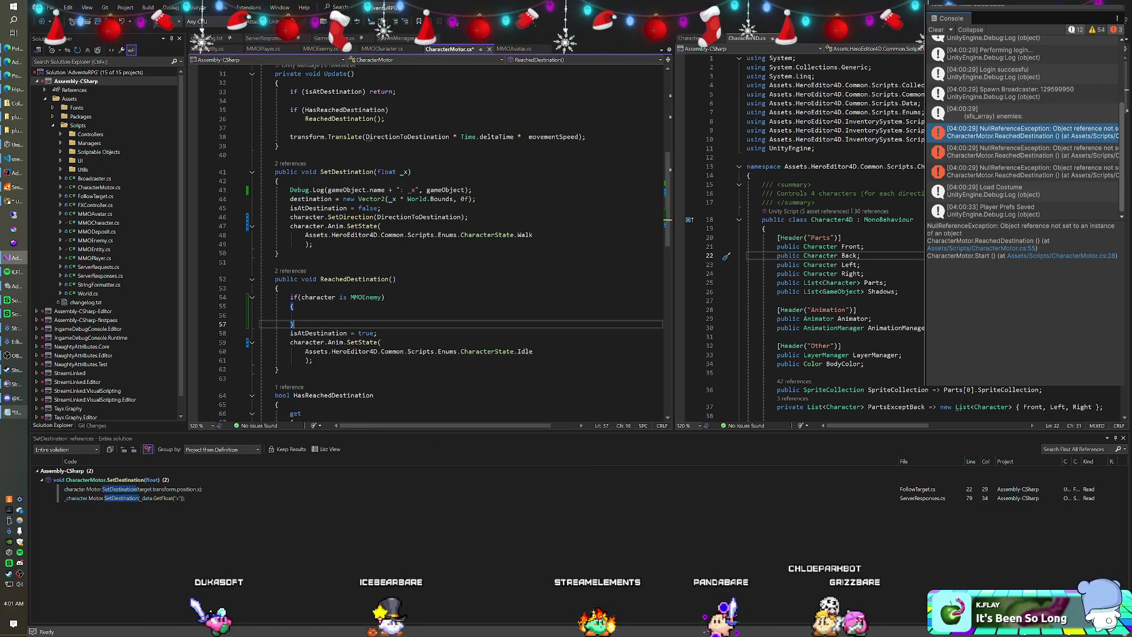
pyautogui.press('Up')
pyautogui.press('Up')
pyautogui.write('Debug.Log(character); Debug.Log(character.Anim);')
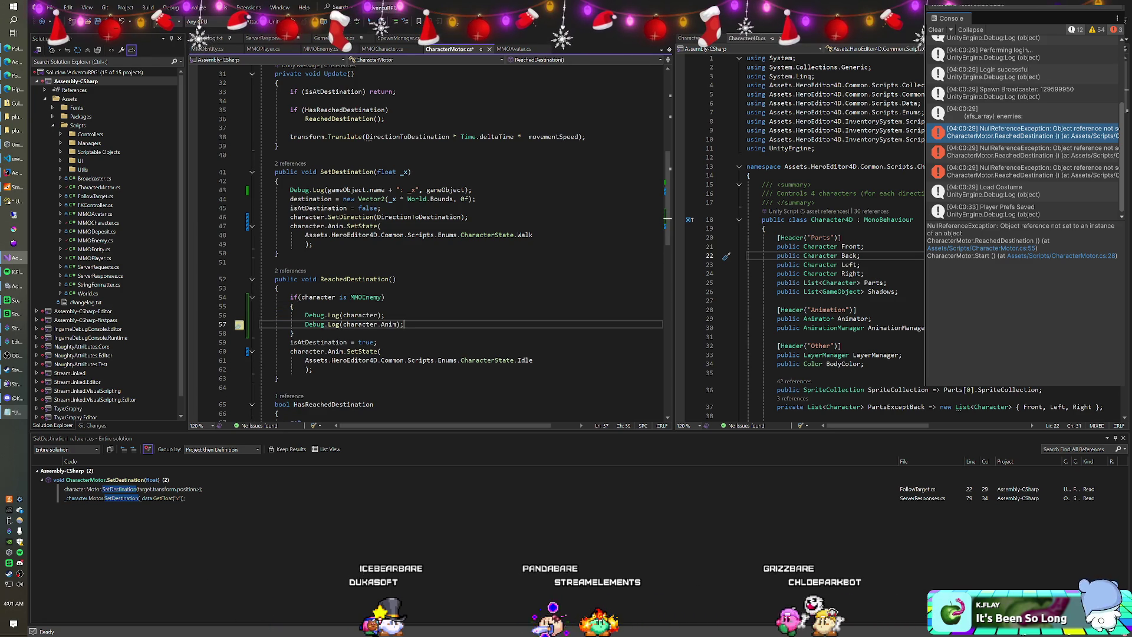
# Copy the MMOEnemy check into SetDestination around its debug log, close the brace, and save.
pyautogui.press('Up')
pyautogui.press('Up')
pyautogui.hotkey('shift', 'Up')
pyautogui.hotkey('shift', 'Up')
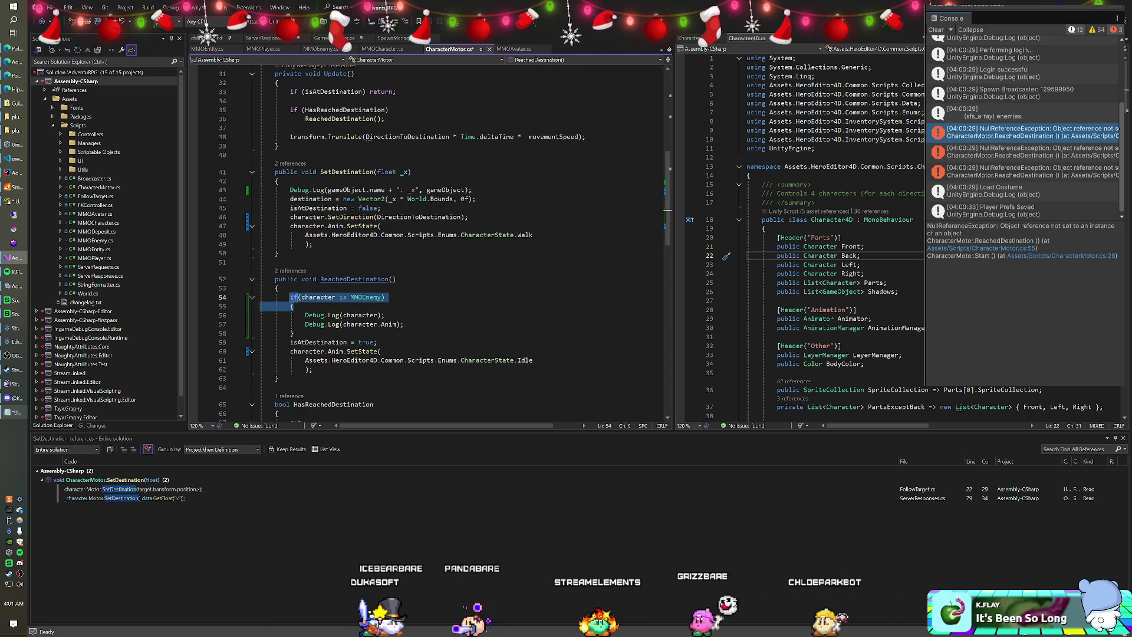
pyautogui.hotkey('ctrl', 'c')
pyautogui.click(279, 181)
pyautogui.press('Return')
pyautogui.hotkey('ctrl', 'v')
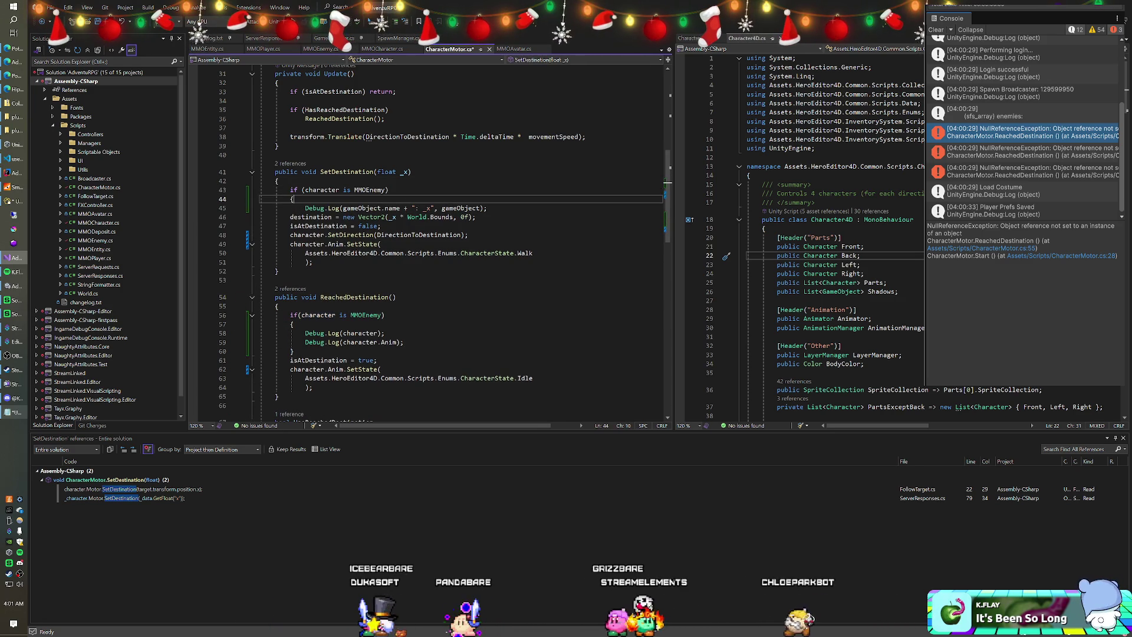
pyautogui.press('Down')
pyautogui.press('End')
pyautogui.press('Return')
pyautogui.write('}')
pyautogui.hotkey('ctrl', 's')
pyautogui.hotkey('alt', 'Tab')
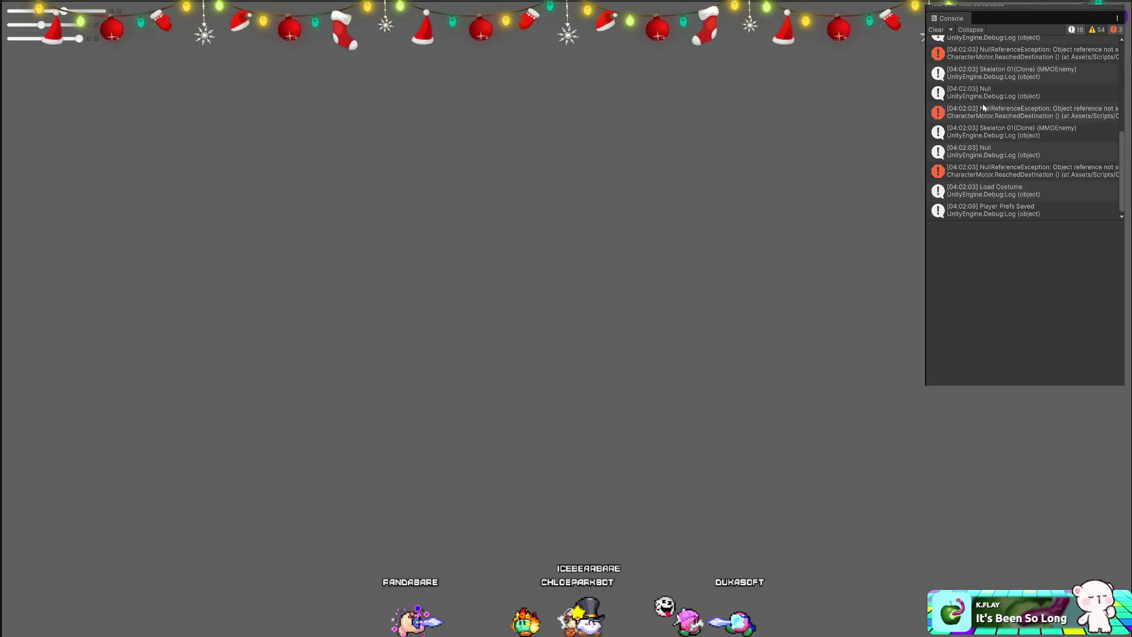
# Check the Null log's stack trace, then bring up code actions for Anim on line 60.
pyautogui.click(982, 99)
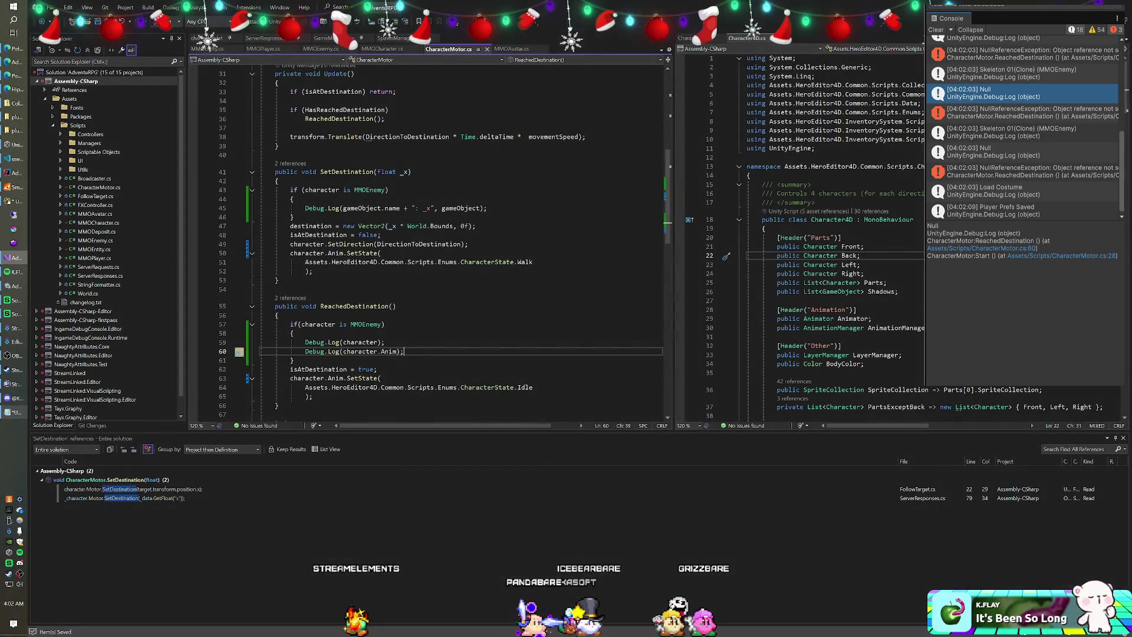
pyautogui.rightClick(392, 352)
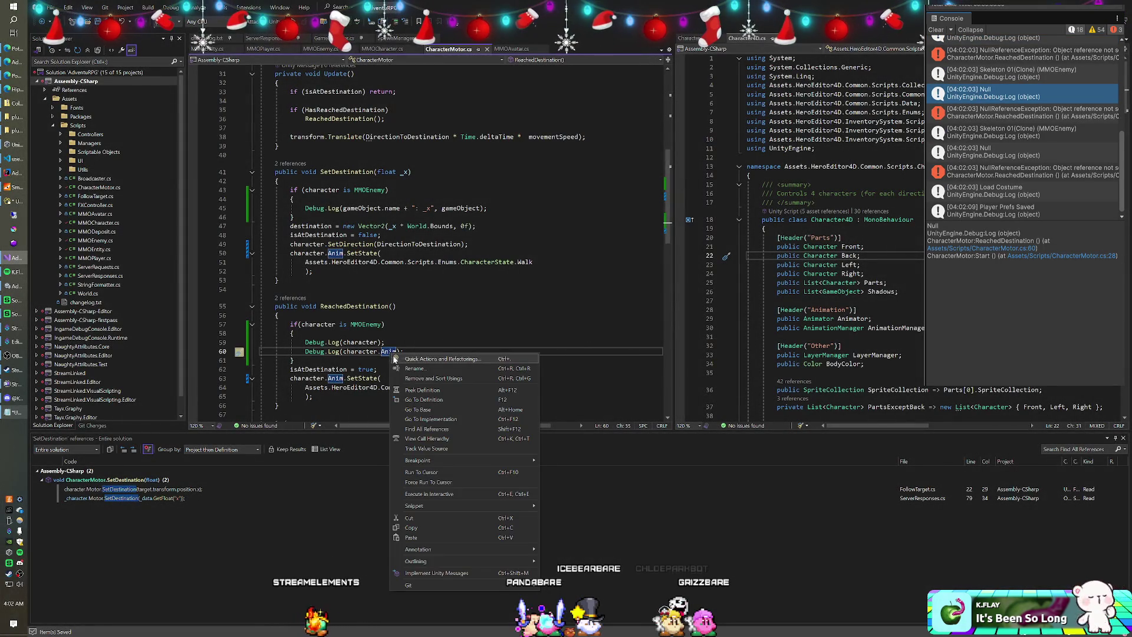
# List every reference to Anim across the solution.
pyautogui.click(423, 428)
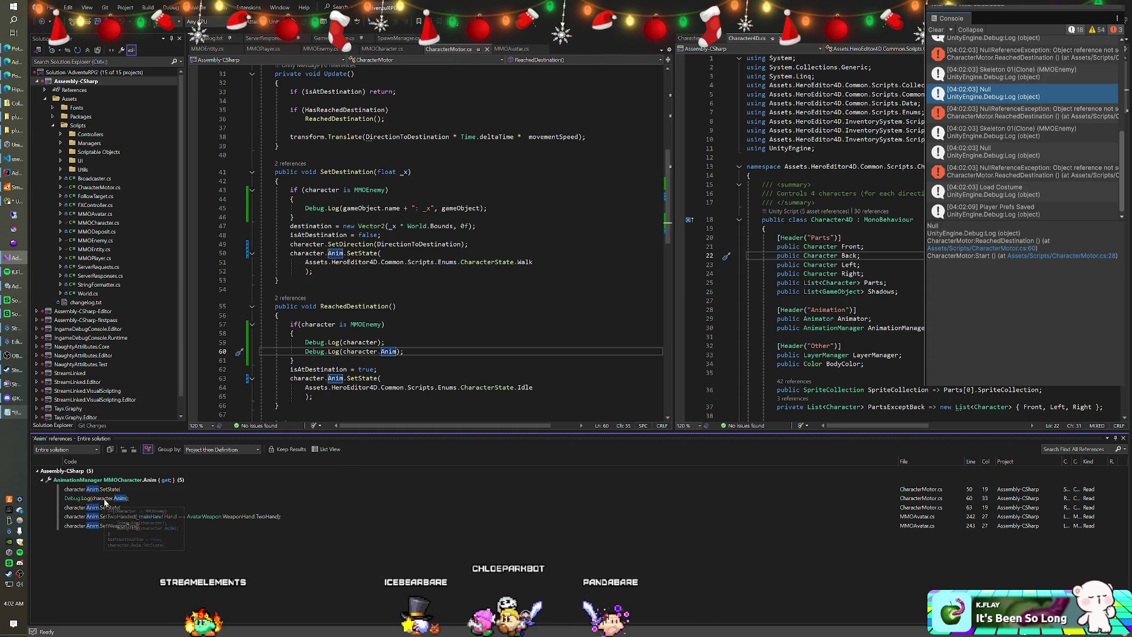
pyautogui.moveTo(103, 493)
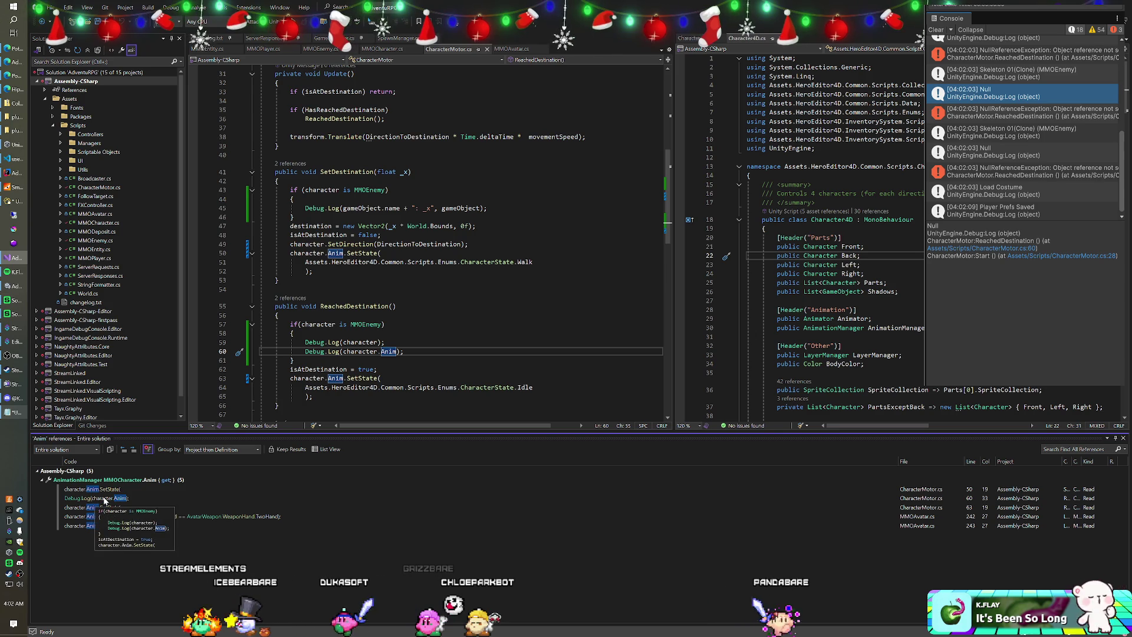
pyautogui.click(405, 351)
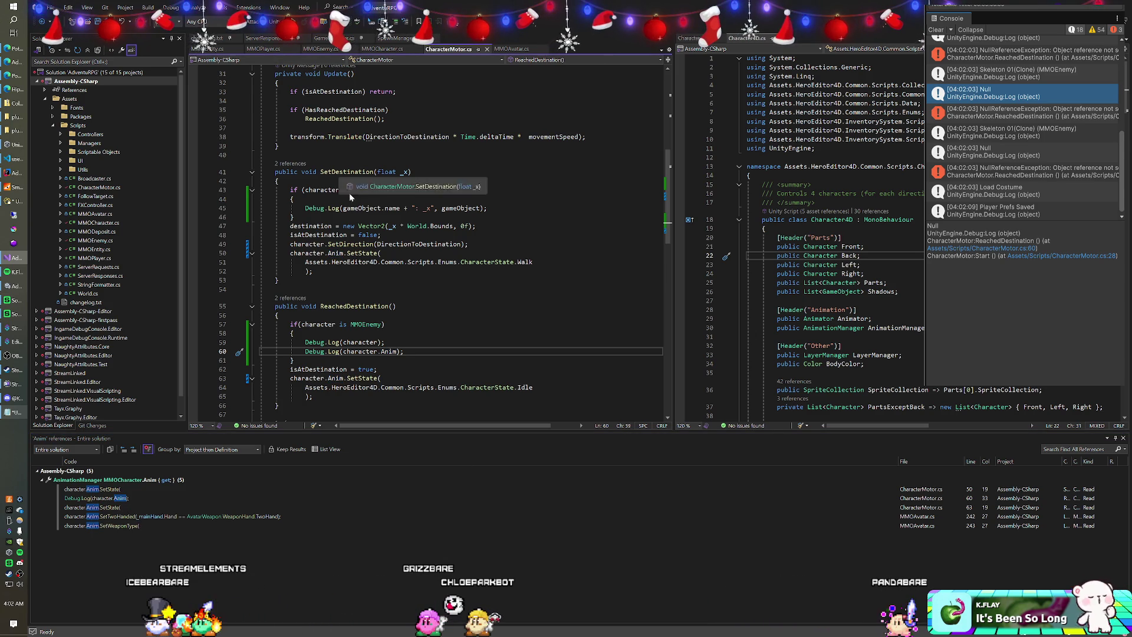
# In MMOCharacter.cs, change Awake from override to virtual.
pyautogui.click(383, 49)
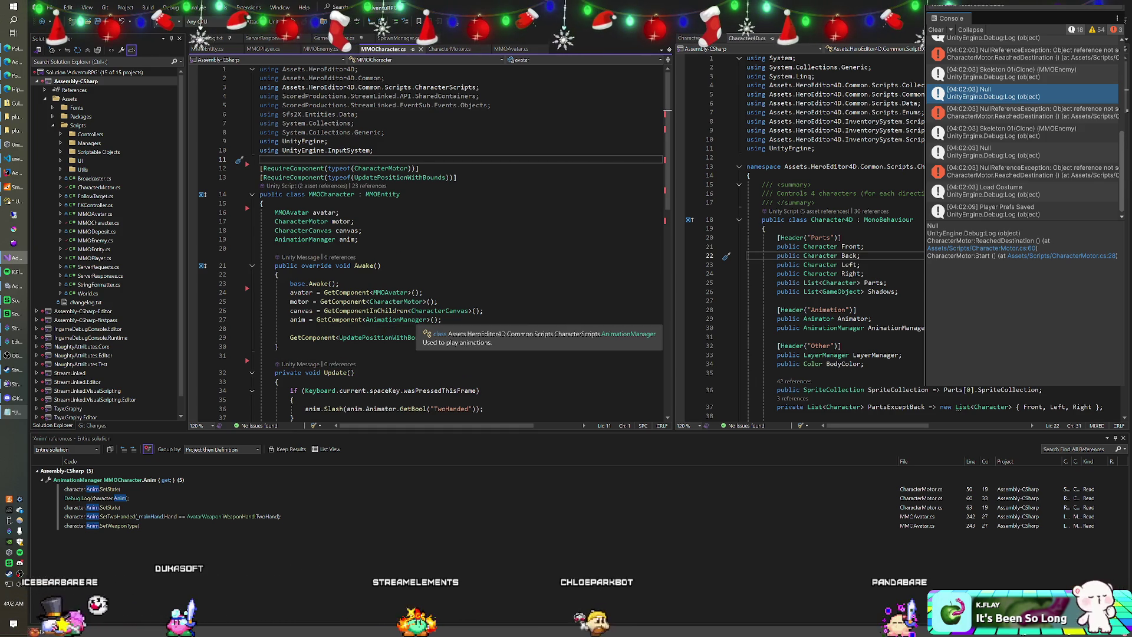
pyautogui.doubleClick(317, 266)
pyautogui.write('virtual')
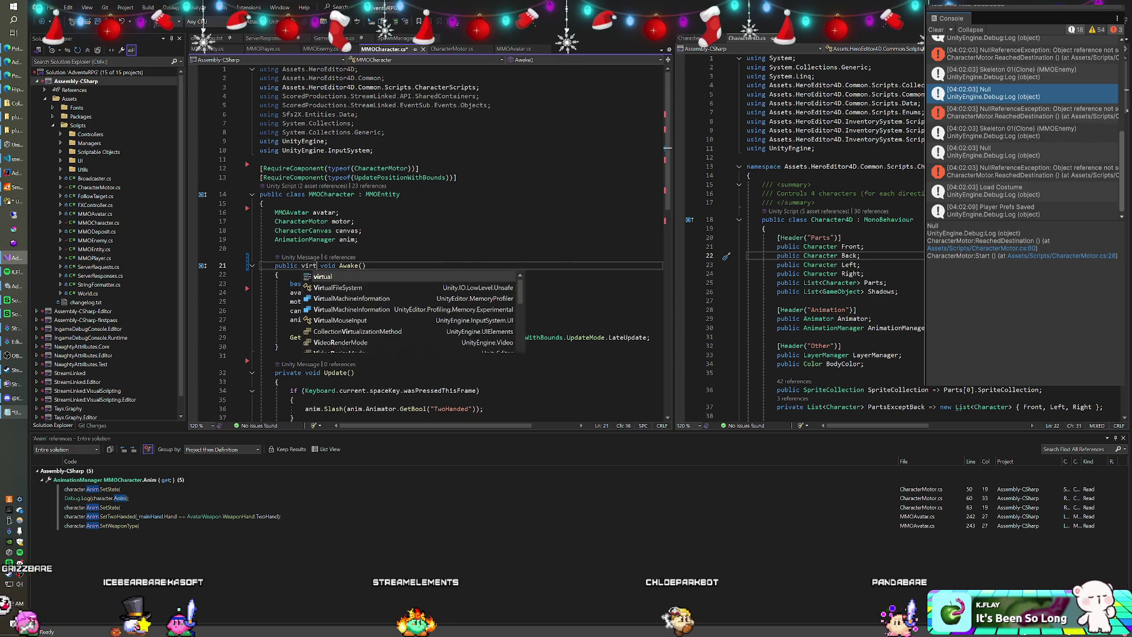
pyautogui.press('Up')
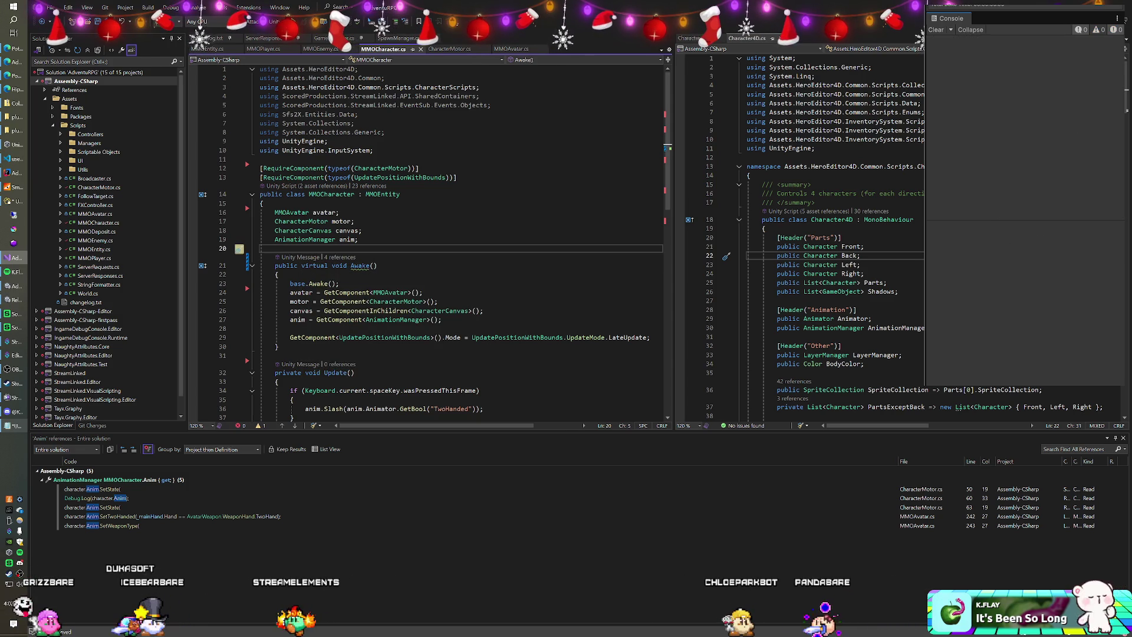
pyautogui.hotkey('alt', 'Tab')
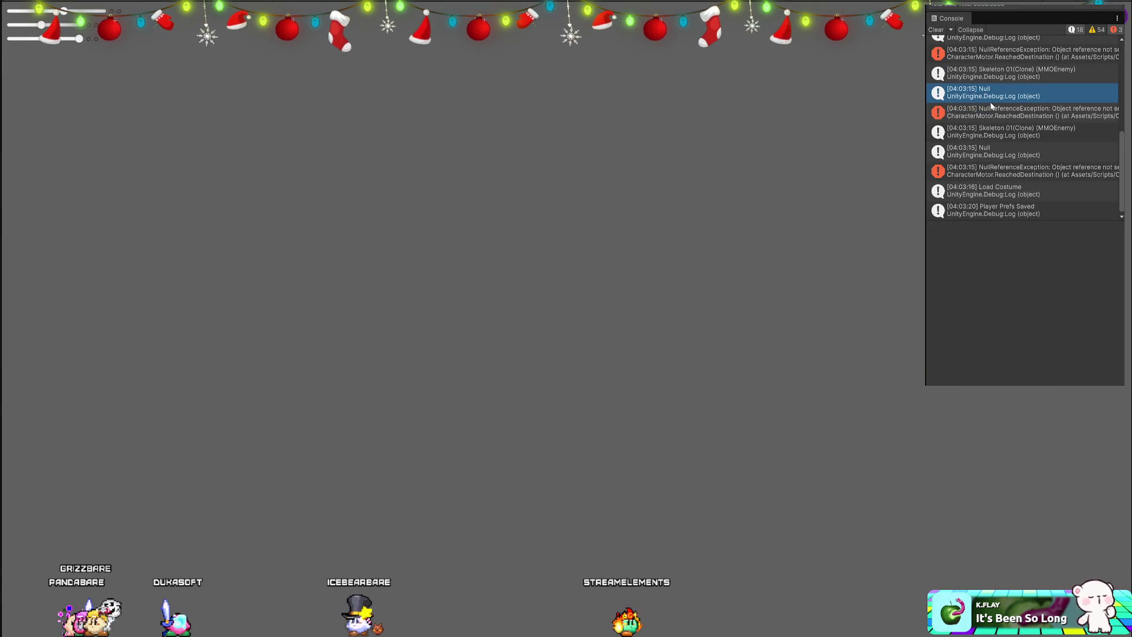
# Open the NullReferenceException's stack trace pointing to CharacterMotor.cs line 63.
pyautogui.click(998, 55)
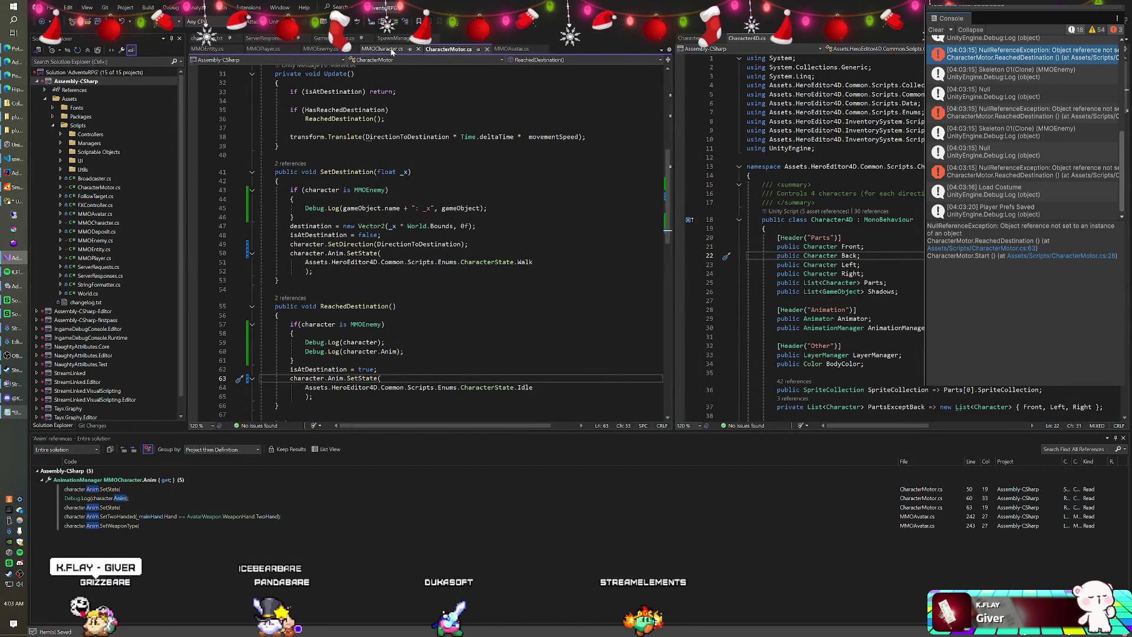
# Review Awake's AnimationManager lookup in MMOCharacter.cs, save it, then select Skeleton 02's Animation child.
pyautogui.click(382, 49)
pyautogui.scroll(-1, 239, 221)
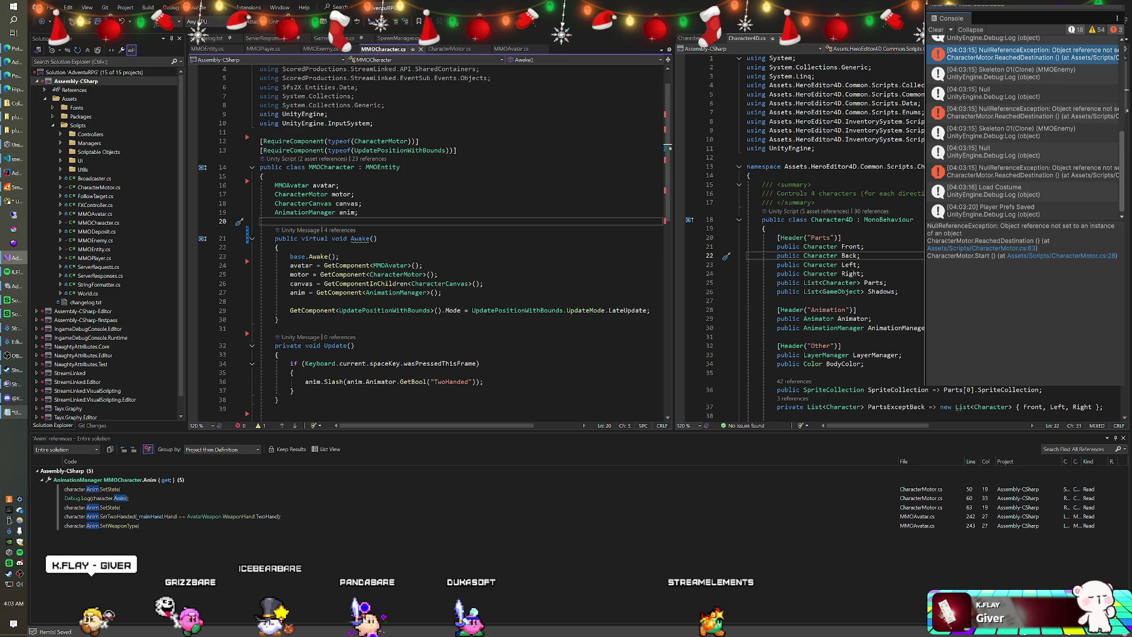
pyautogui.click(442, 292)
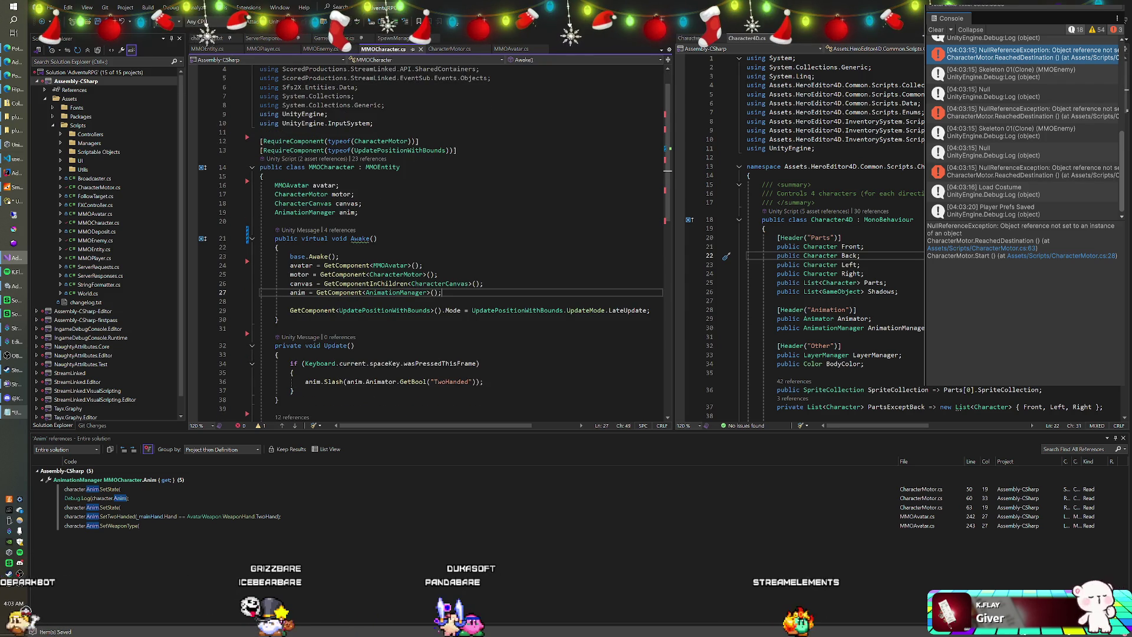
pyautogui.press('Return')
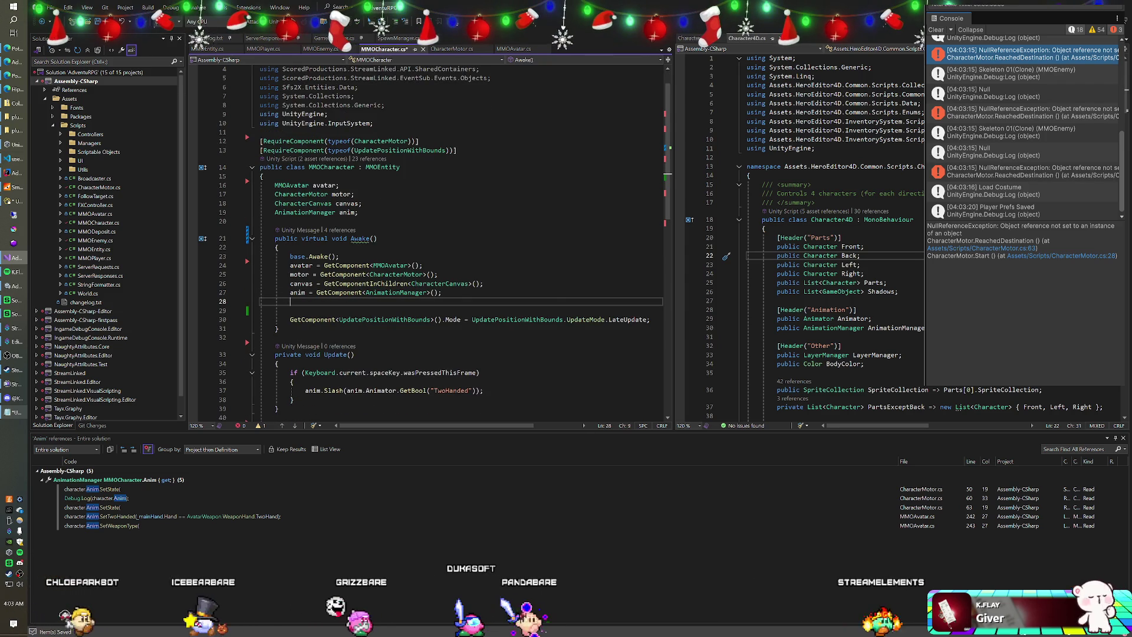
pyautogui.hotkey('ctrl', 'z')
pyautogui.hotkey('ctrl', 's')
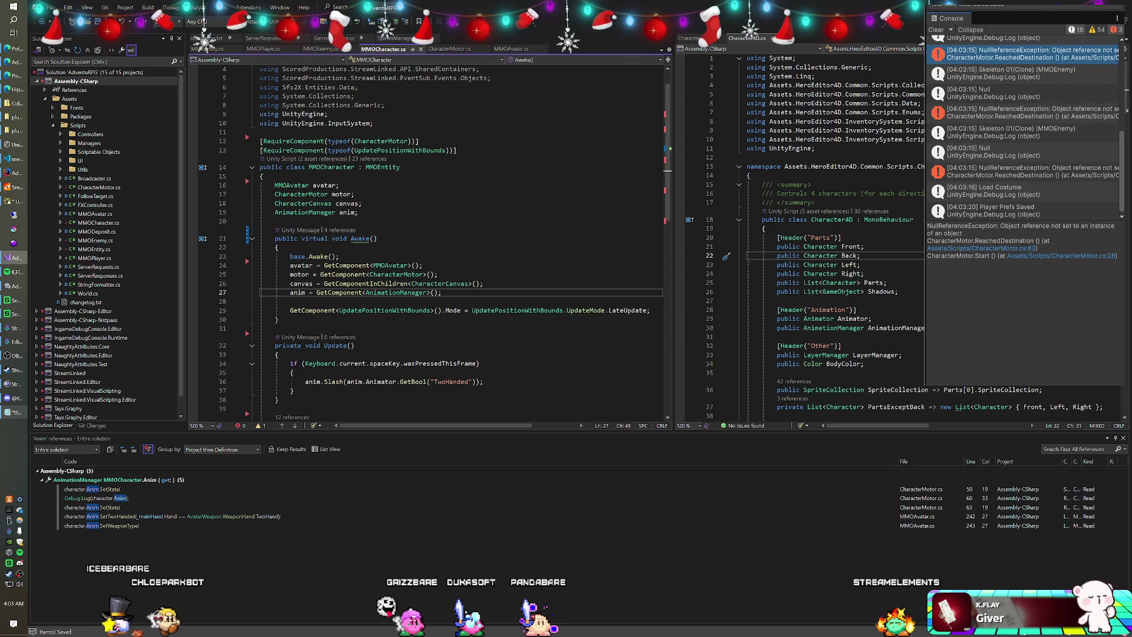
pyautogui.hotkey('alt', 'Tab')
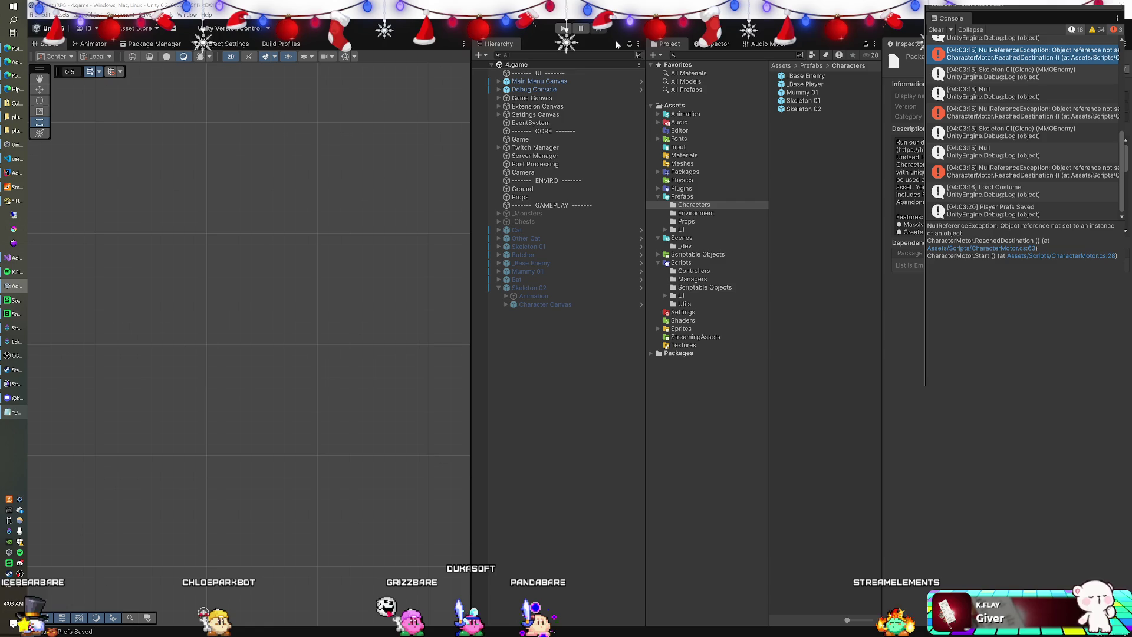
pyautogui.click(535, 297)
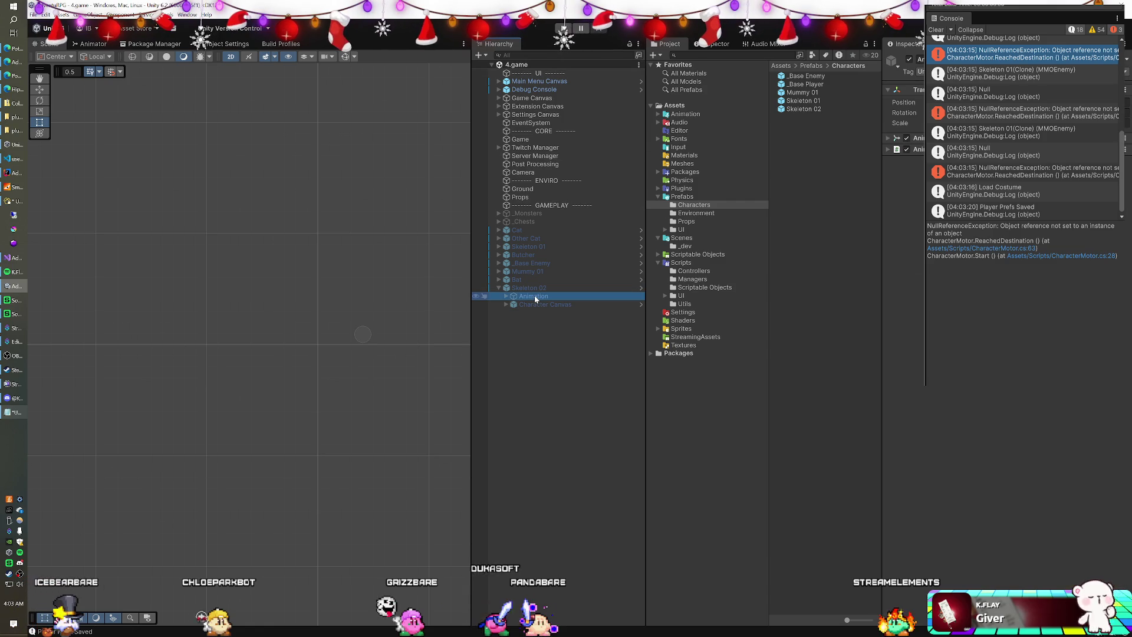
# Select Skeleton 02 and collapse its expanded components in the Inspector.
pyautogui.click(533, 288)
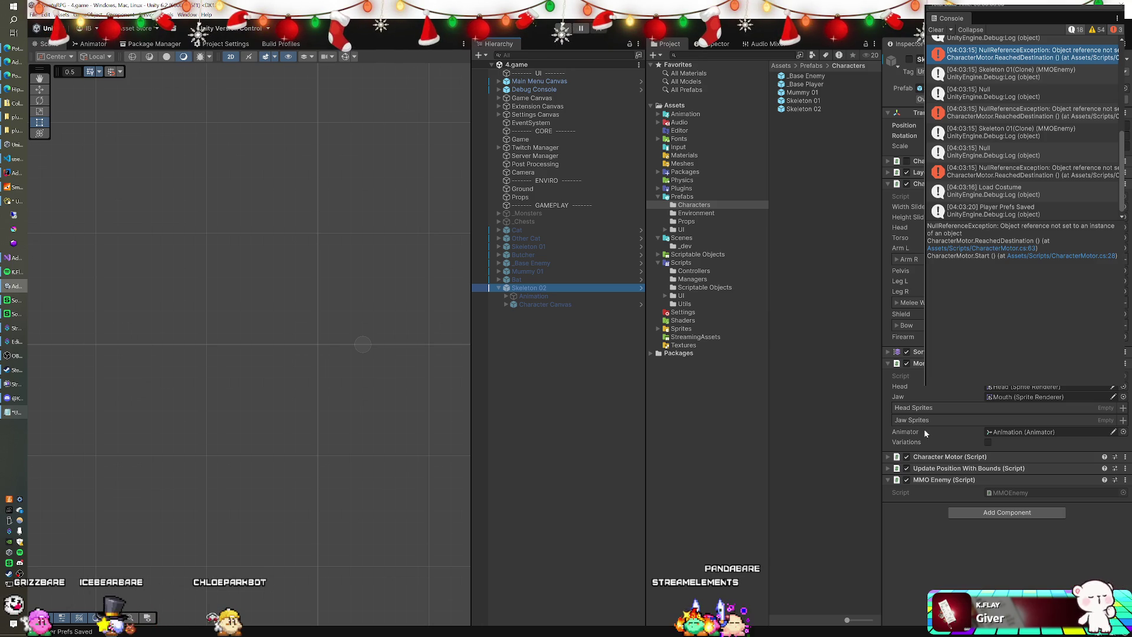
pyautogui.click(887, 364)
pyautogui.click(897, 183)
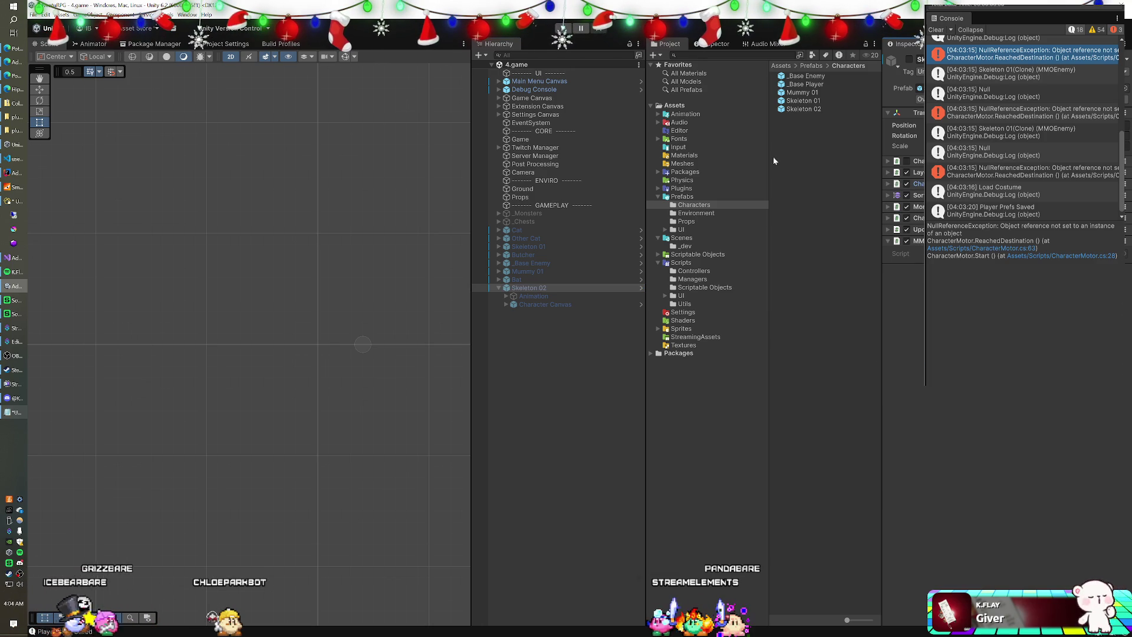
# Show the _Base Player prefab, expand its animation component and open the AnimationManager script.
pyautogui.click(802, 84)
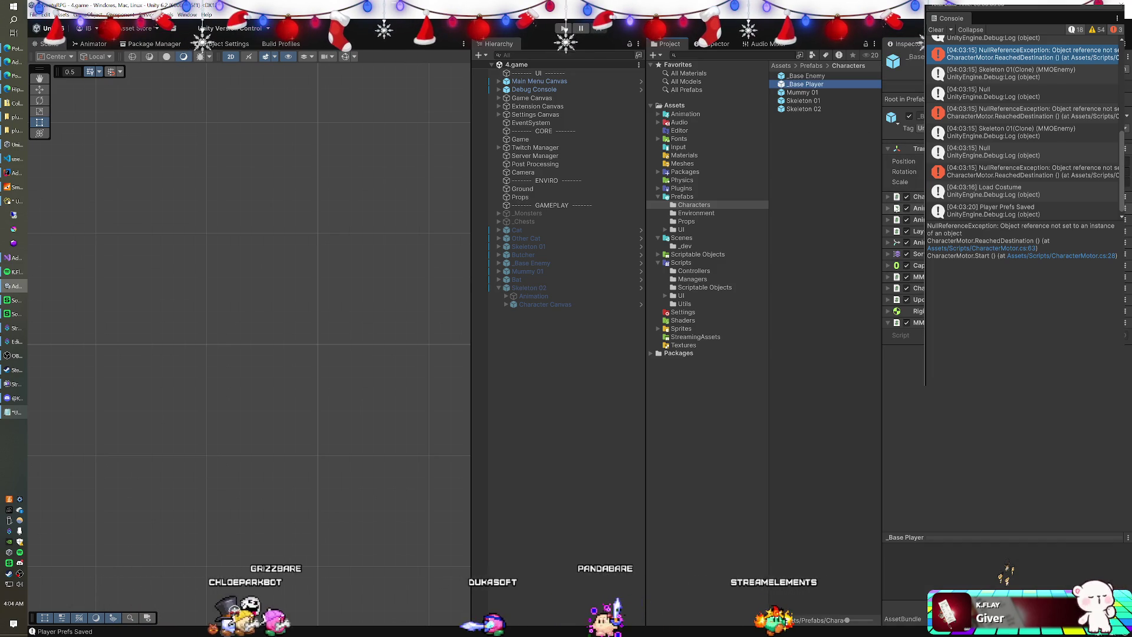
pyautogui.click(896, 208)
pyautogui.doubleClick(911, 220)
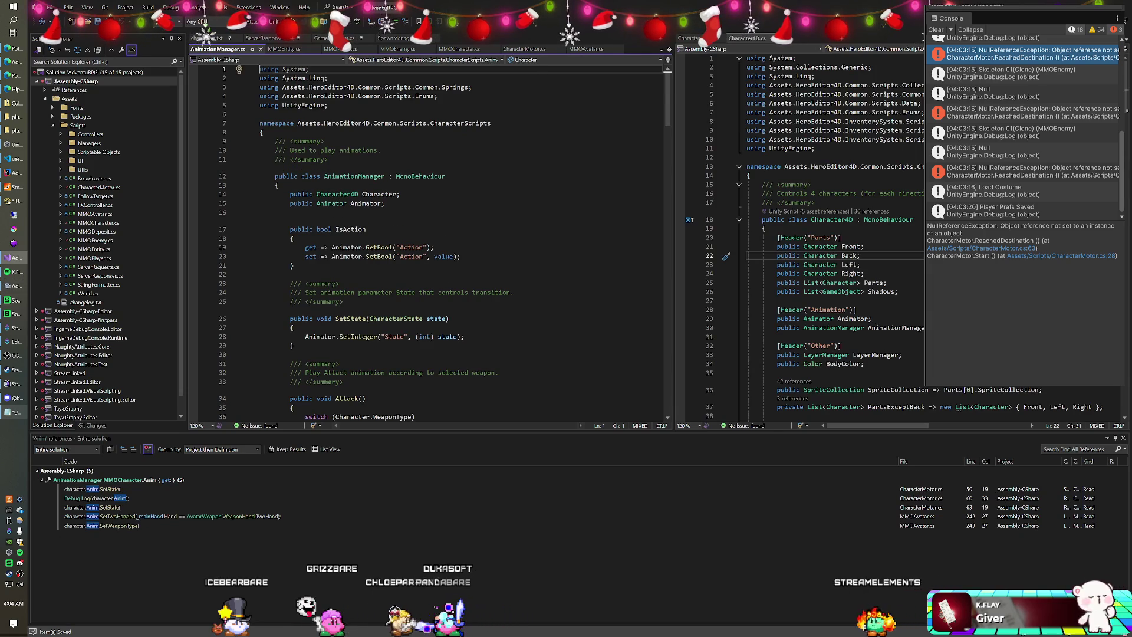
# Scroll through AnimationManager.cs to review its code.
pyautogui.scroll(-7, 430, 241)
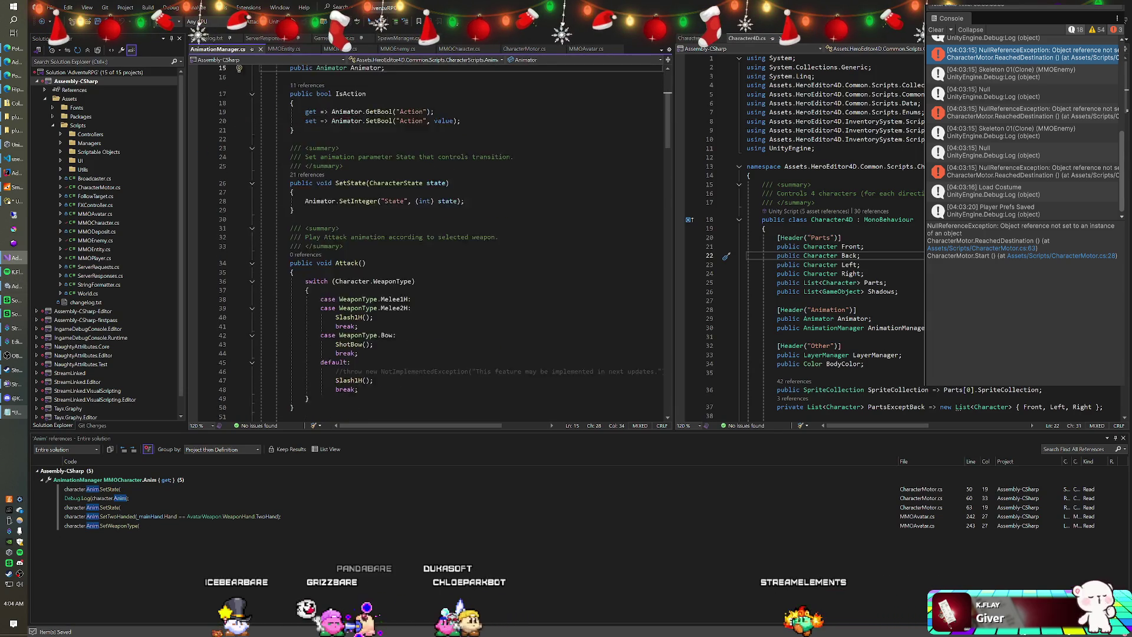
pyautogui.scroll(-10, 430, 241)
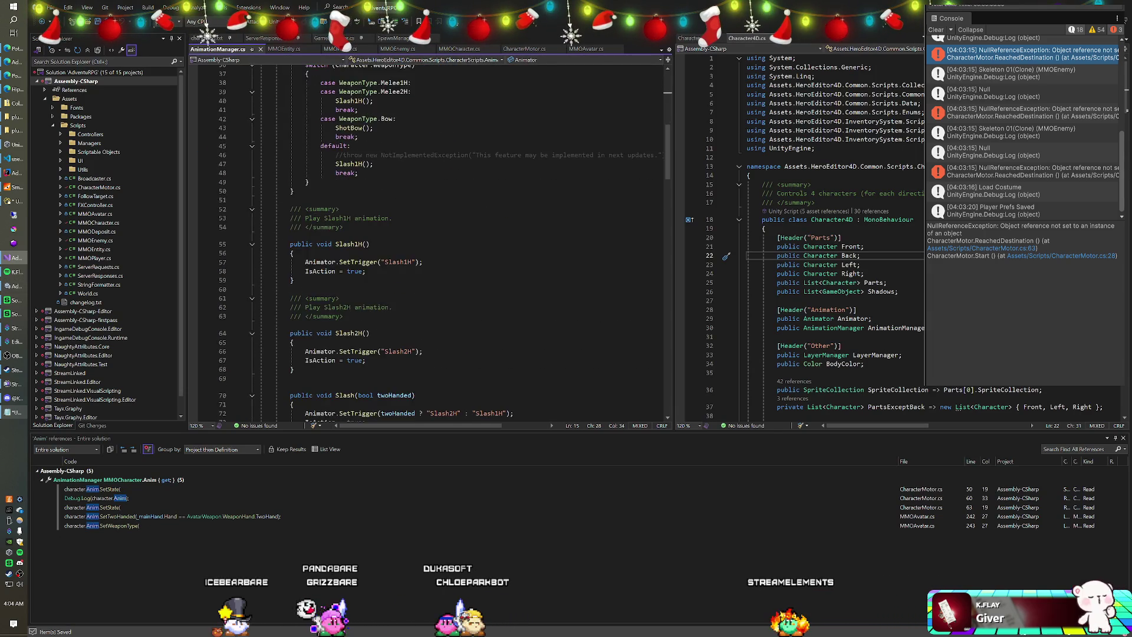
pyautogui.scroll(-13, 430, 241)
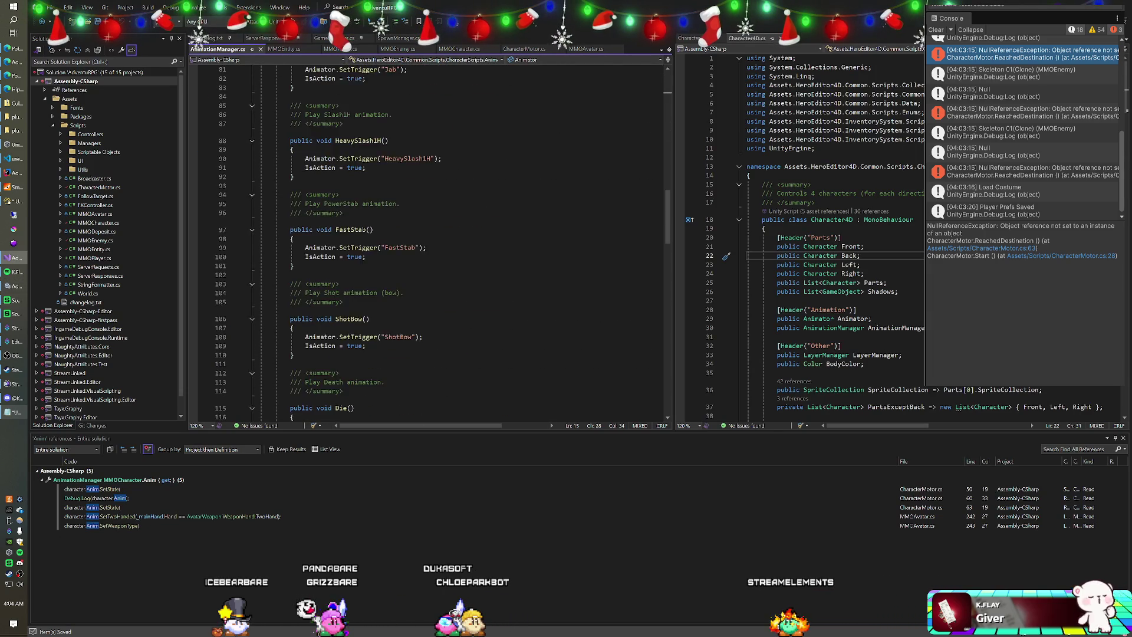
pyautogui.scroll(-11, 430, 241)
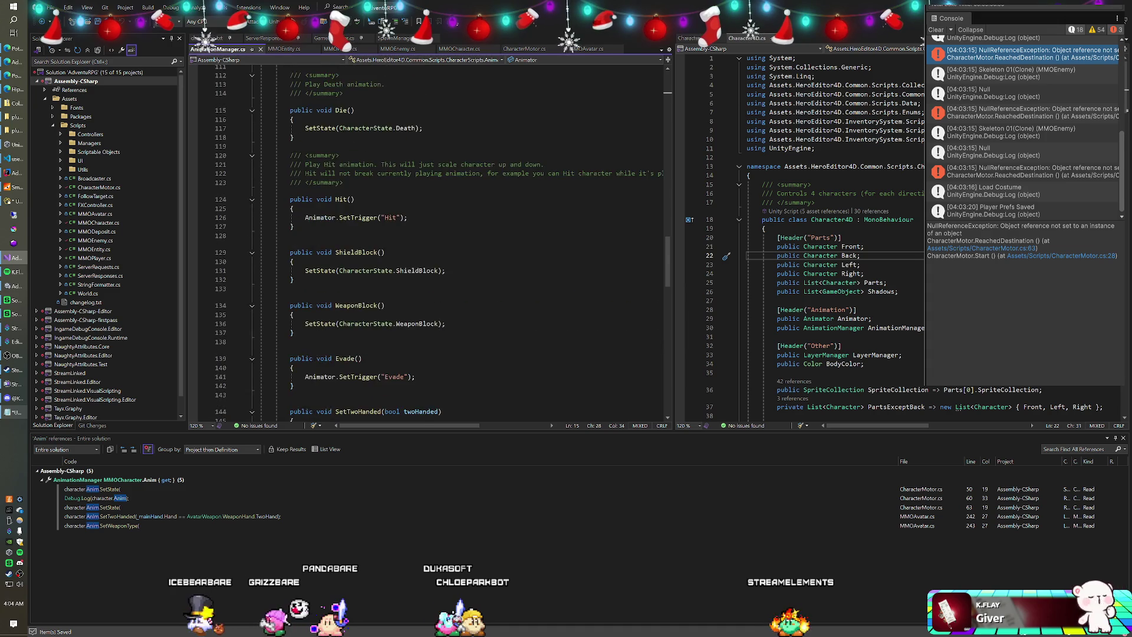
pyautogui.scroll(-11, 431, 242)
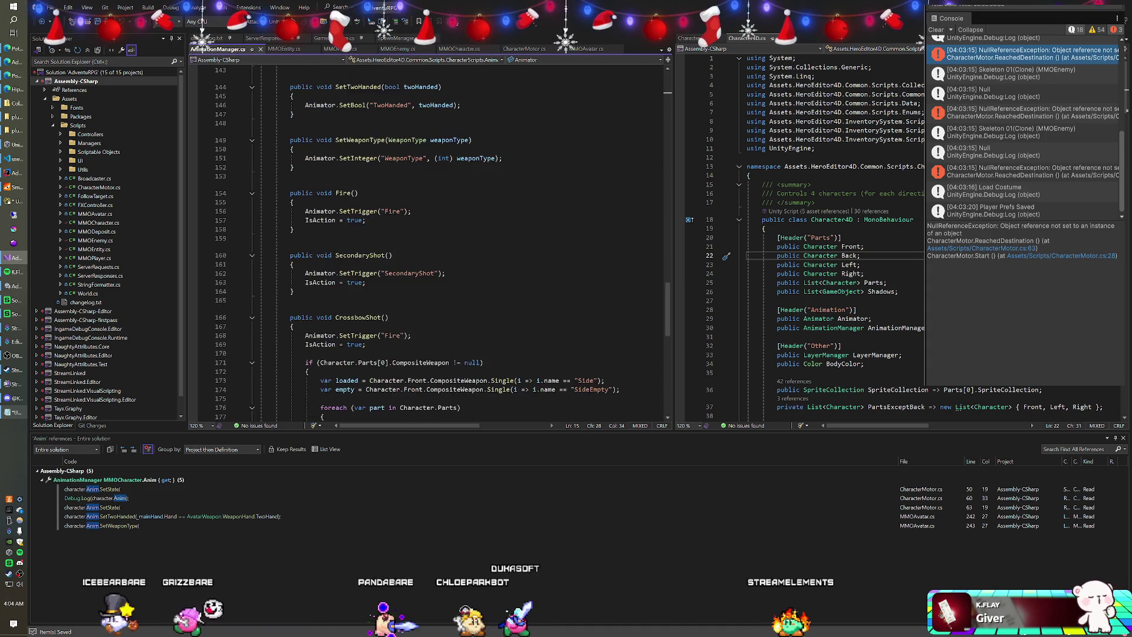
pyautogui.scroll(12, 430, 242)
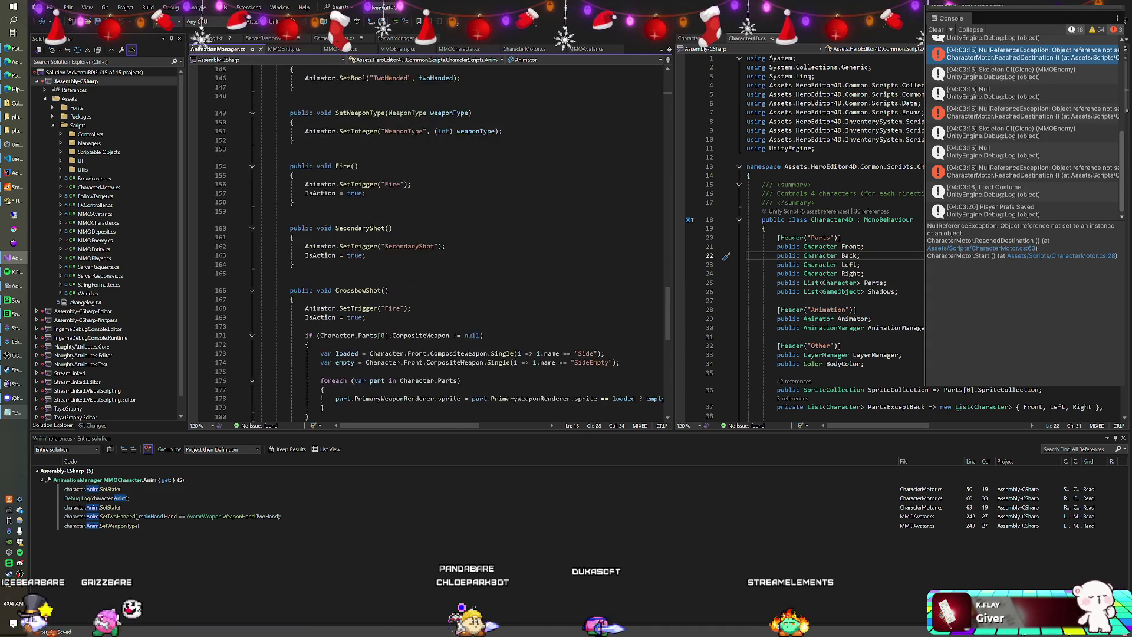
pyautogui.scroll(4, 430, 241)
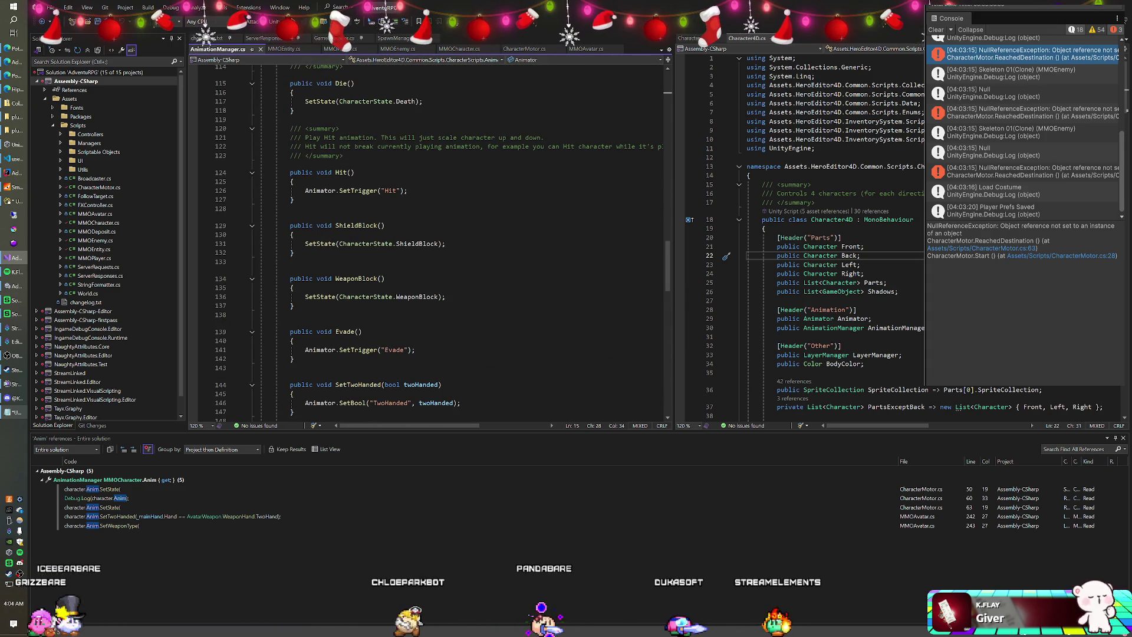
pyautogui.scroll(3, 430, 242)
pyautogui.click(290, 228)
pyautogui.scroll(-6, 430, 241)
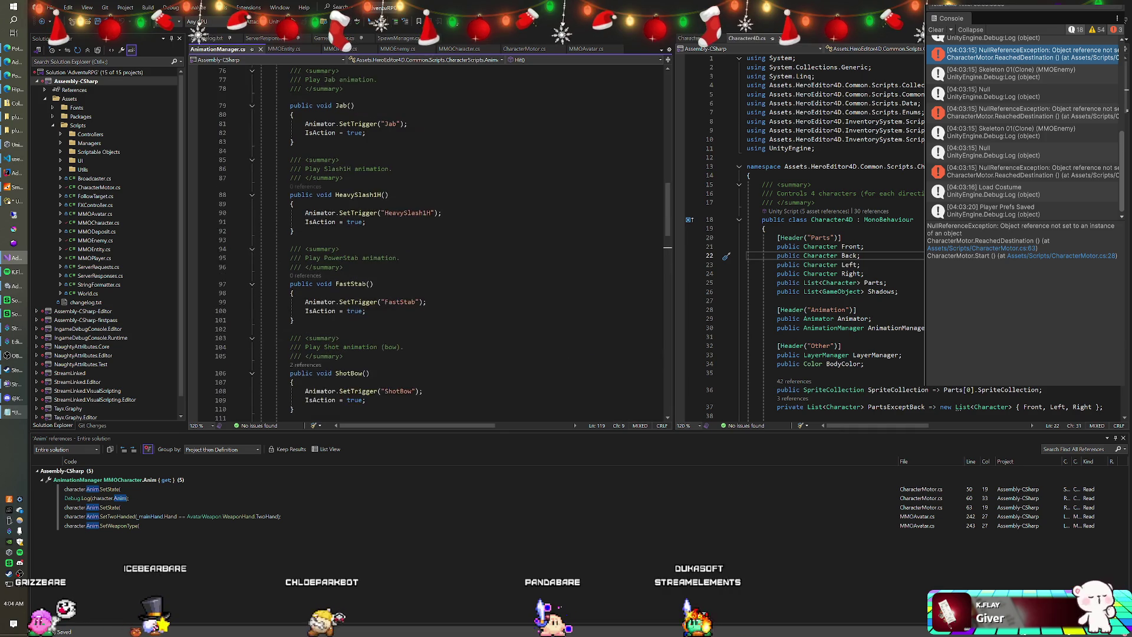
# Switch to Unity and back to Visual Studio, then bring up MMOCharacter.cs.
pyautogui.hotkey('alt', 'Tab')
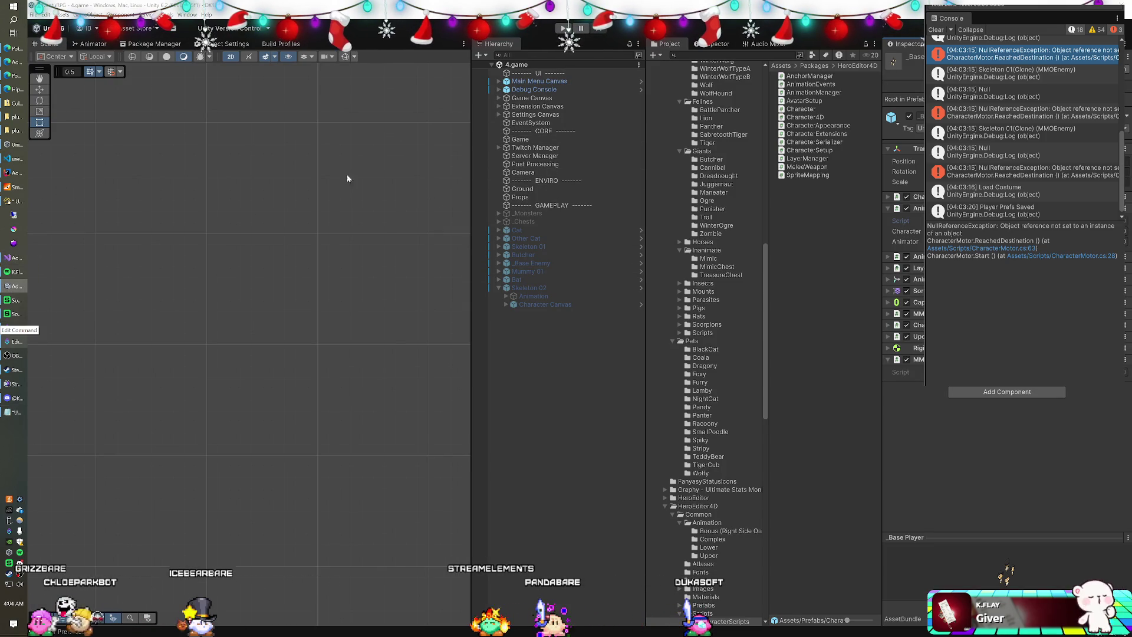
pyautogui.click(20, 258)
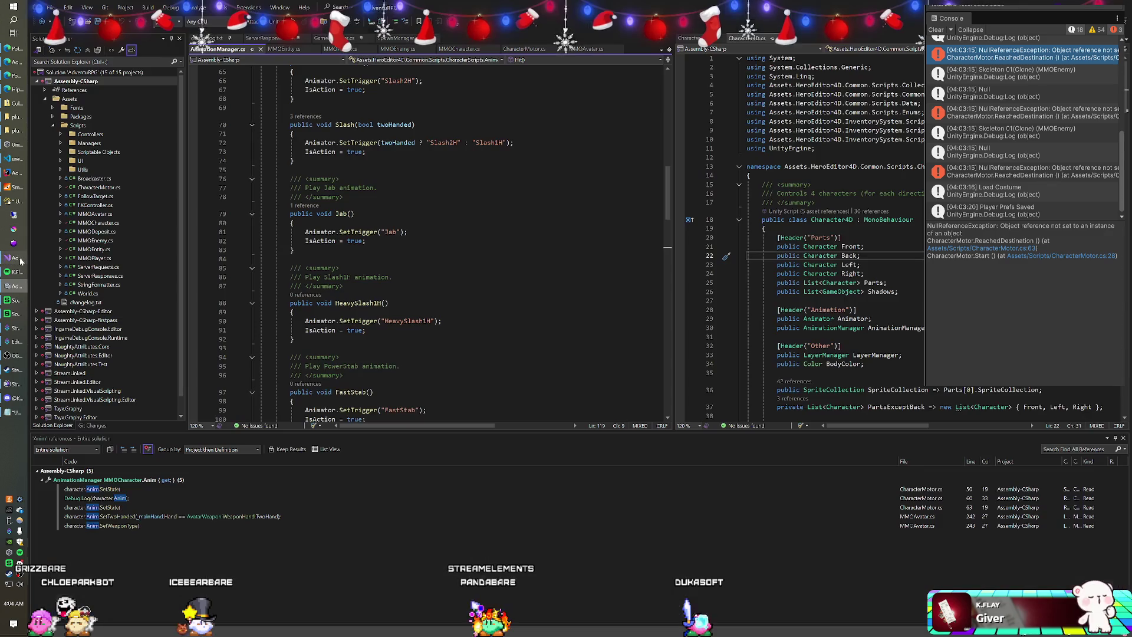
pyautogui.scroll(6, 430, 241)
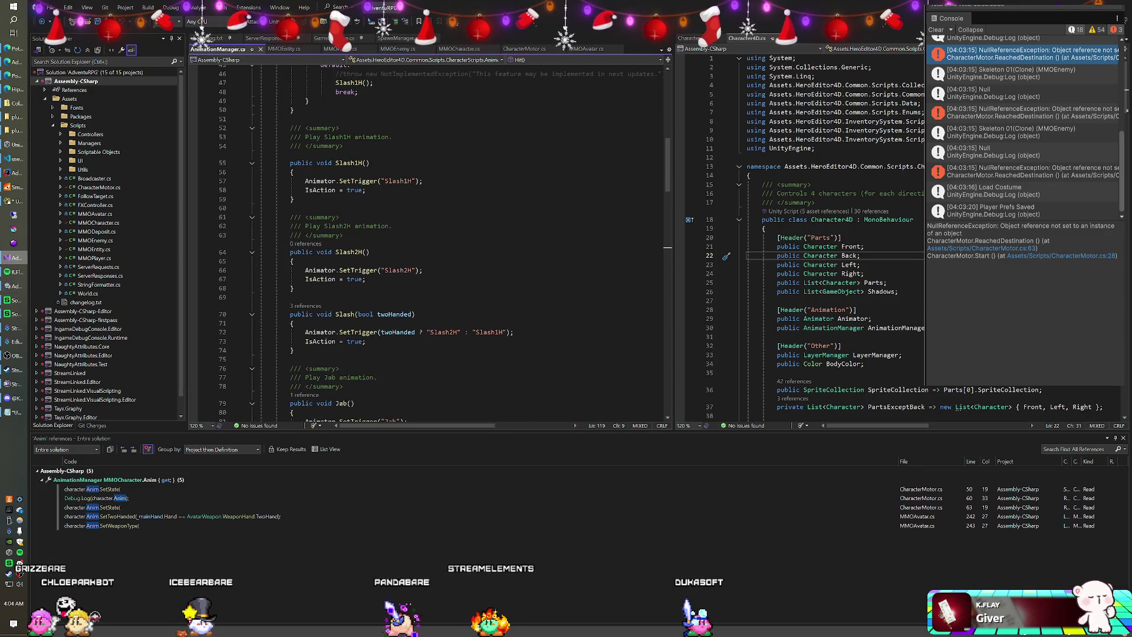
pyautogui.click(457, 49)
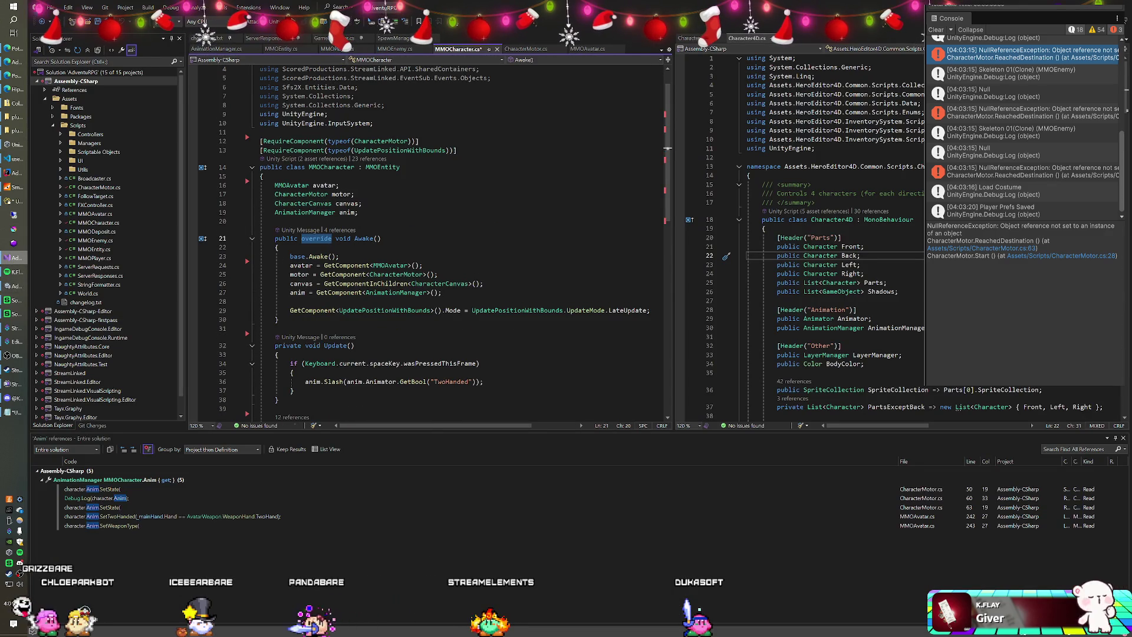
# Save MMOCharacter.cs and briefly compare it with MMOPlayer.cs.
pyautogui.hotkey('ctrl', 's')
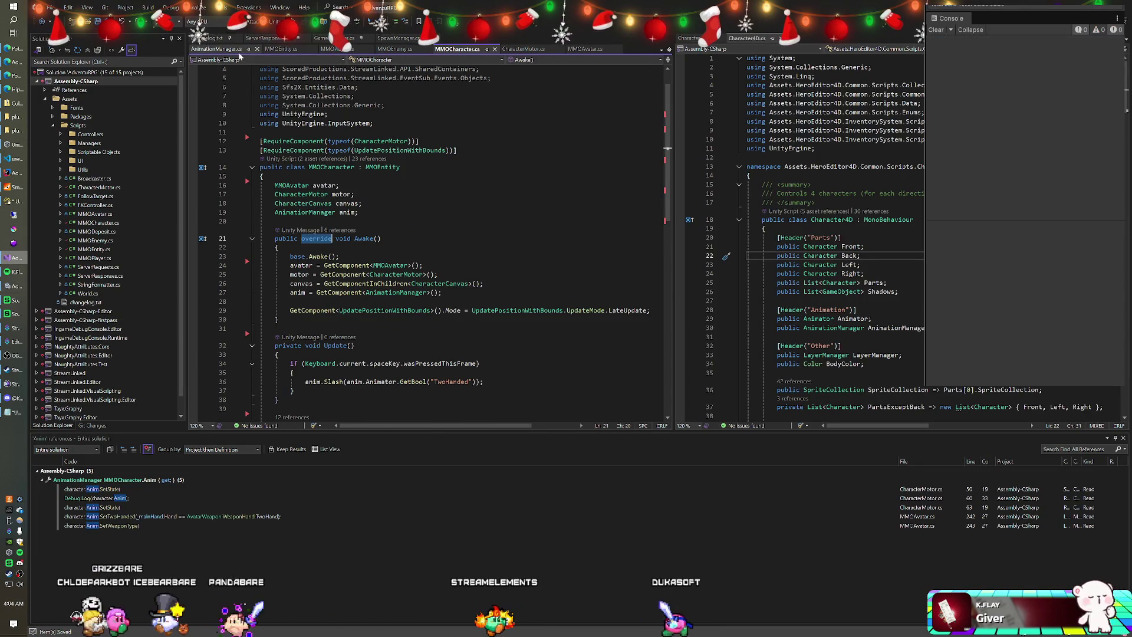
pyautogui.click(336, 49)
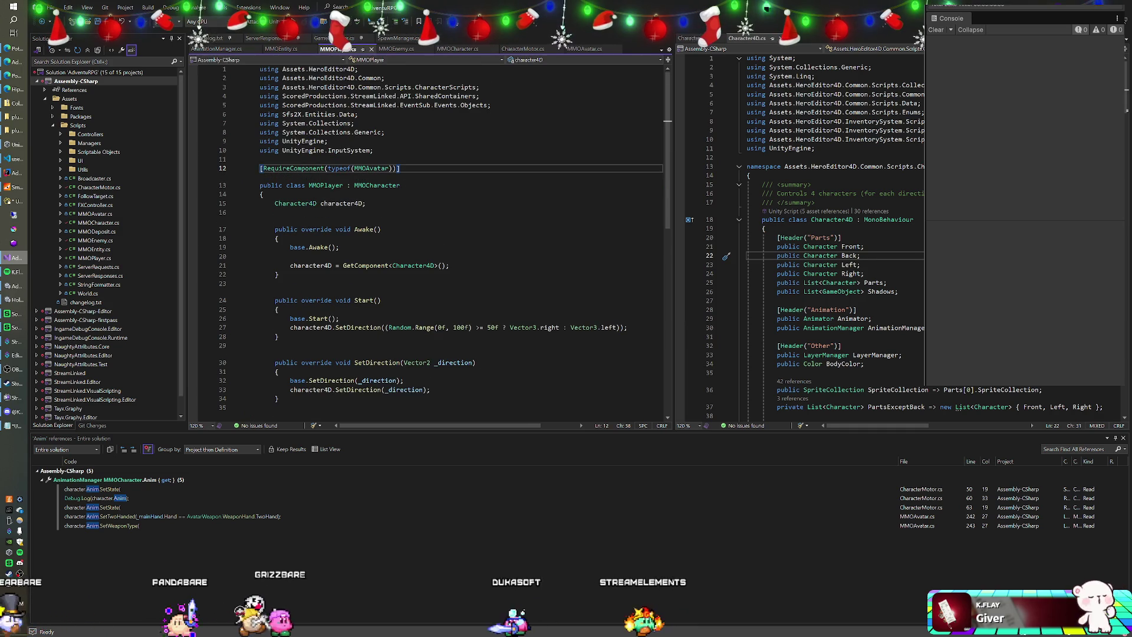
pyautogui.click(459, 49)
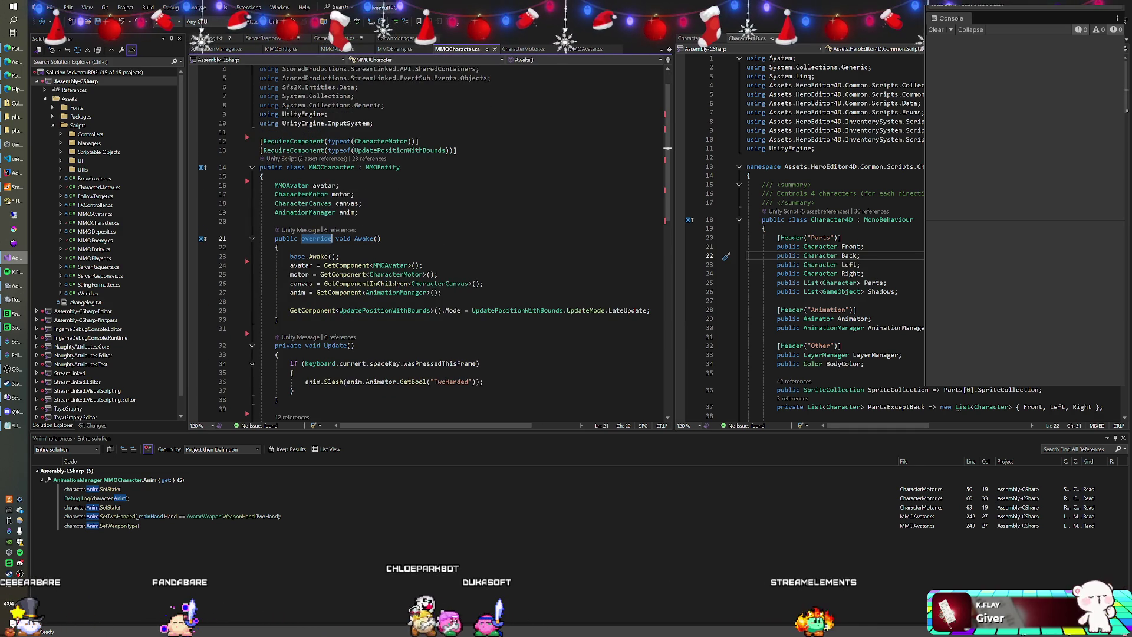
# Check the anim field's use in CharacterMotor, then review AnimationManager's Slash method.
pyautogui.moveTo(358, 212)
pyautogui.mouseDown()
pyautogui.moveTo(262, 212)
pyautogui.moveTo(364, 203)
pyautogui.mouseUp()
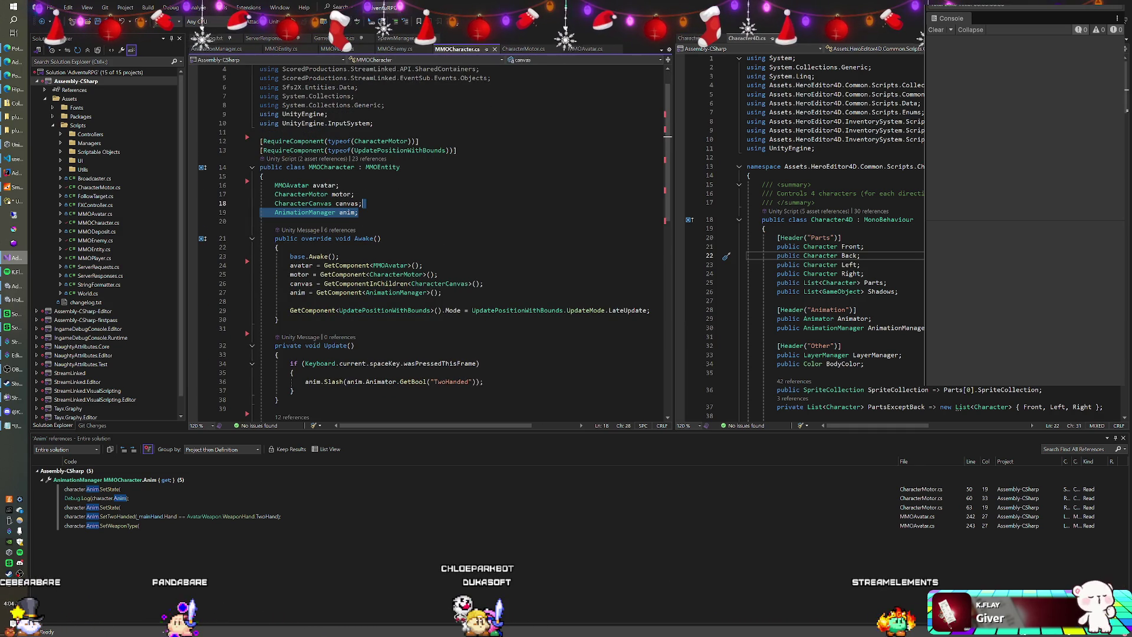
pyautogui.click(363, 204)
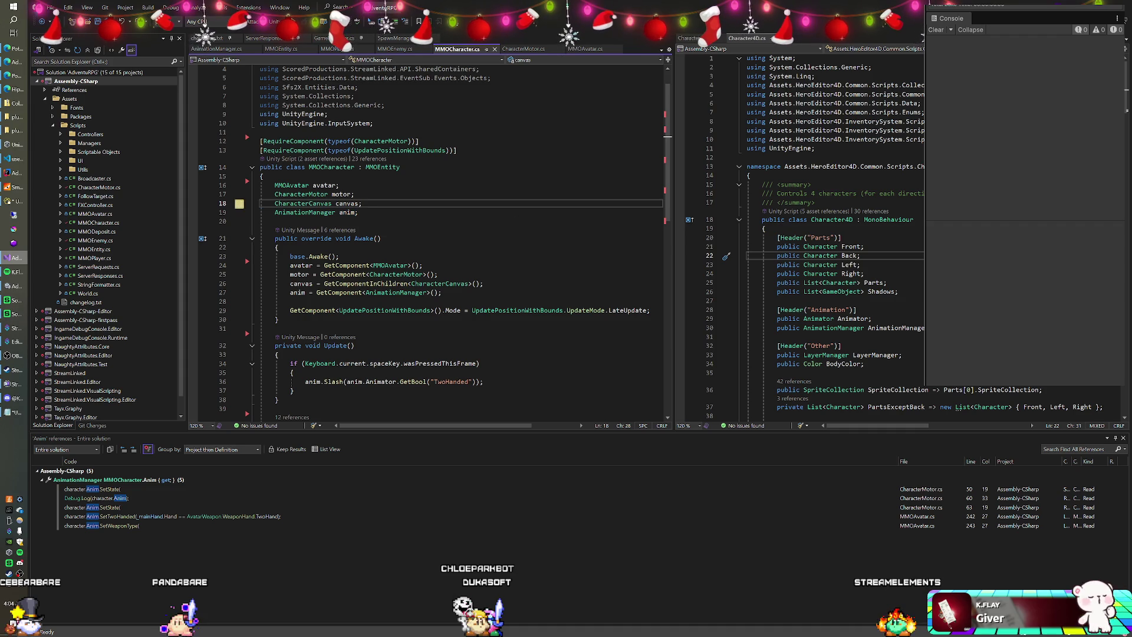
pyautogui.doubleClick(107, 490)
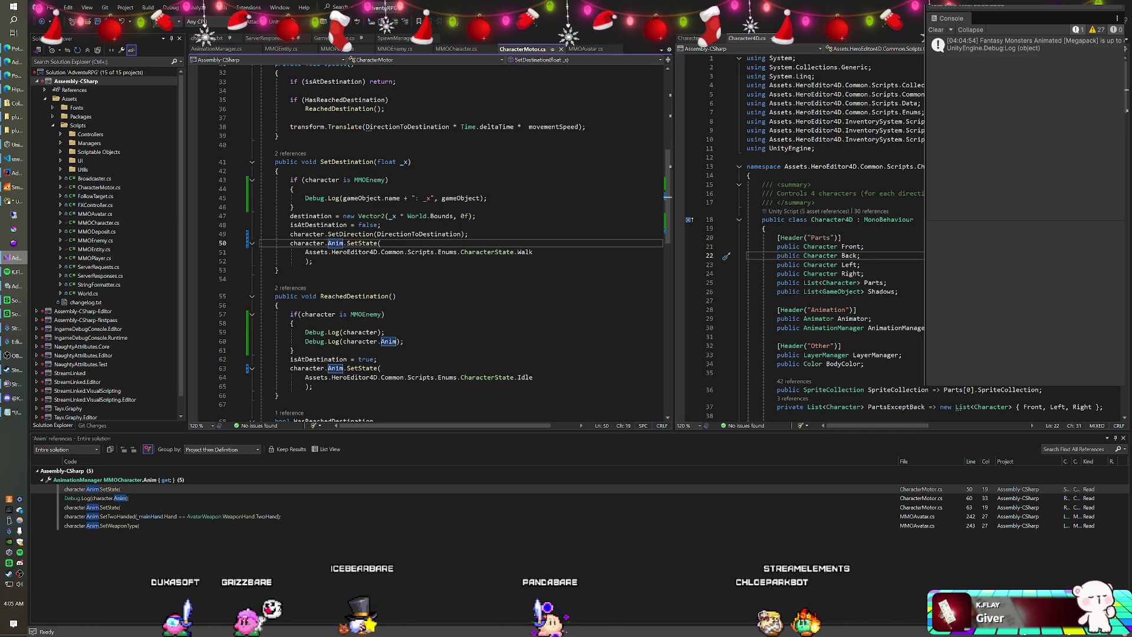
pyautogui.click(218, 49)
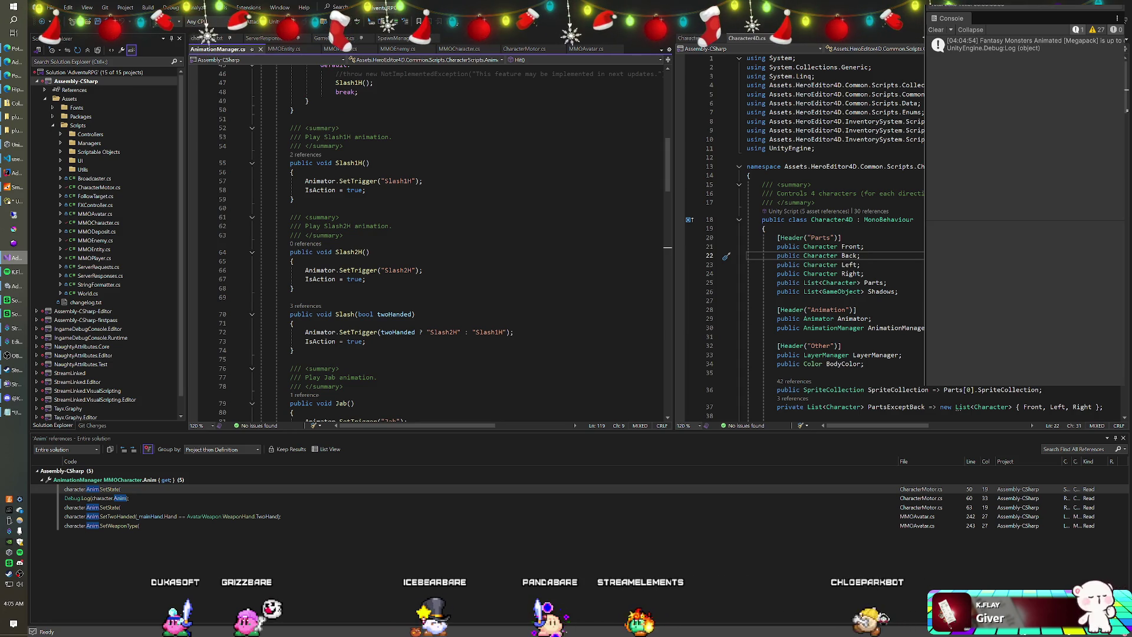
pyautogui.hotkey('alt', 'Tab')
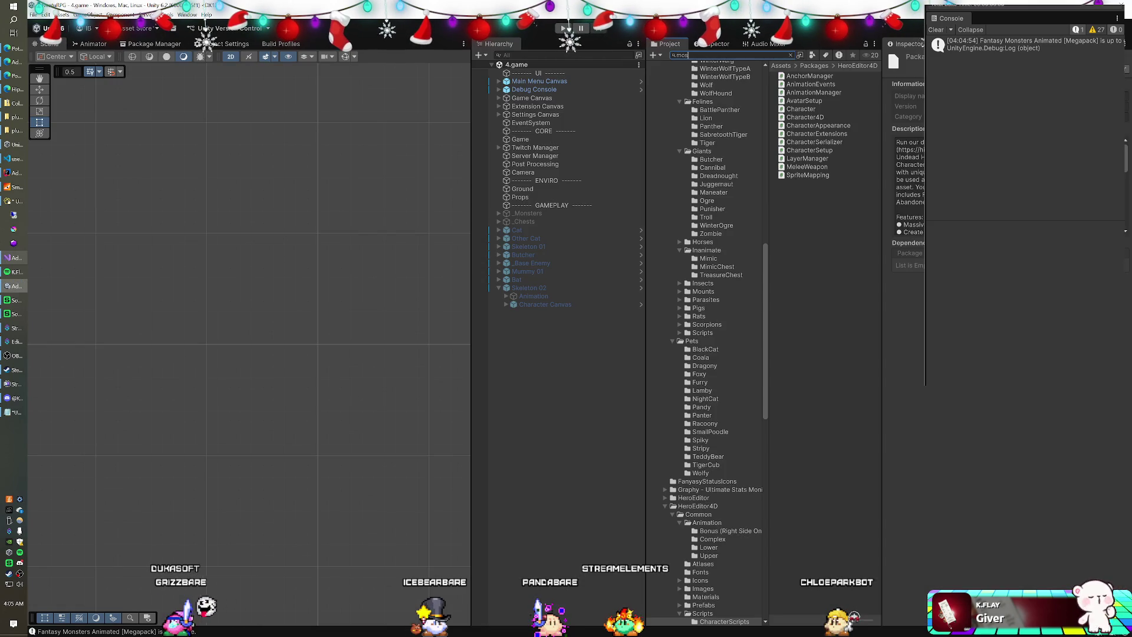
# Search the project for 'monster' and open Monster.cs in Visual Studio.
pyautogui.write('nster')
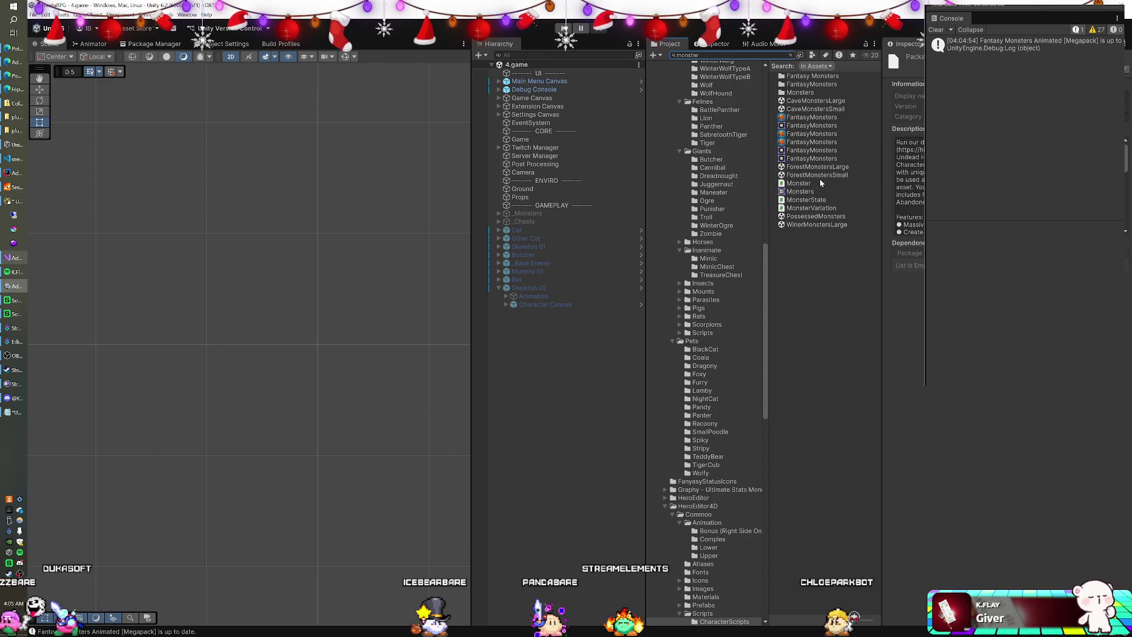
pyautogui.doubleClick(819, 182)
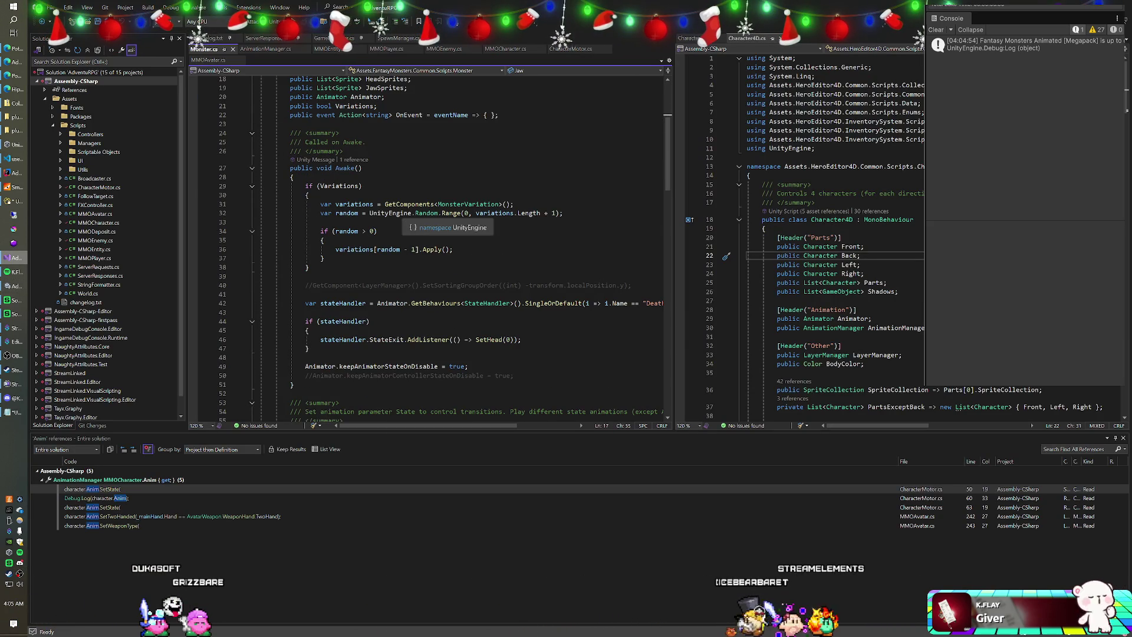
# Read through Monster.cs and dock it in the right editor group beside AnimationManager.cs.
pyautogui.scroll(-2, 389, 213)
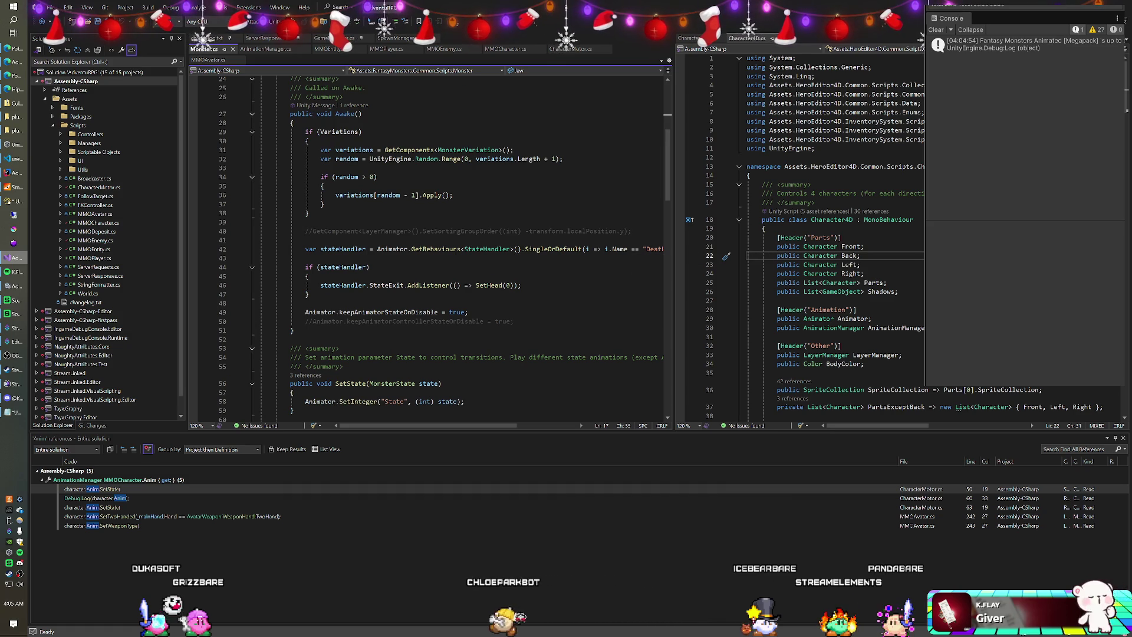
pyautogui.scroll(-4, 428, 248)
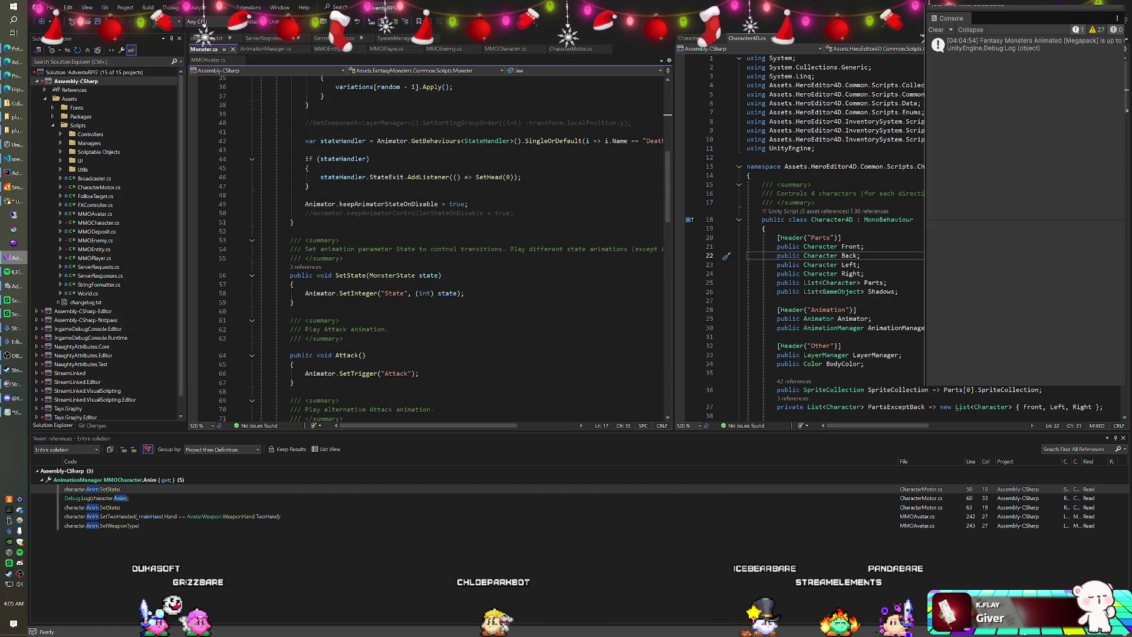
pyautogui.scroll(-1, 354, 248)
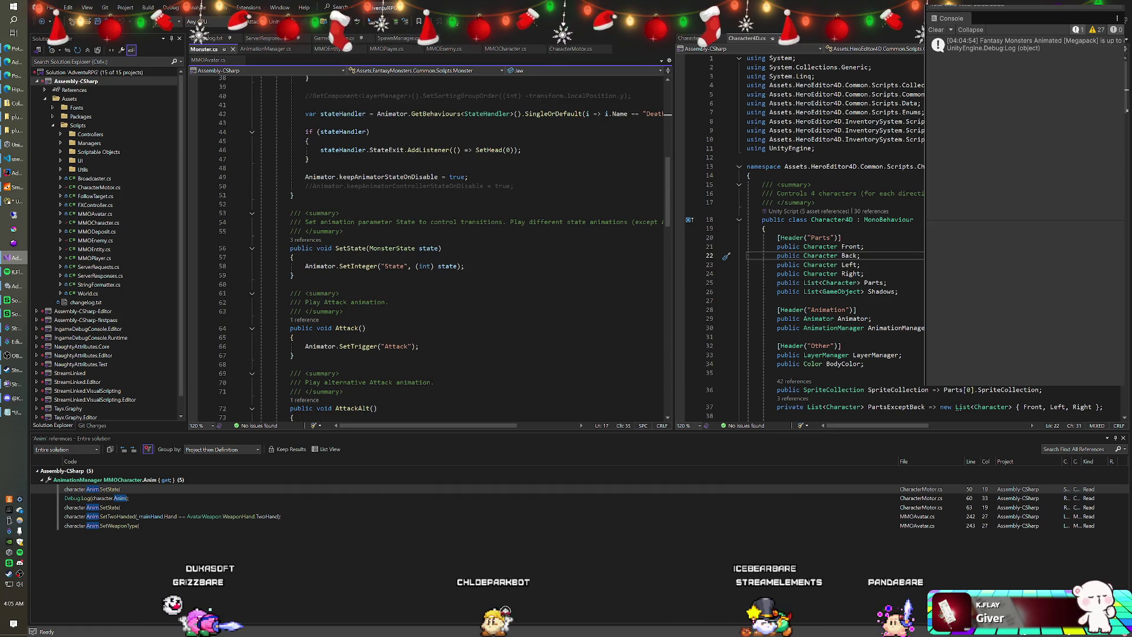
pyautogui.scroll(2, 413, 248)
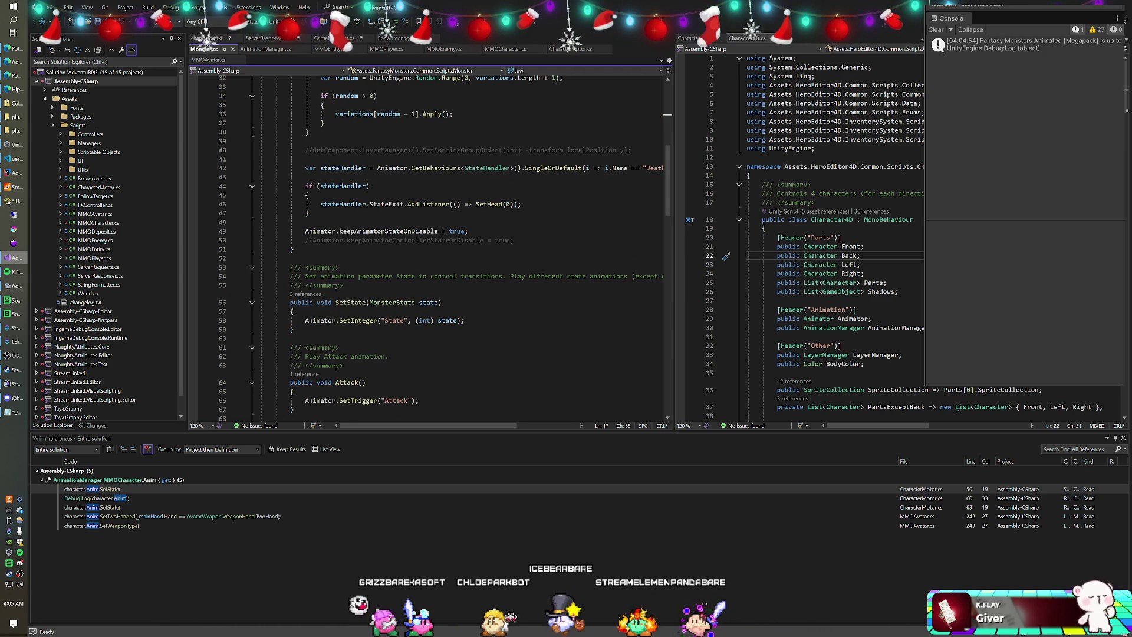
pyautogui.scroll(-5, 427, 248)
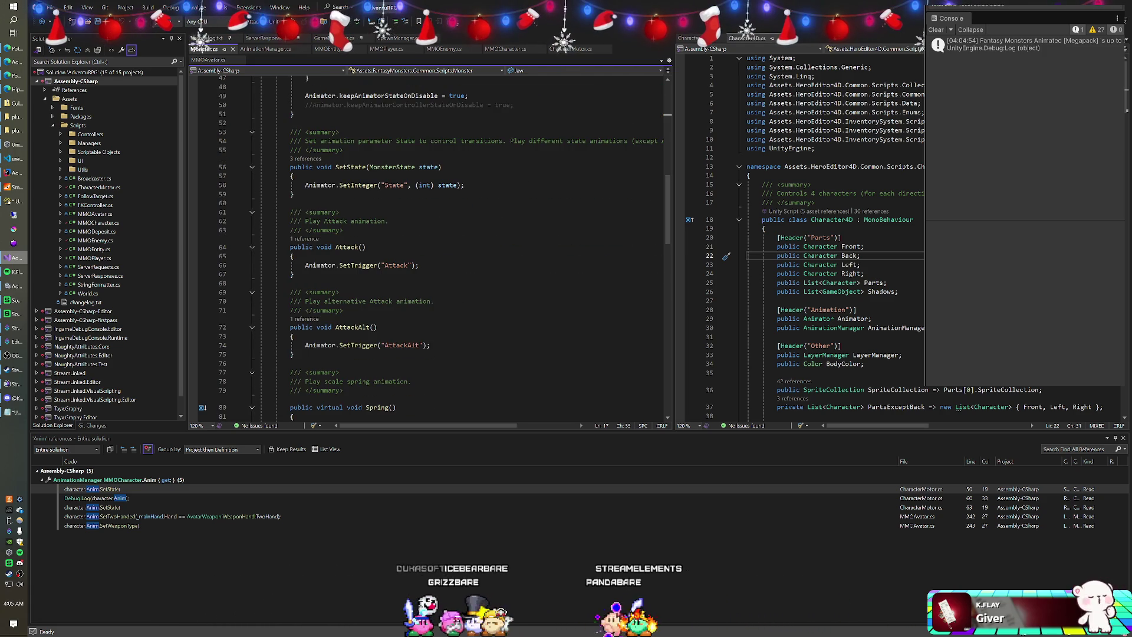
pyautogui.moveTo(208, 50); pyautogui.dragTo(803, 40)
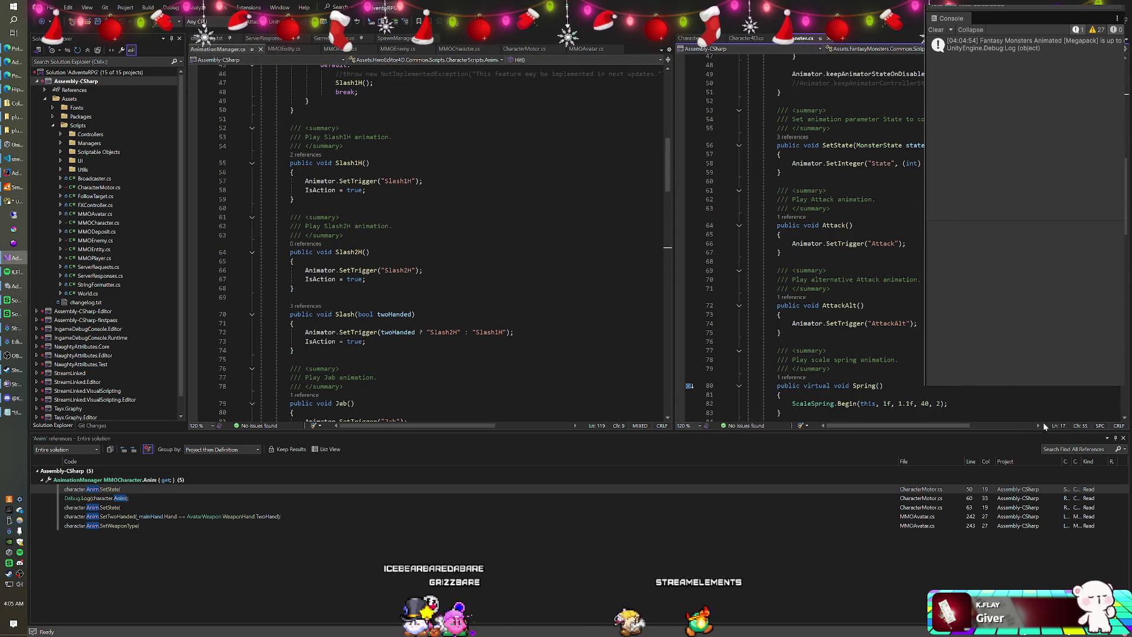
# Close Find All References, review AnimationManager's attack methods, then view MMOEnemy.cs and MMOCharacter.cs.
pyautogui.click(1122, 437)
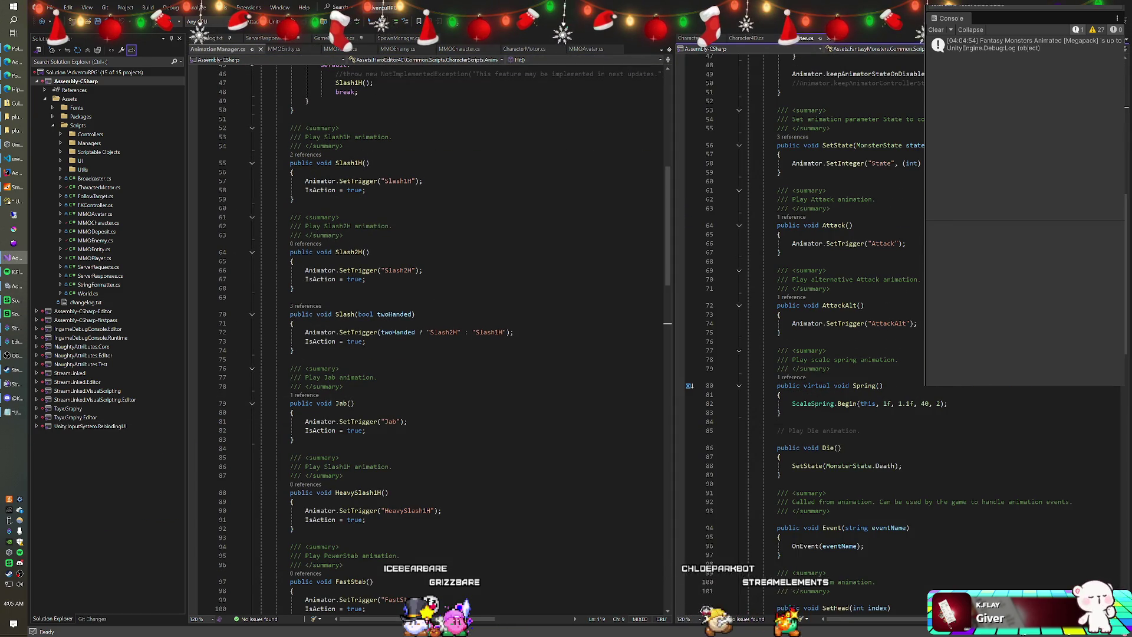
pyautogui.scroll(8, 430, 336)
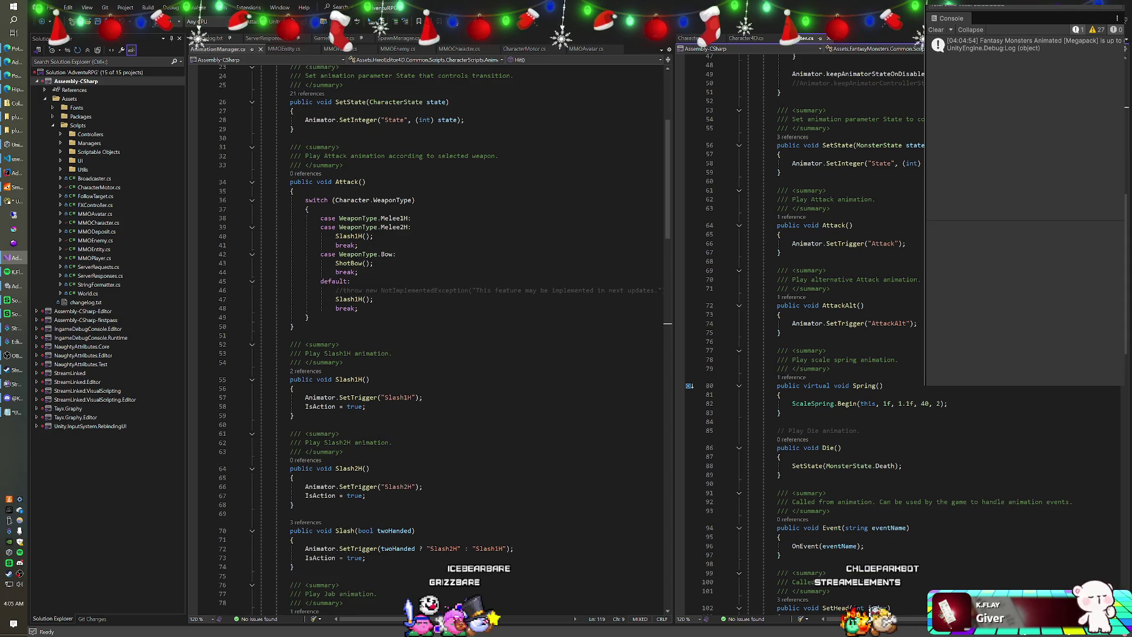
pyautogui.moveTo(351, 182)
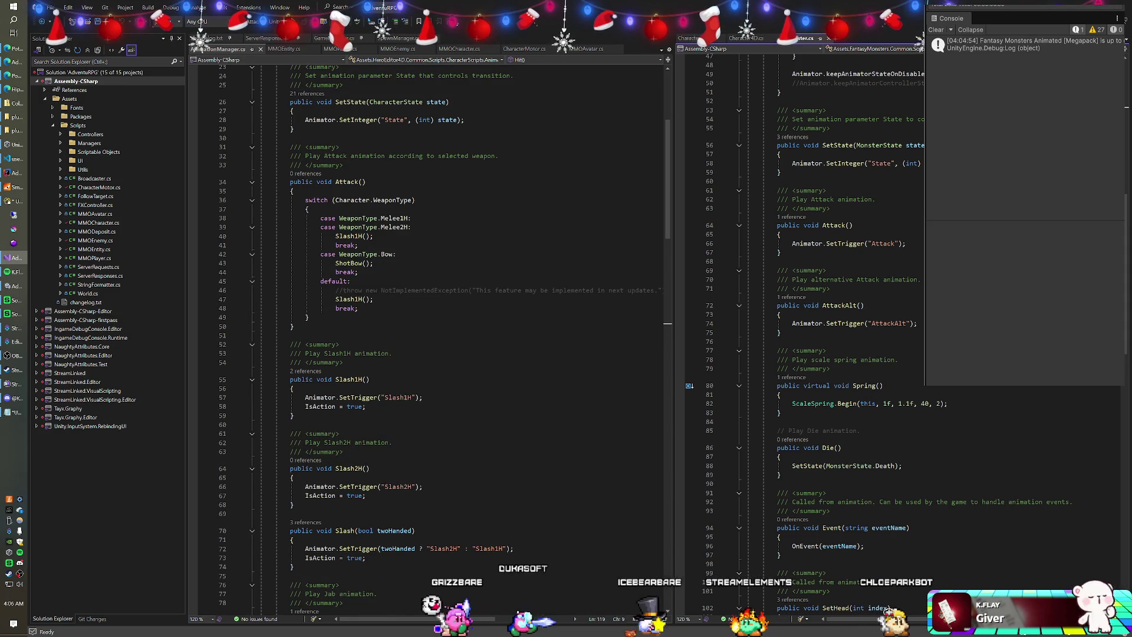
pyautogui.scroll(7, 430, 336)
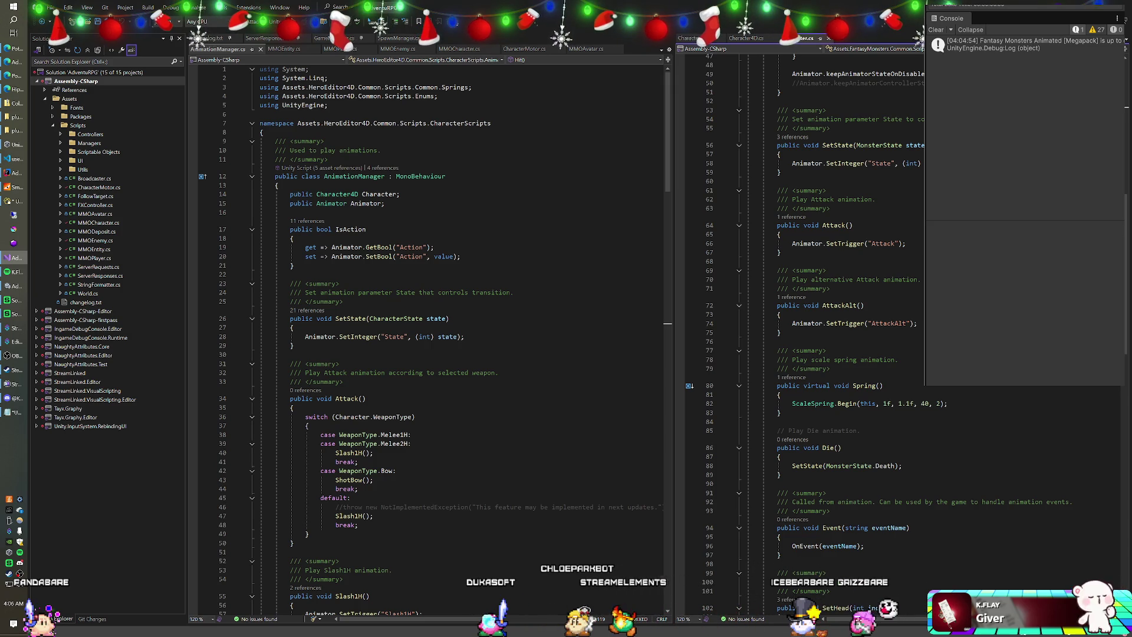
pyautogui.scroll(-17, 430, 335)
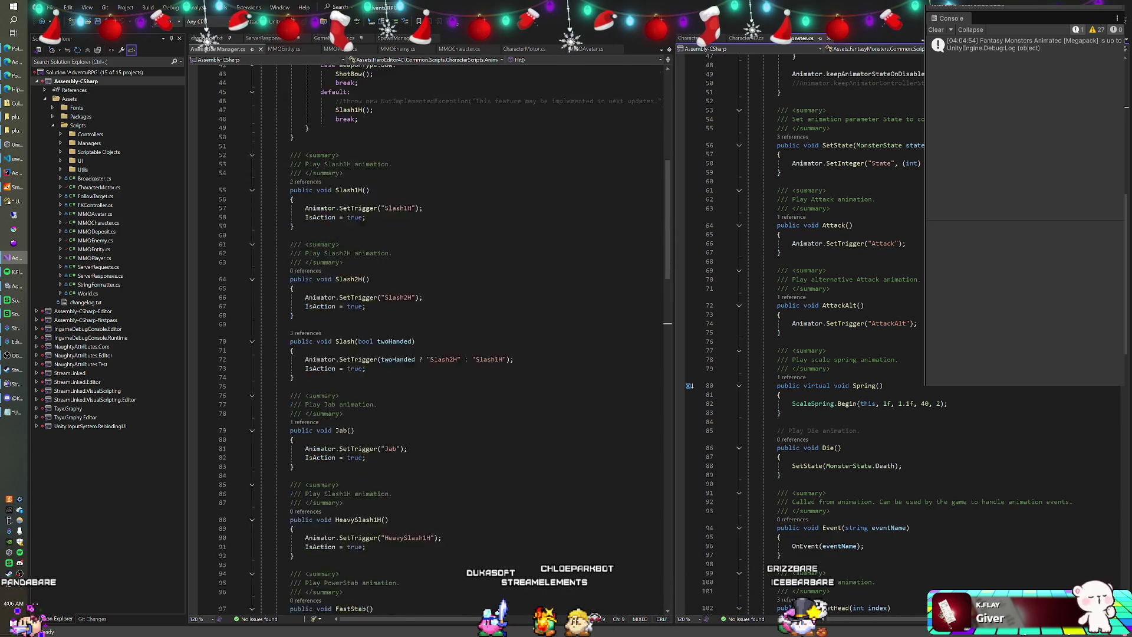
pyautogui.scroll(7, 430, 336)
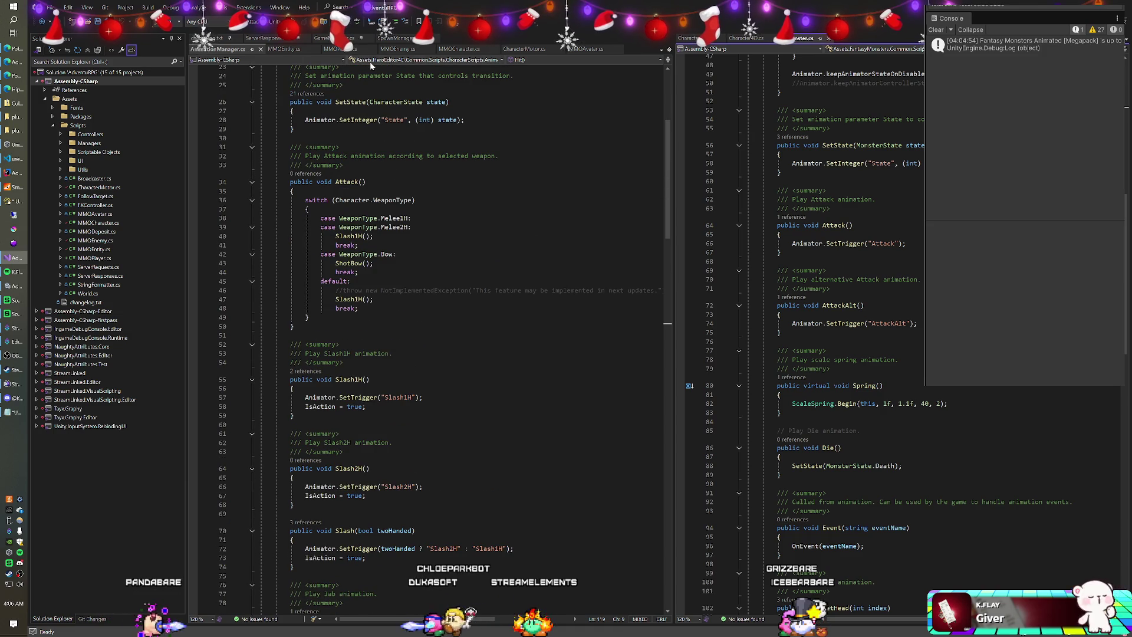
pyautogui.click(398, 49)
pyautogui.click(451, 49)
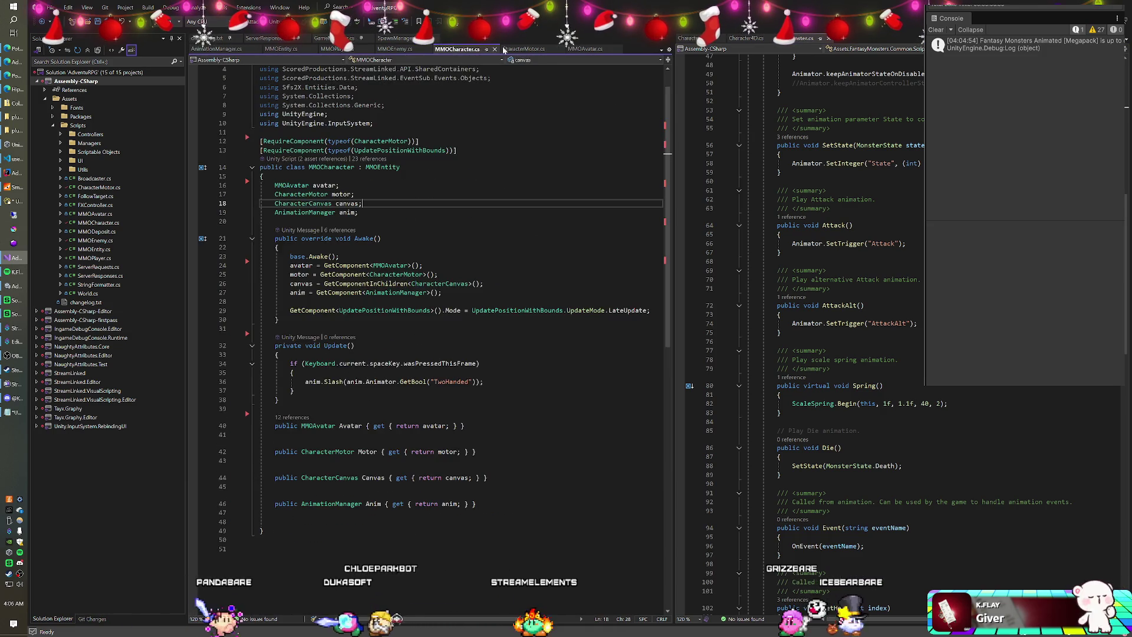
# In CharacterMotor.cs, put the cursor at the end of line 49 for a new line.
pyautogui.click(522, 49)
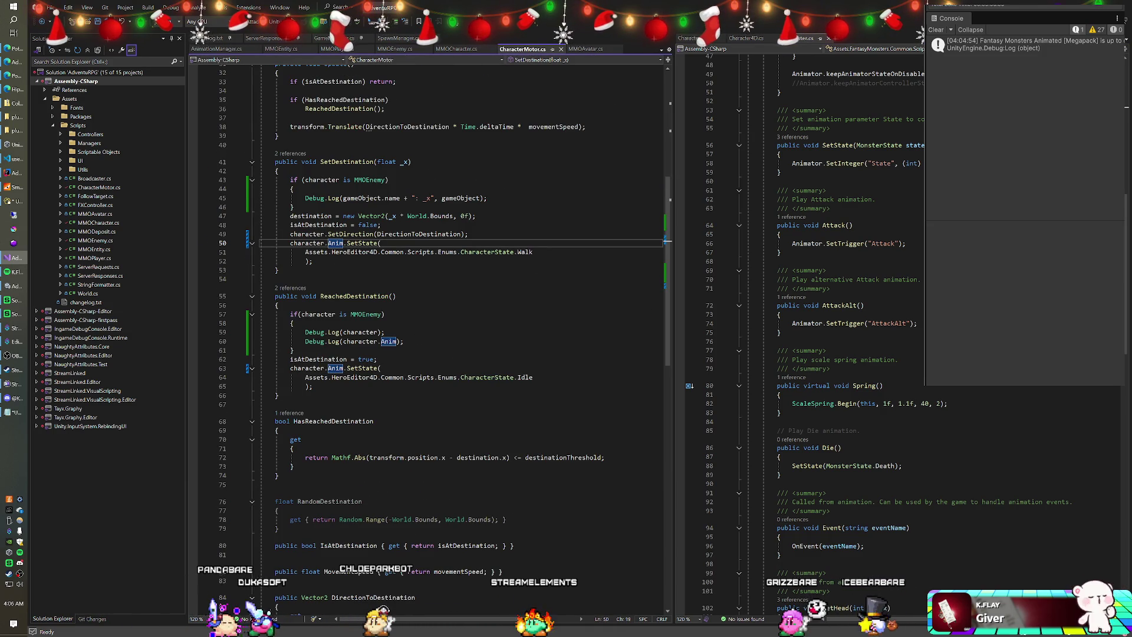
pyautogui.click(468, 233)
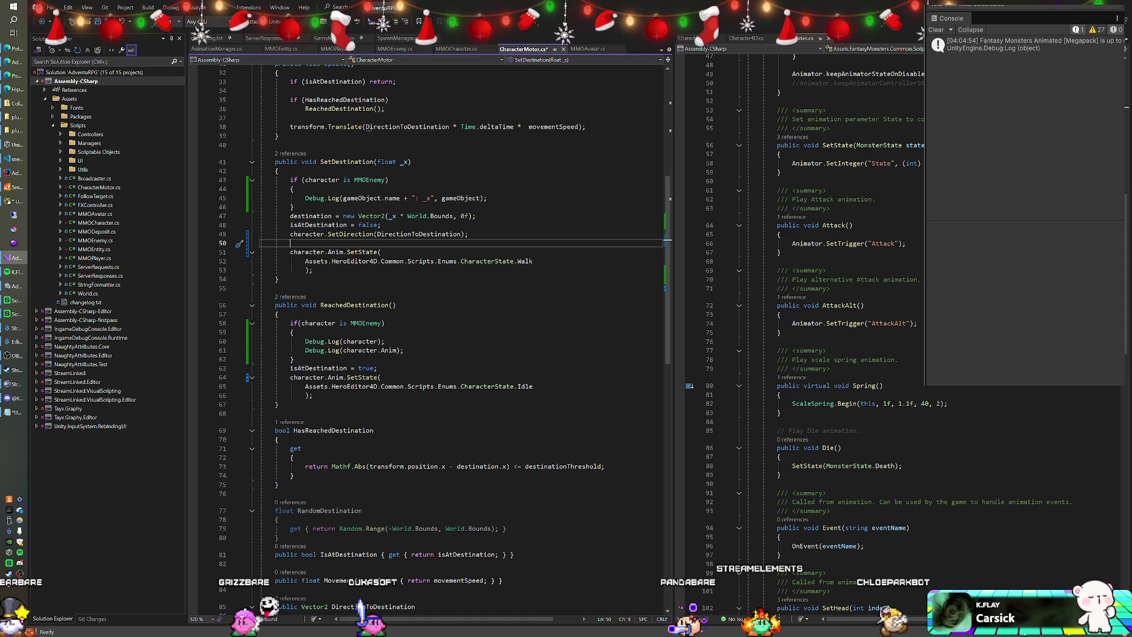
# Wrap the walk-state call in if (character is MMOPlayer) and start an else branch.
pyautogui.write('if(character ')
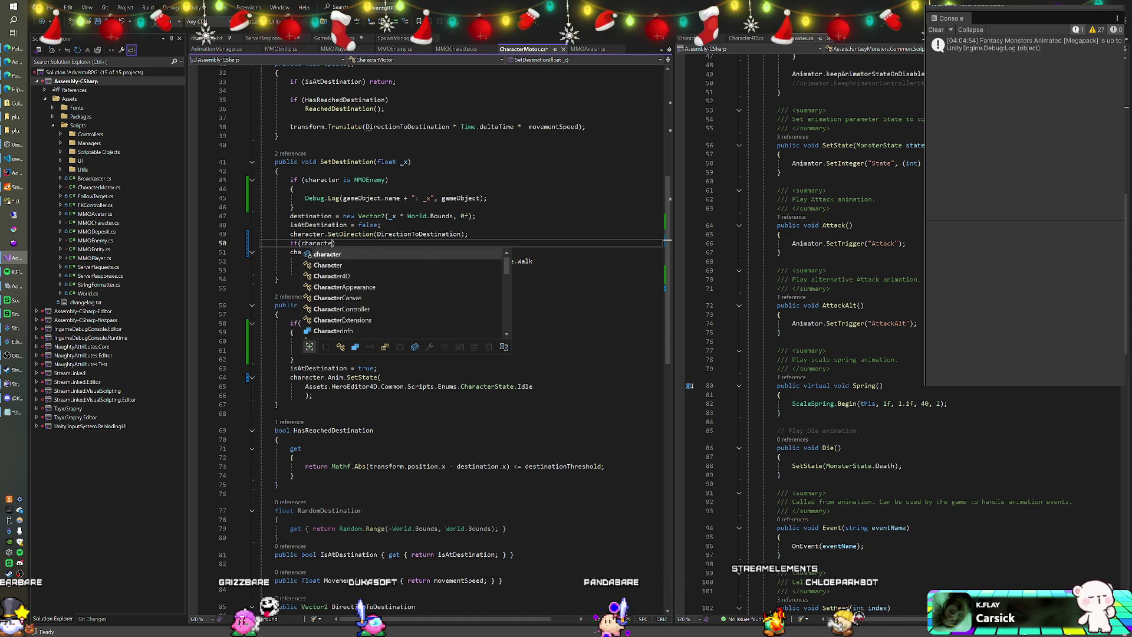
pyautogui.write('is ')
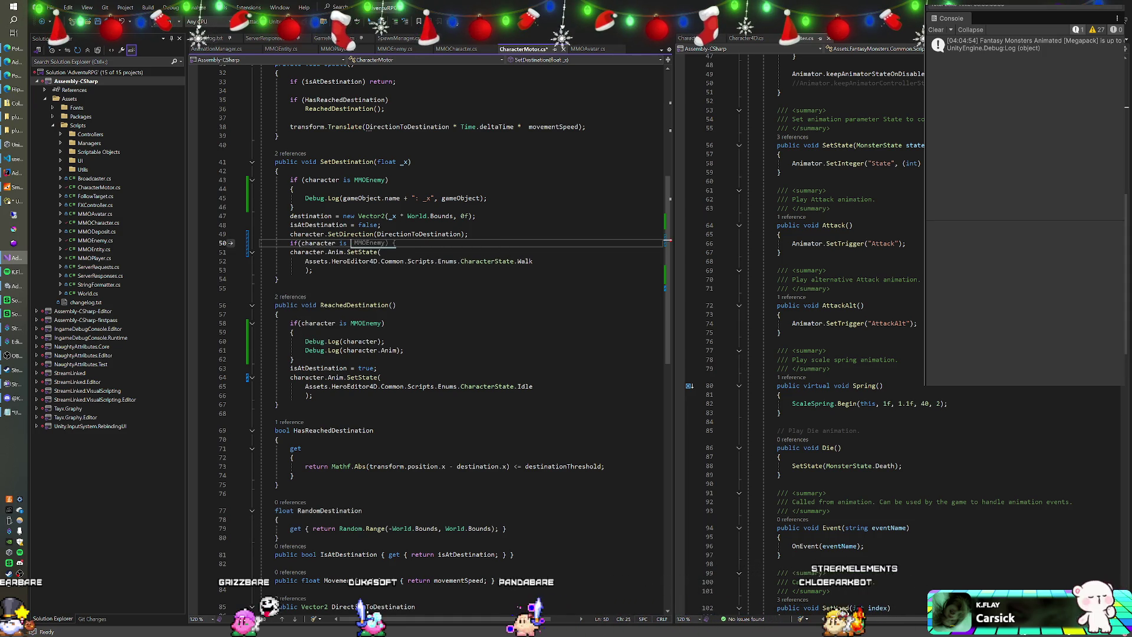
pyautogui.write('MMOPlayer')
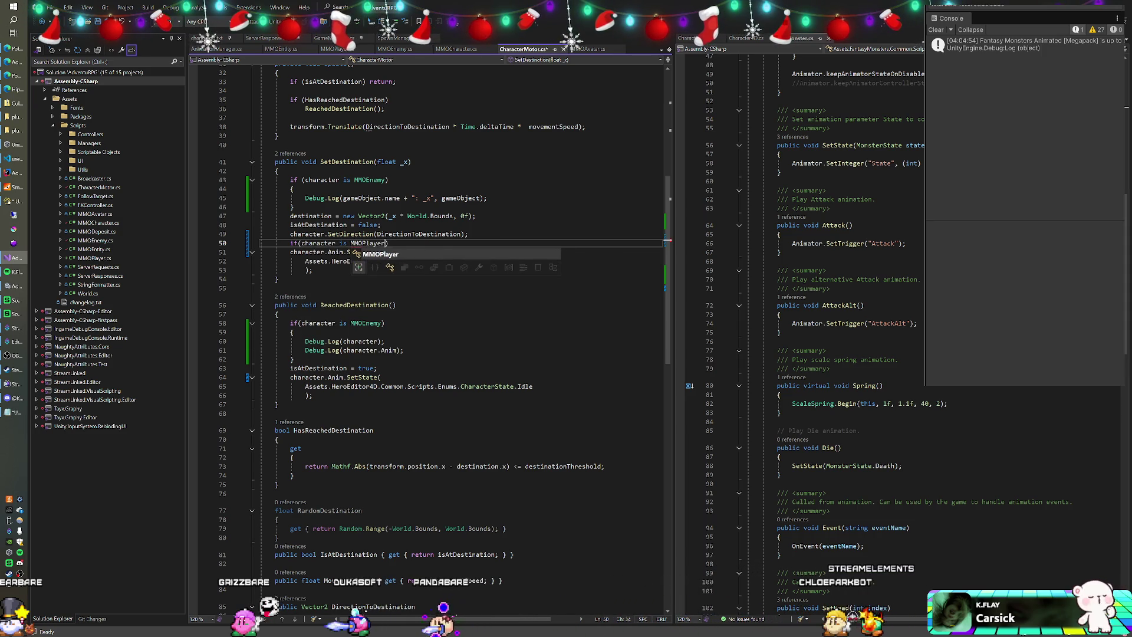
pyautogui.write(')')
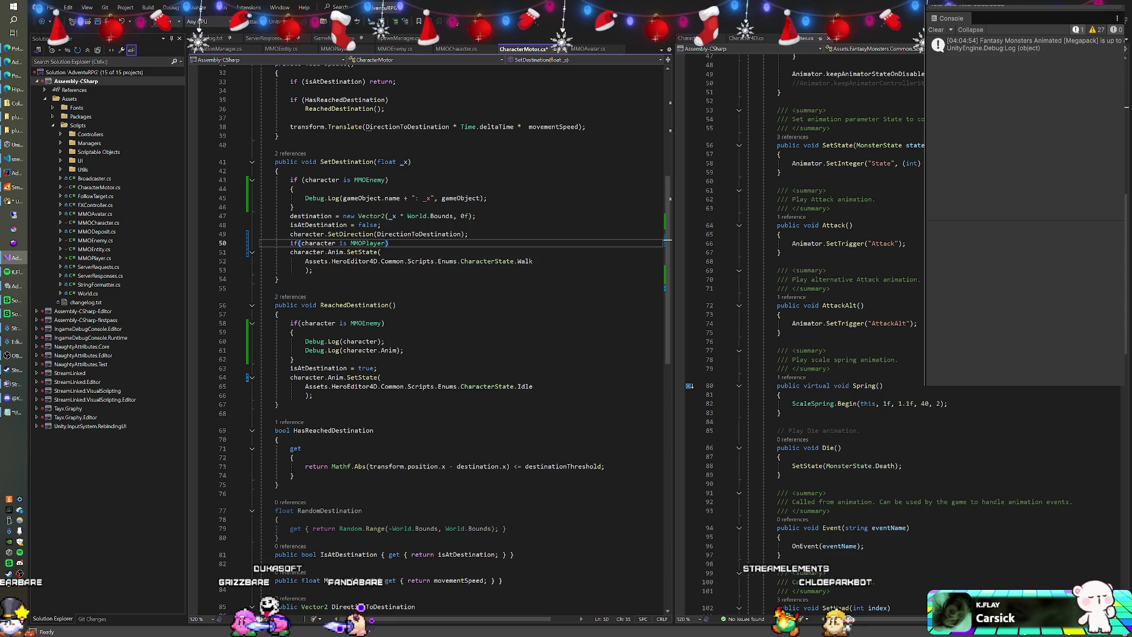
pyautogui.press('Down')
pyautogui.press('Down')
pyautogui.press('Down')
pyautogui.press('End')
pyautogui.hotkey('shift', 'Up')
pyautogui.hotkey('shift', 'Up')
pyautogui.hotkey('shift', 'Home')
pyautogui.press('Tab')
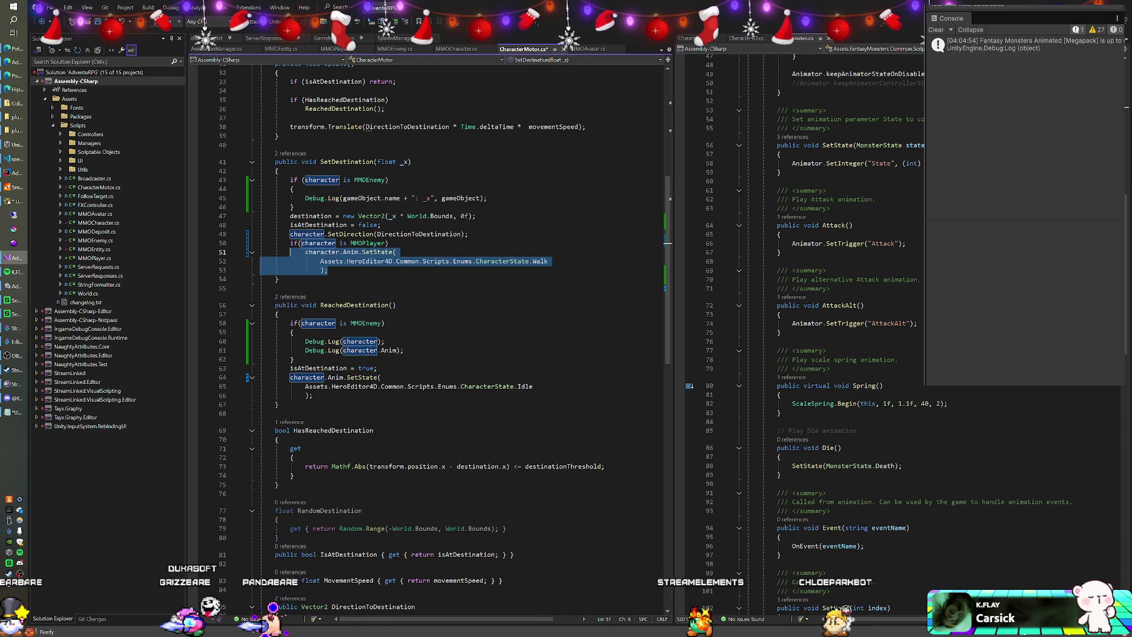
pyautogui.press('Down')
pyautogui.press('Down')
pyautogui.press('End')
pyautogui.press('Return')
pyautogui.write('else')
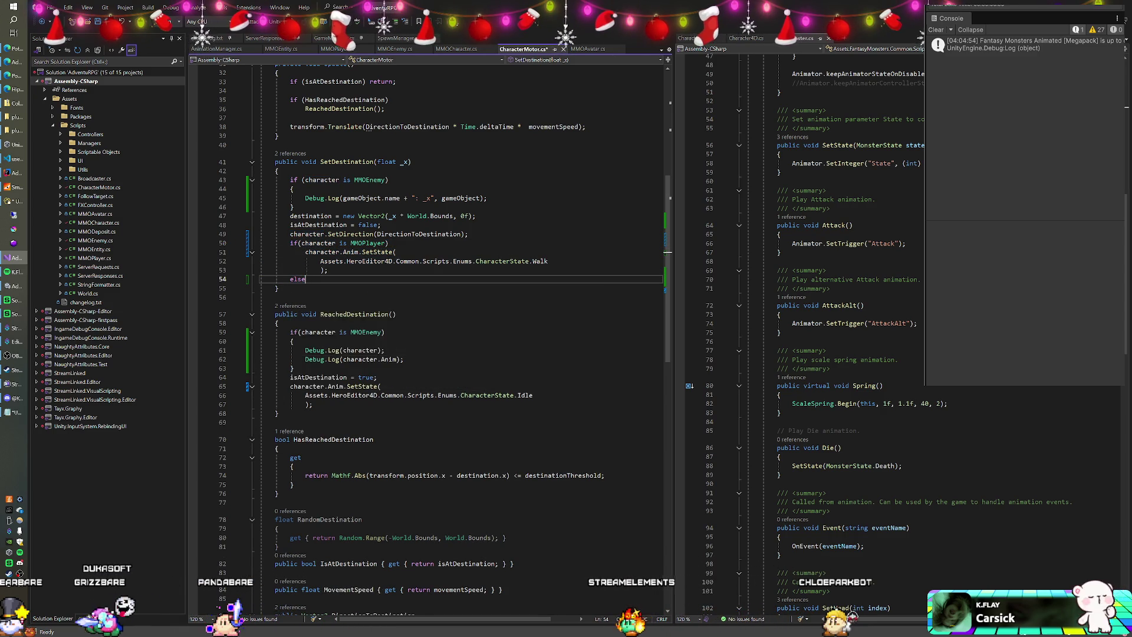
pyautogui.press('Return')
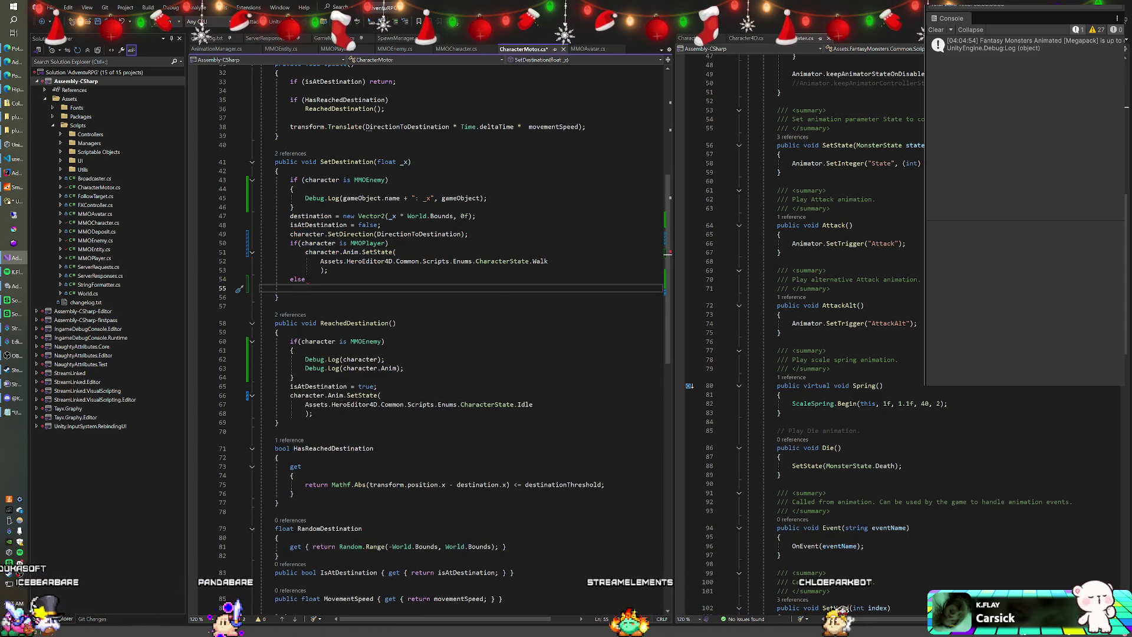
# In the else branch, call character.Monster.SetState with the copied Walk argument.
pyautogui.write('character.')
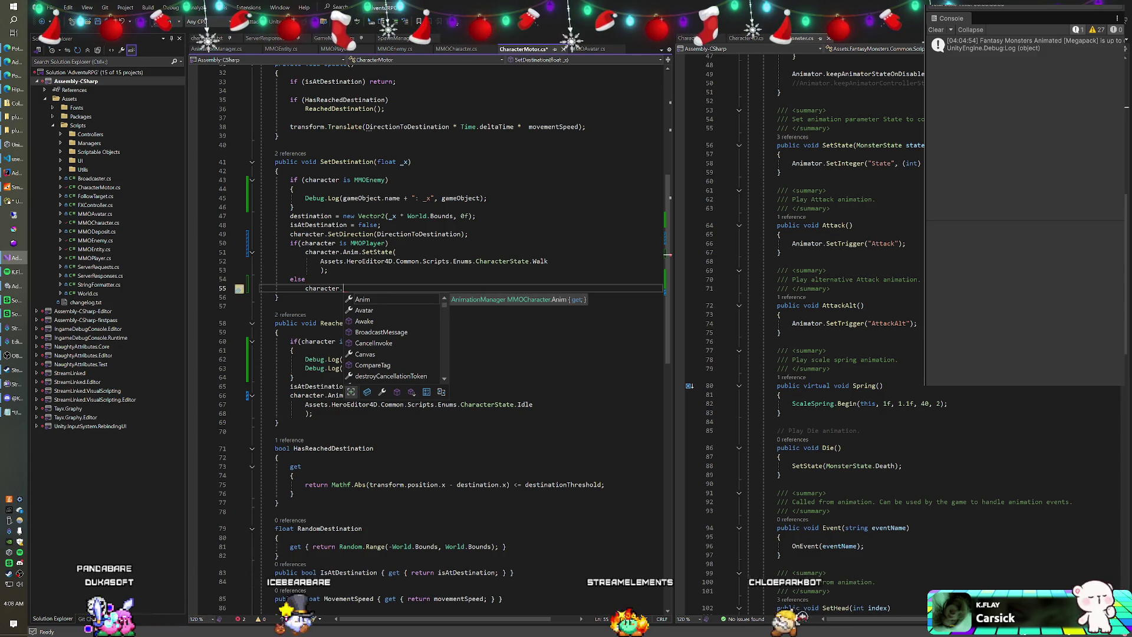
pyautogui.write('Monster')
pyautogui.press('Escape')
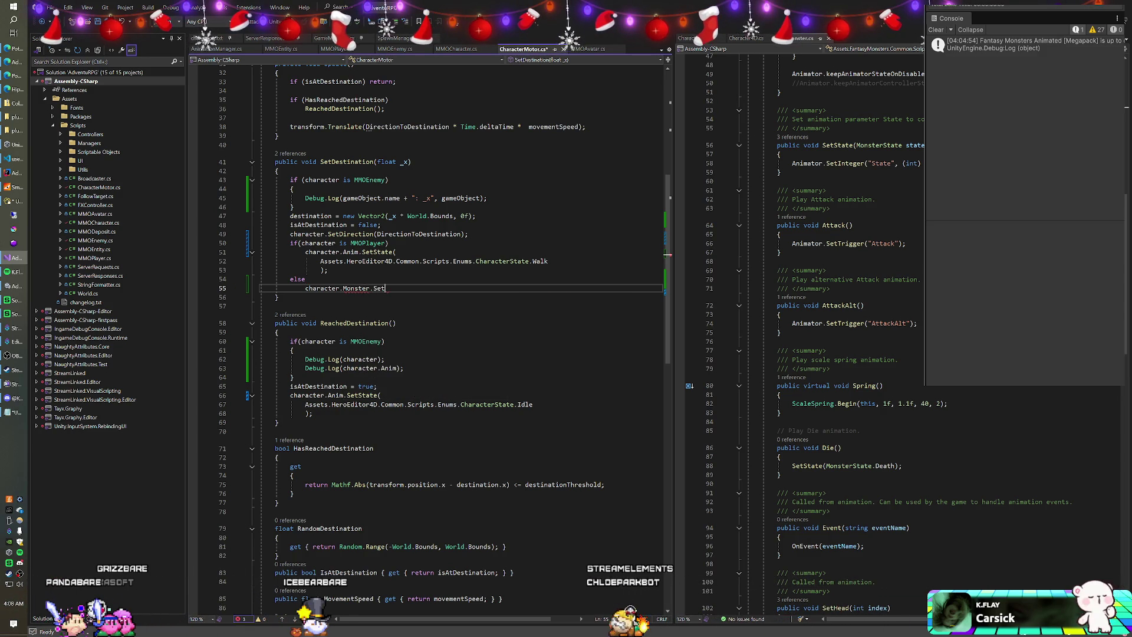
pyautogui.press('Return')
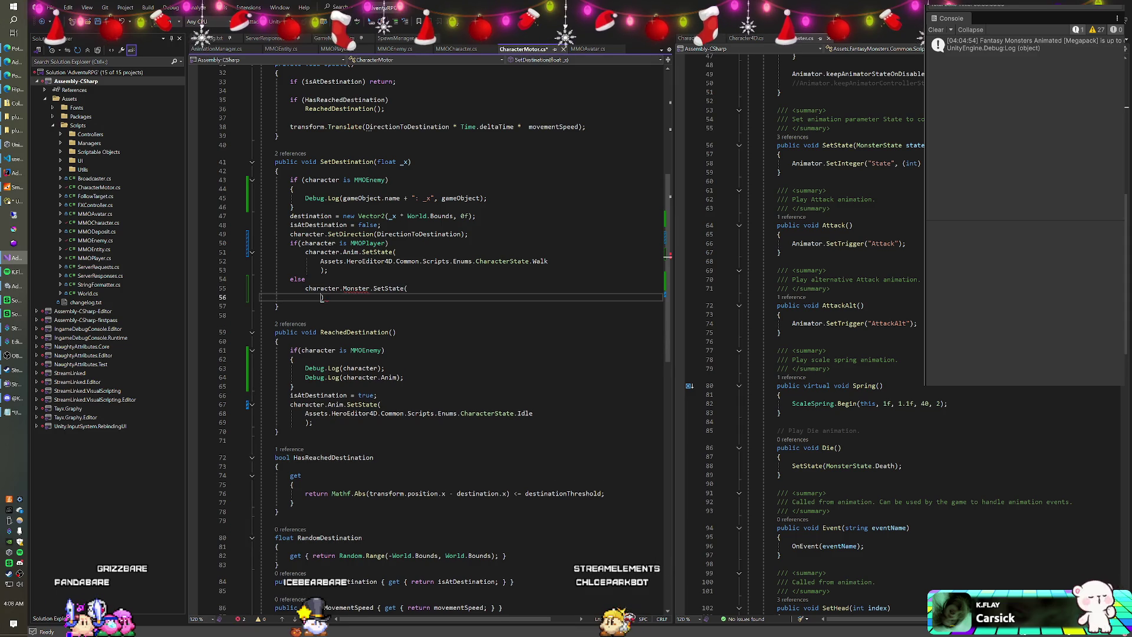
pyautogui.press('Return')
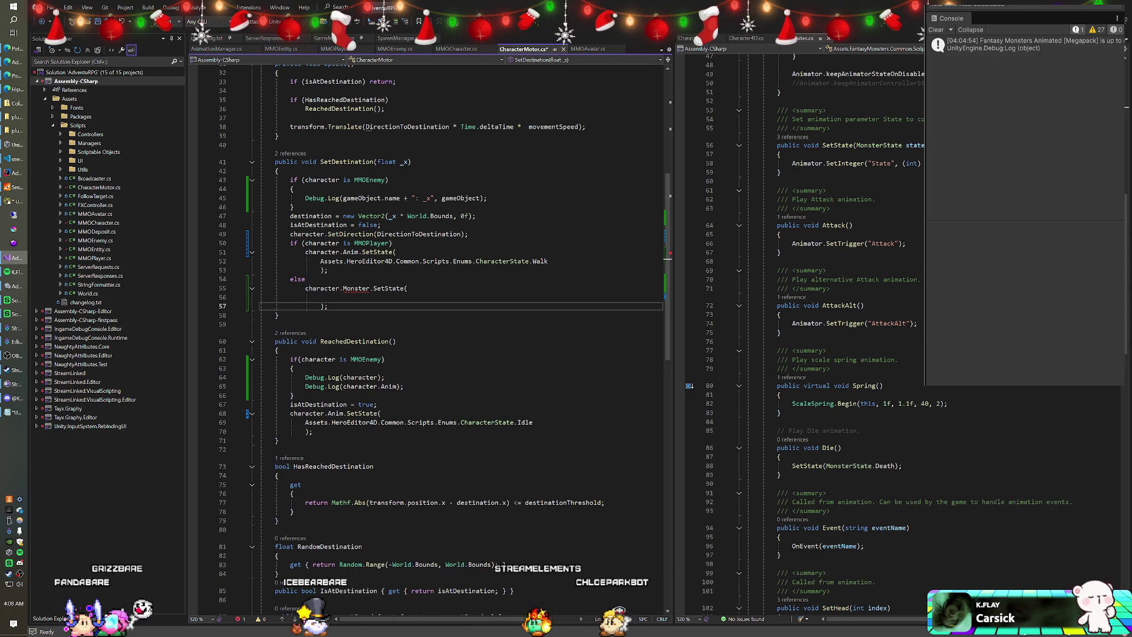
pyautogui.moveTo(452, 261); pyautogui.dragTo(547, 261)
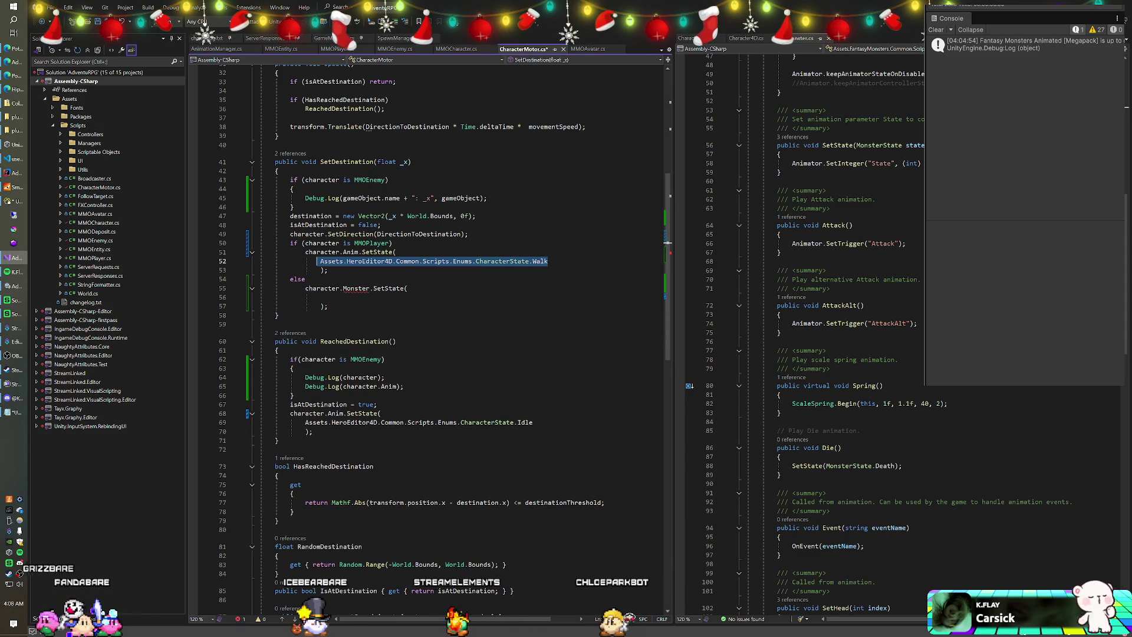
pyautogui.click(320, 297)
pyautogui.hotkey('ctrl', 'v')
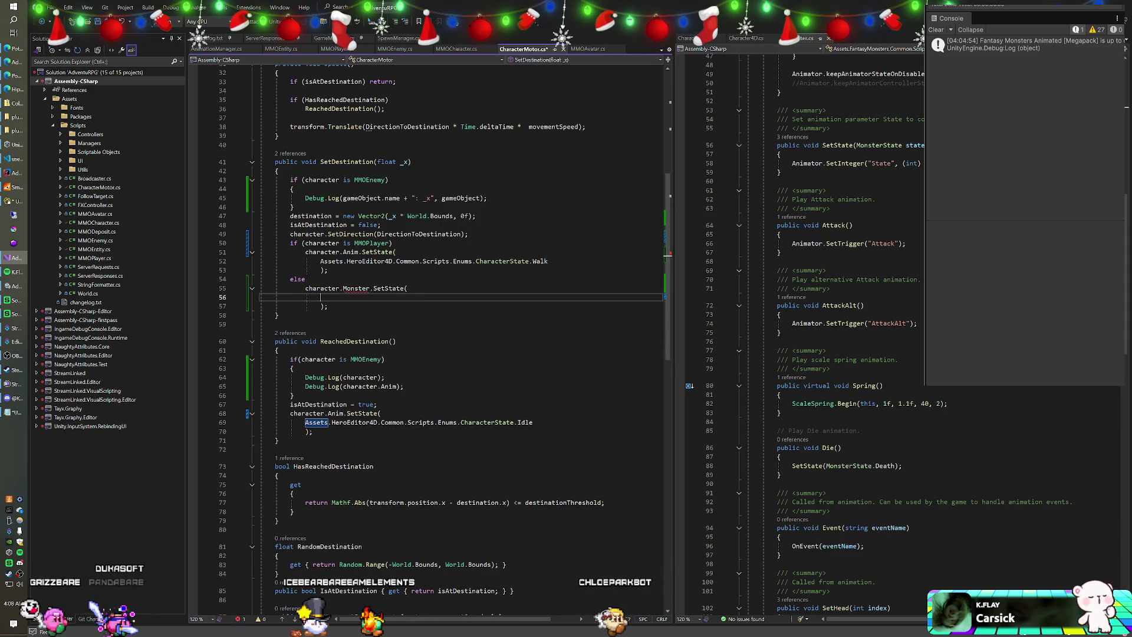
# Add a '// doct tape' comment above the if and a line for the closing comment.
pyautogui.click(469, 234)
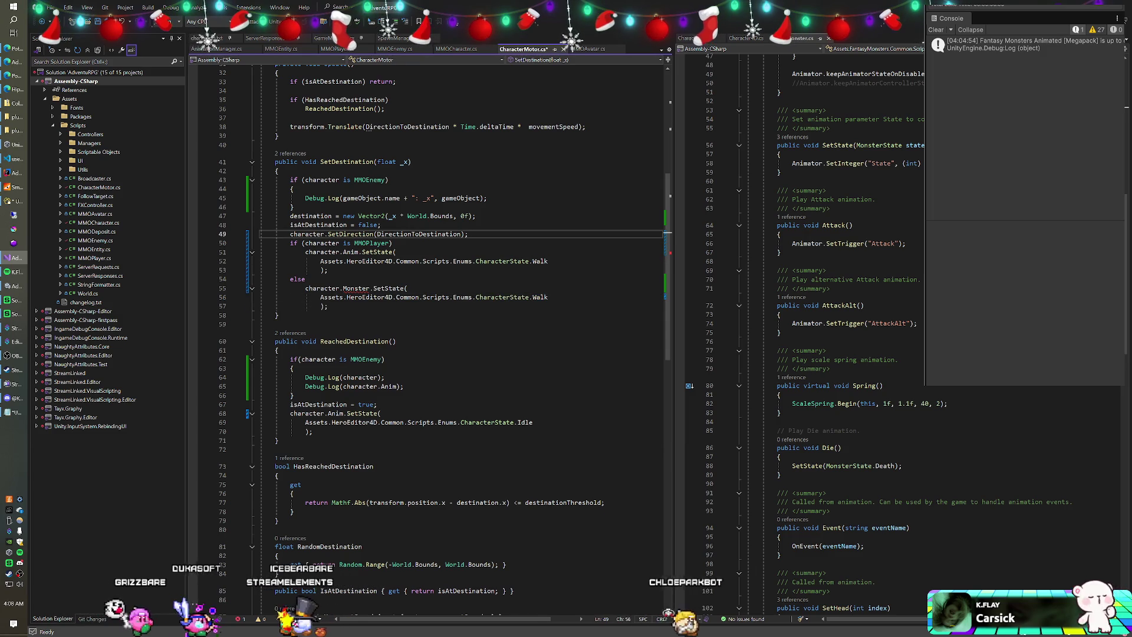
pyautogui.press('Return')
pyautogui.press('Return')
pyautogui.write('// do')
pyautogui.write('uct tape')
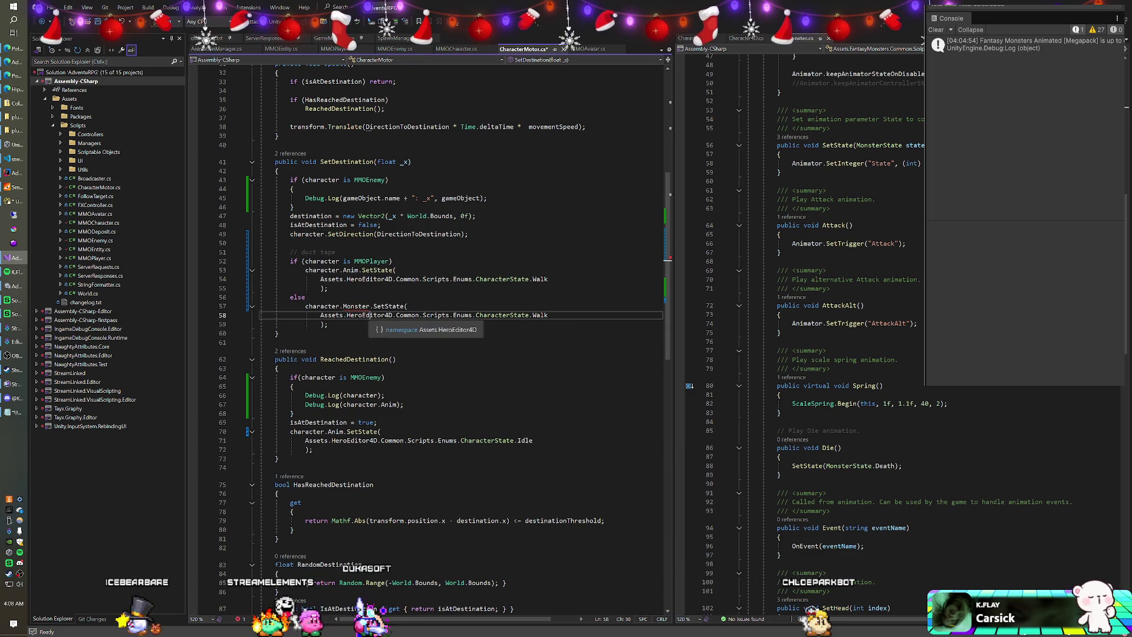
pyautogui.click(328, 324)
pyautogui.press('Return')
pyautogui.write('// end duct tape')
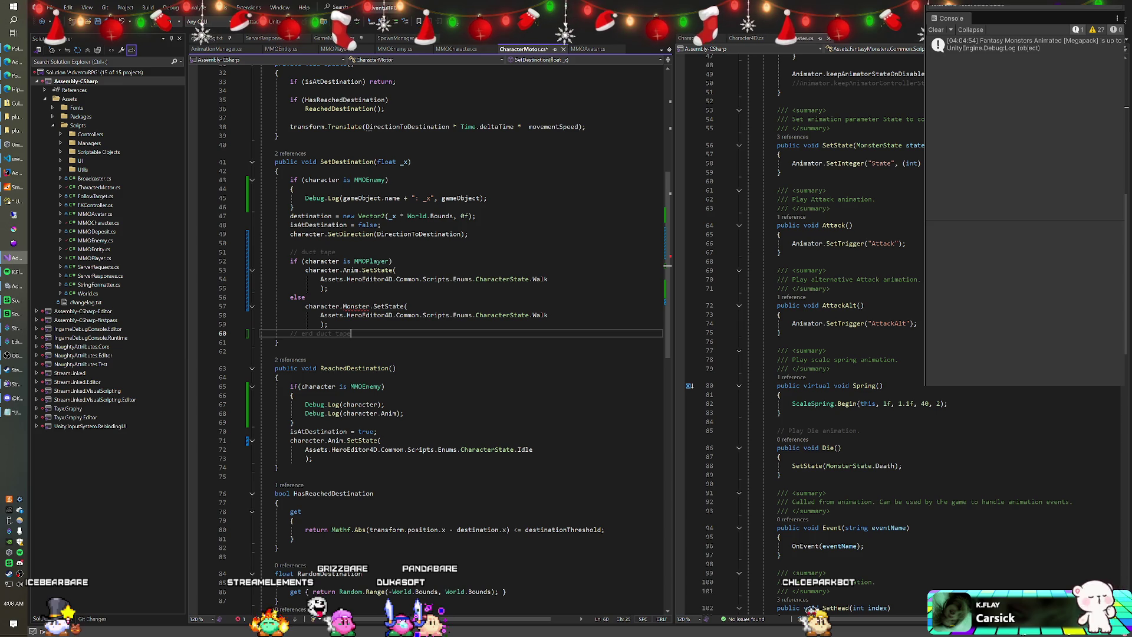
pyautogui.click(305, 297)
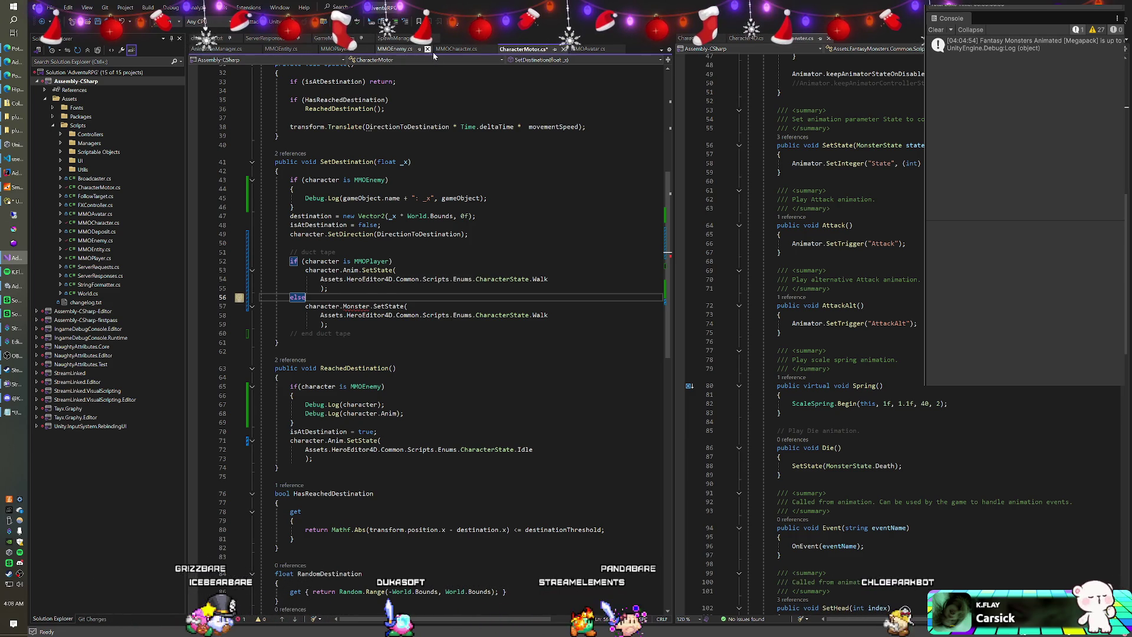
pyautogui.click(455, 49)
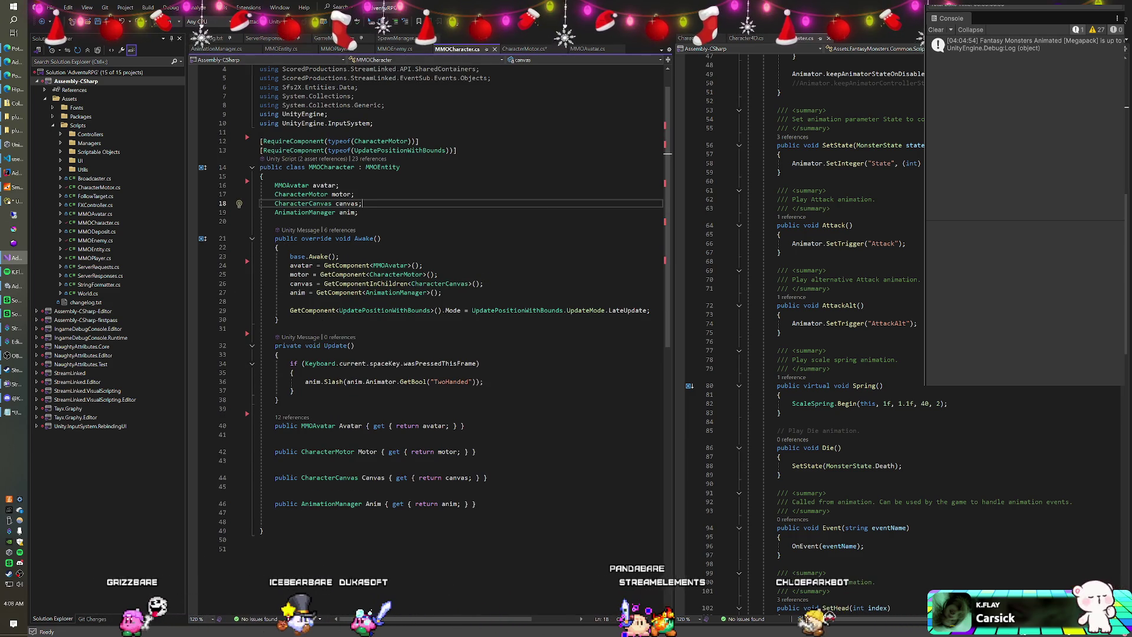
# Move the AnimationManager anim field from MMOCharacter.cs into MMOPlayer.cs.
pyautogui.click(361, 204)
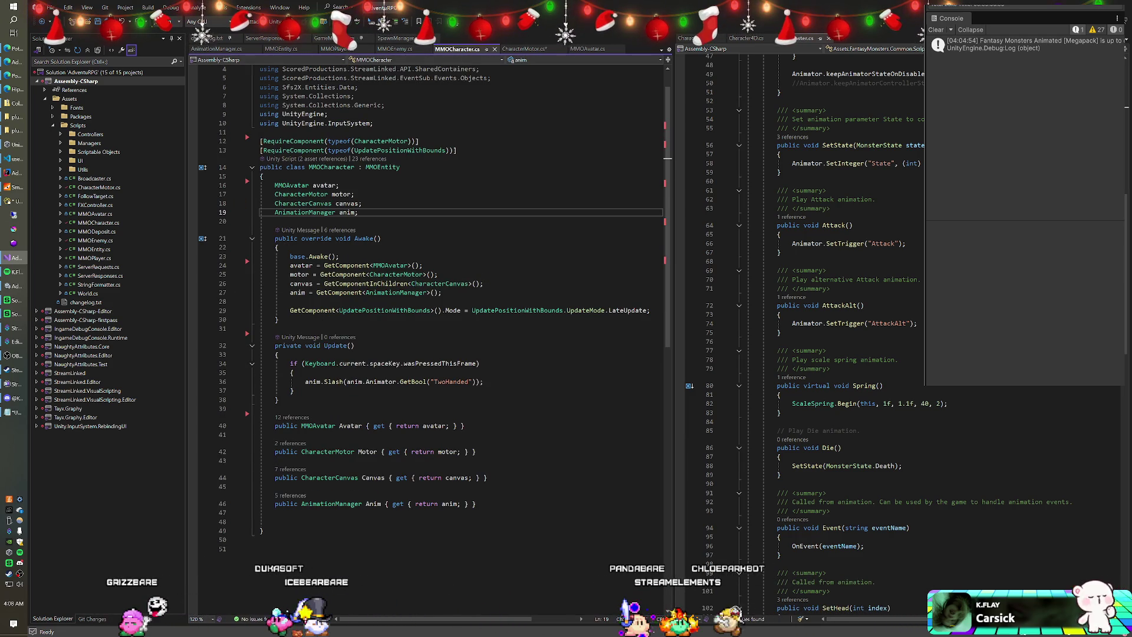
pyautogui.hotkey('shift', 'Home')
pyautogui.press('BackSpace')
pyautogui.press('BackSpace')
pyautogui.press('BackSpace')
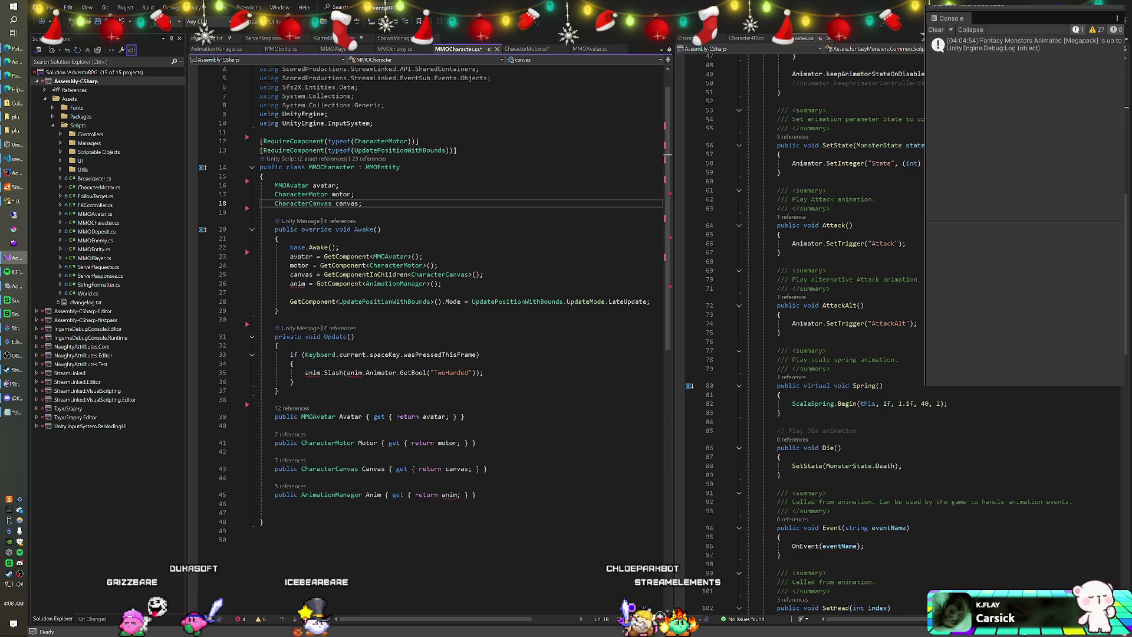
pyautogui.click(342, 50)
pyautogui.click(366, 204)
pyautogui.press('Return')
pyautogui.write('AnimationManager anim;')
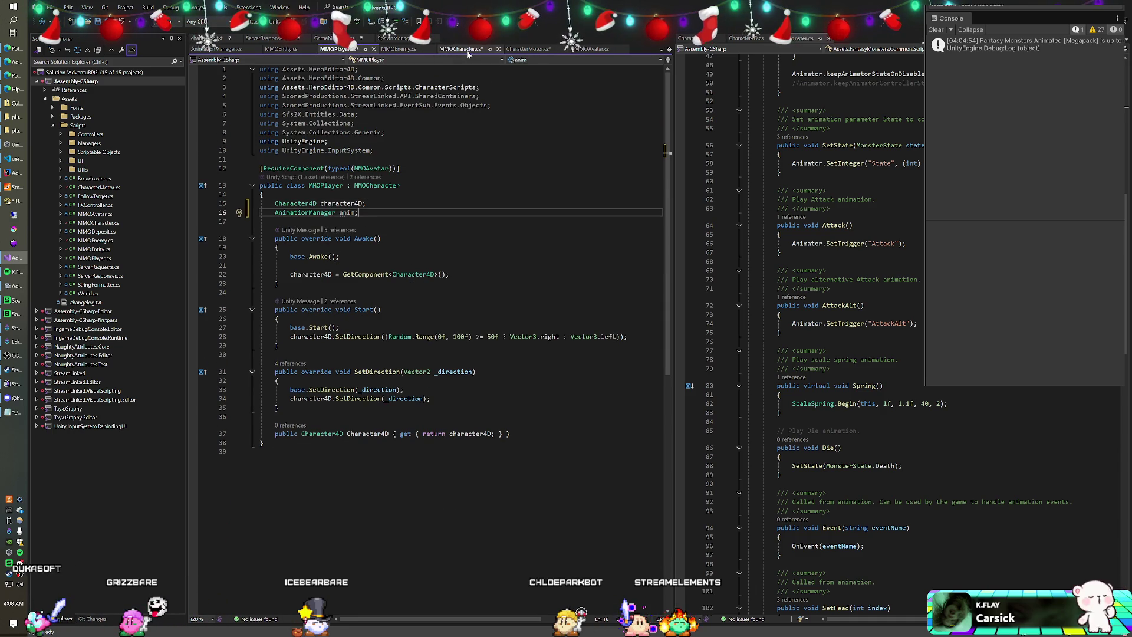
# Move the GetComponent<AnimationManager> lookup from MMOCharacter's Awake into MMOPlayer's Awake.
pyautogui.click(466, 50)
pyautogui.moveTo(442, 284); pyautogui.dragTo(482, 274)
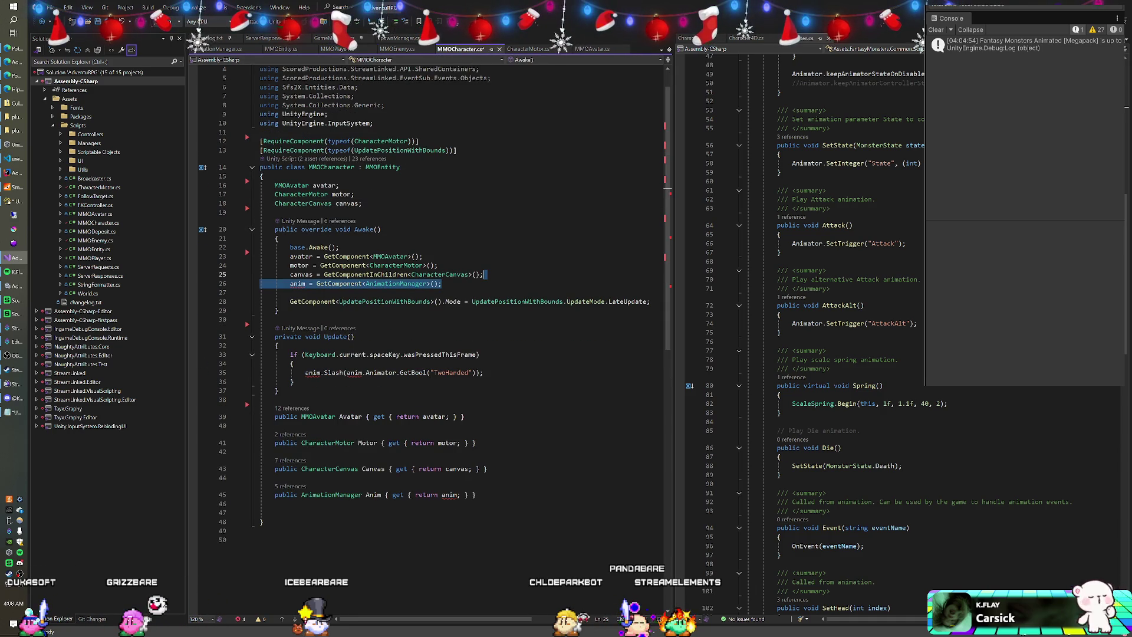
pyautogui.hotkey('ctrl', 'x')
pyautogui.click(345, 51)
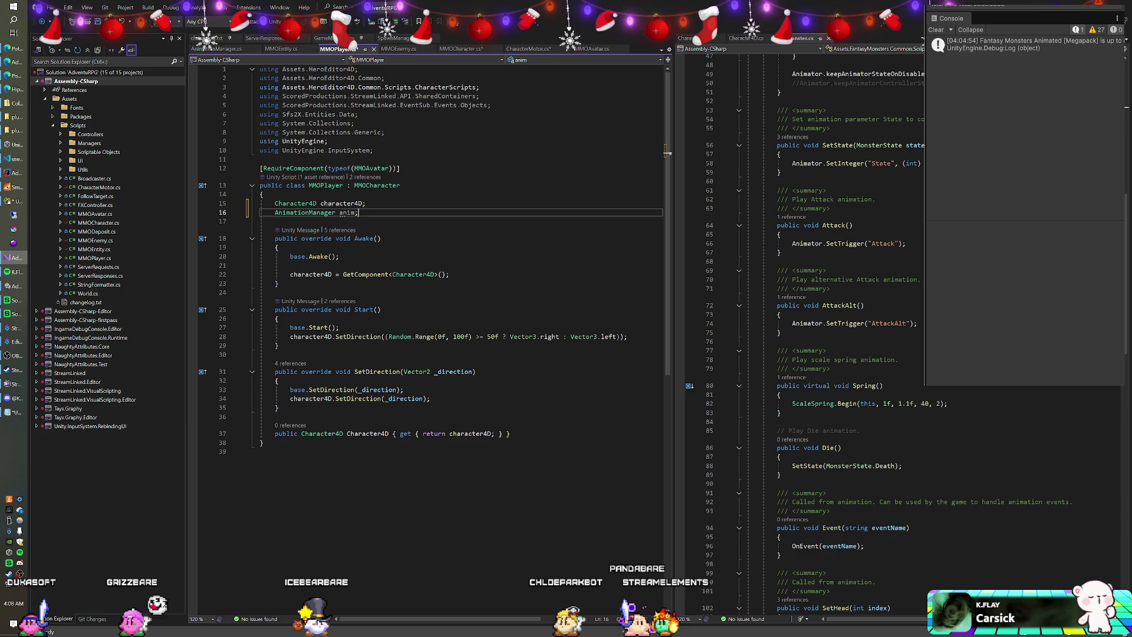
pyautogui.press('Down')
pyautogui.press('Down')
pyautogui.press('Down')
pyautogui.press('End')
pyautogui.hotkey('ctrl', 'v')
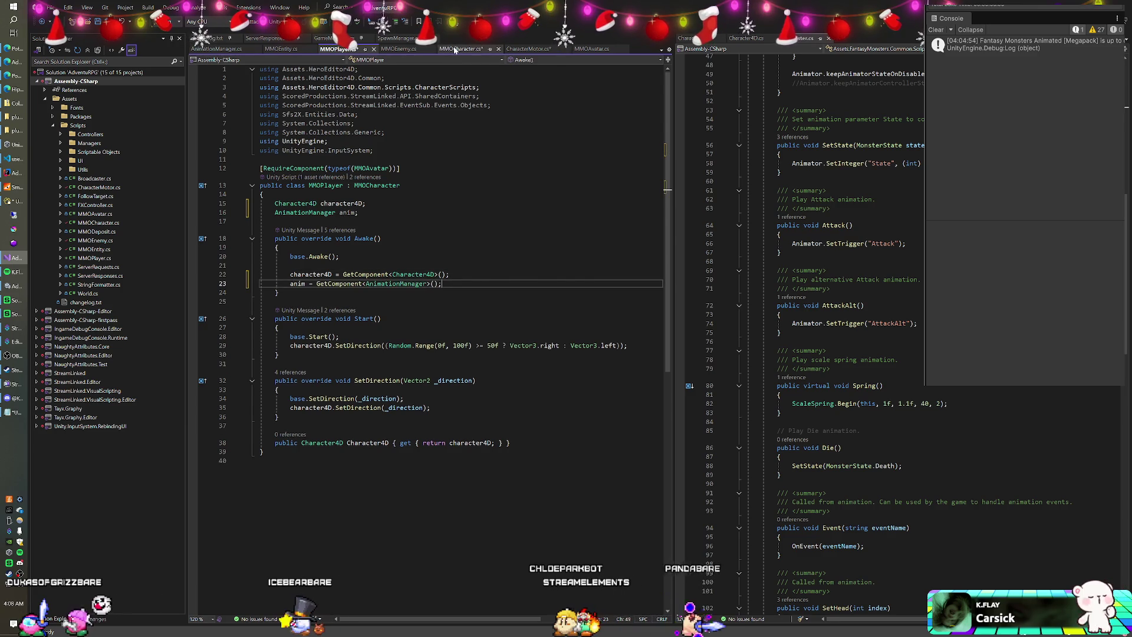
# Delete MMOCharacter's Update method and move its Anim property into MMOPlayer.cs.
pyautogui.hotkey('ctrl', 'Tab')
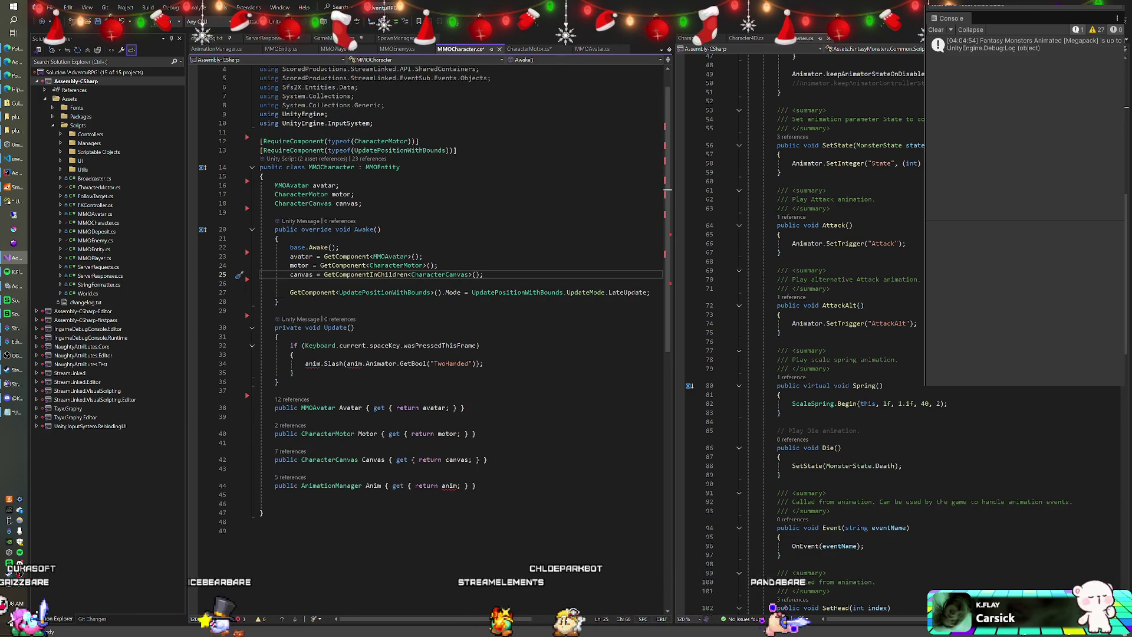
pyautogui.moveTo(277, 381); pyautogui.dragTo(278, 302)
pyautogui.press('Delete')
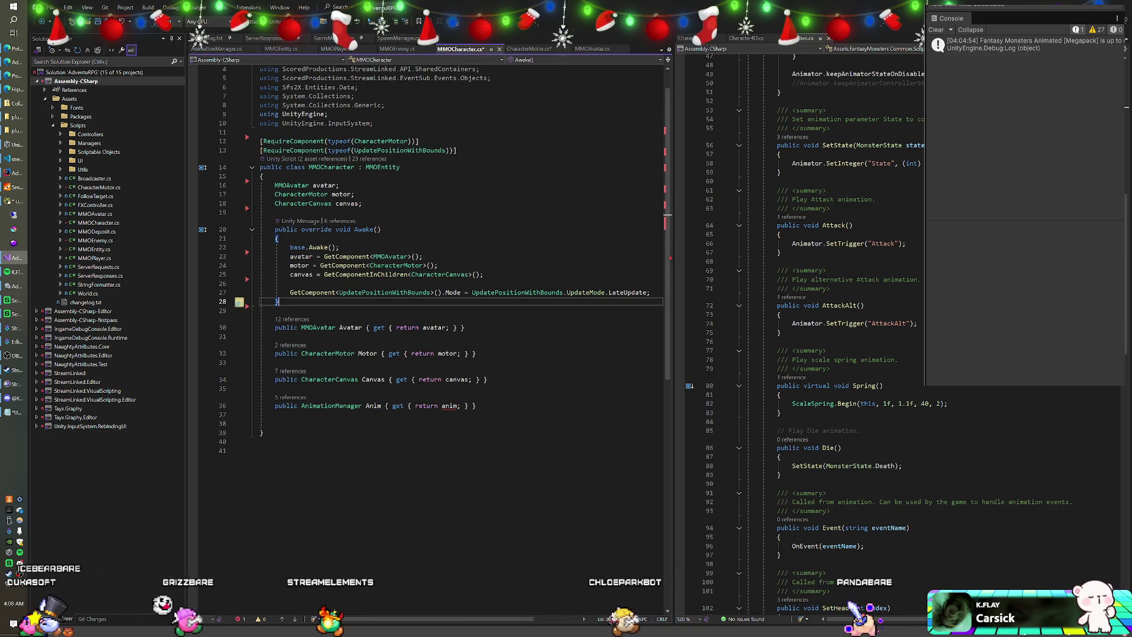
pyautogui.click(476, 406)
pyautogui.hotkey('shift', 'Up')
pyautogui.hotkey('shift', 'Up')
pyautogui.press('Delete')
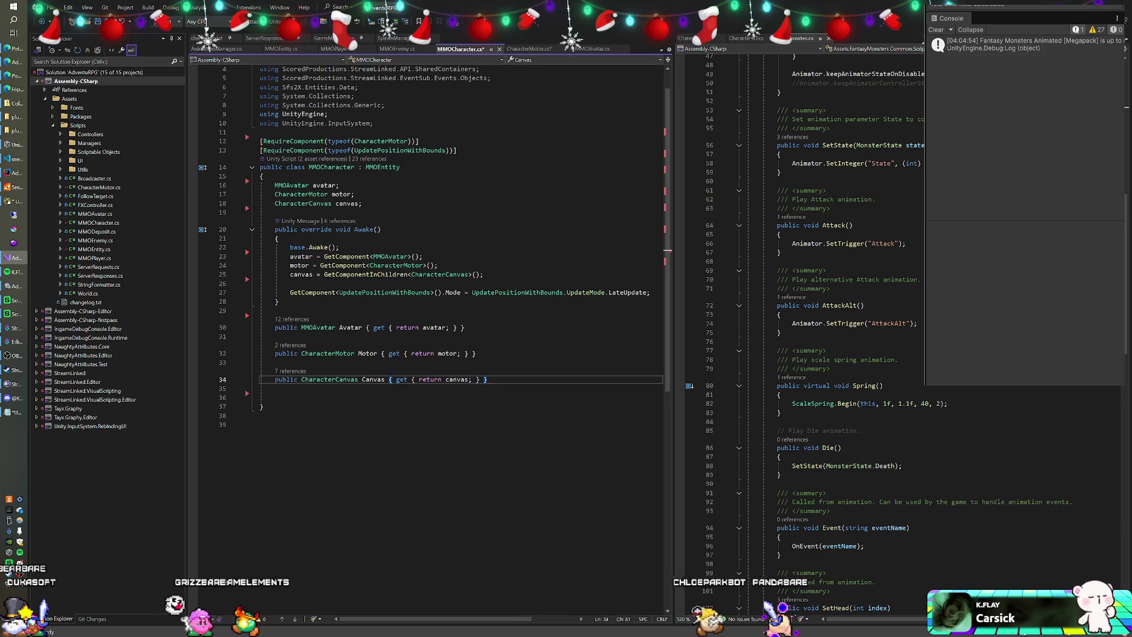
pyautogui.click(348, 49)
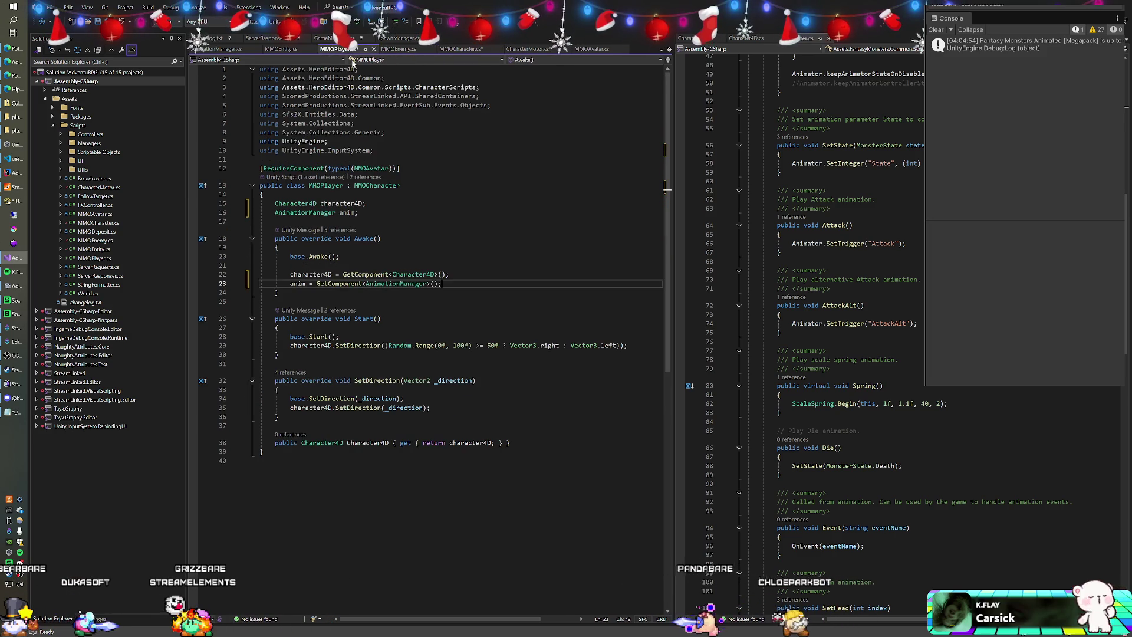
pyautogui.click(511, 442)
pyautogui.hotkey('ctrl', 'v')
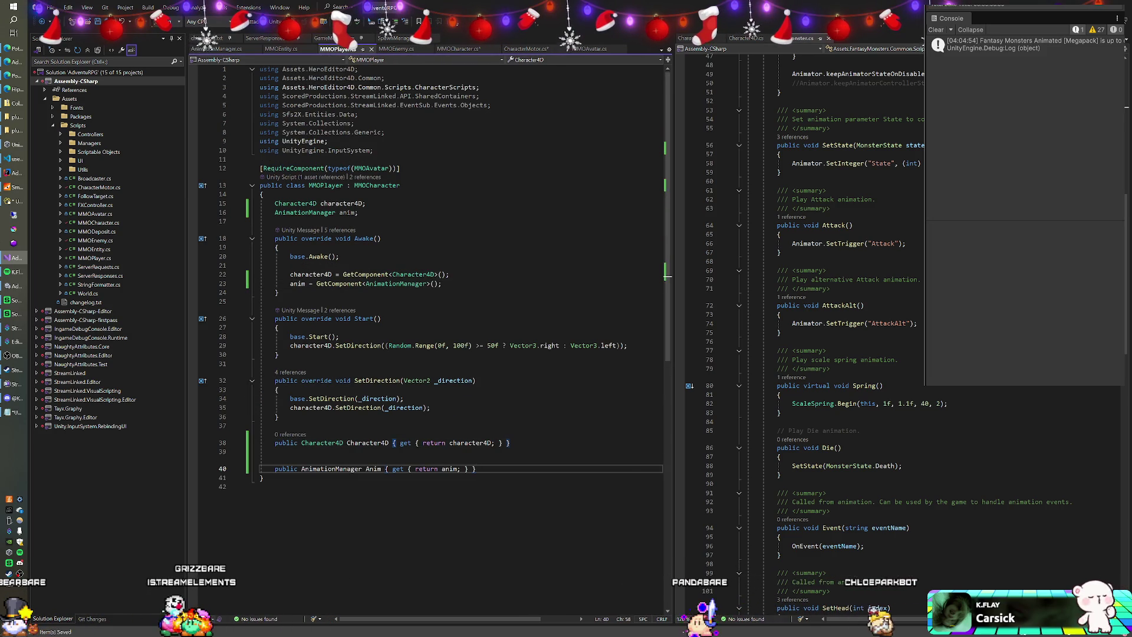
pyautogui.click(458, 49)
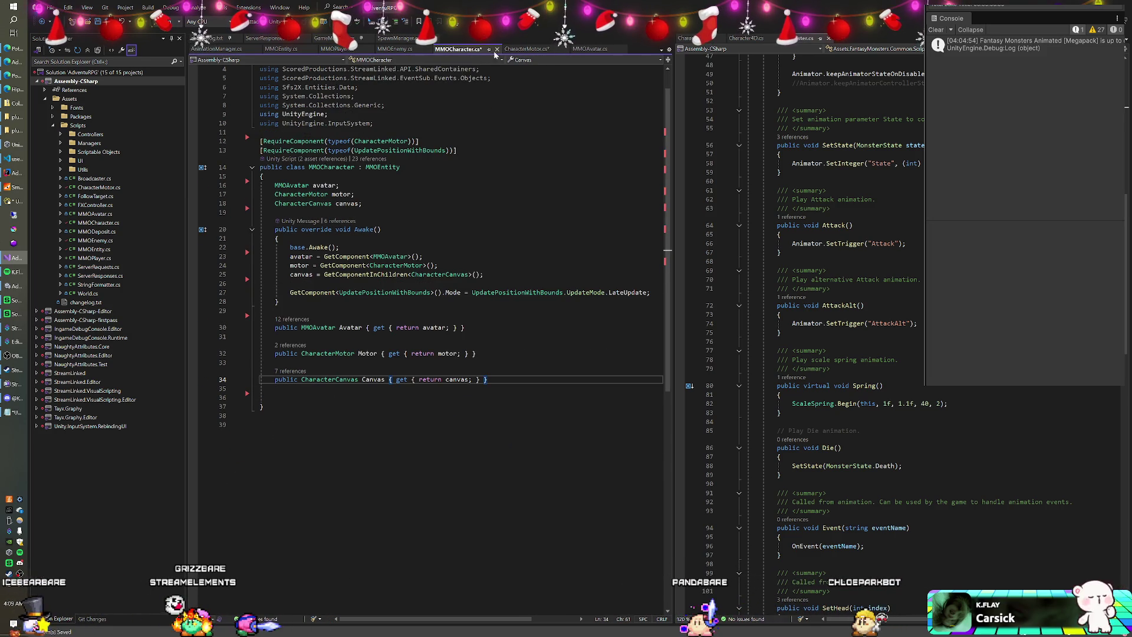
pyautogui.click(523, 49)
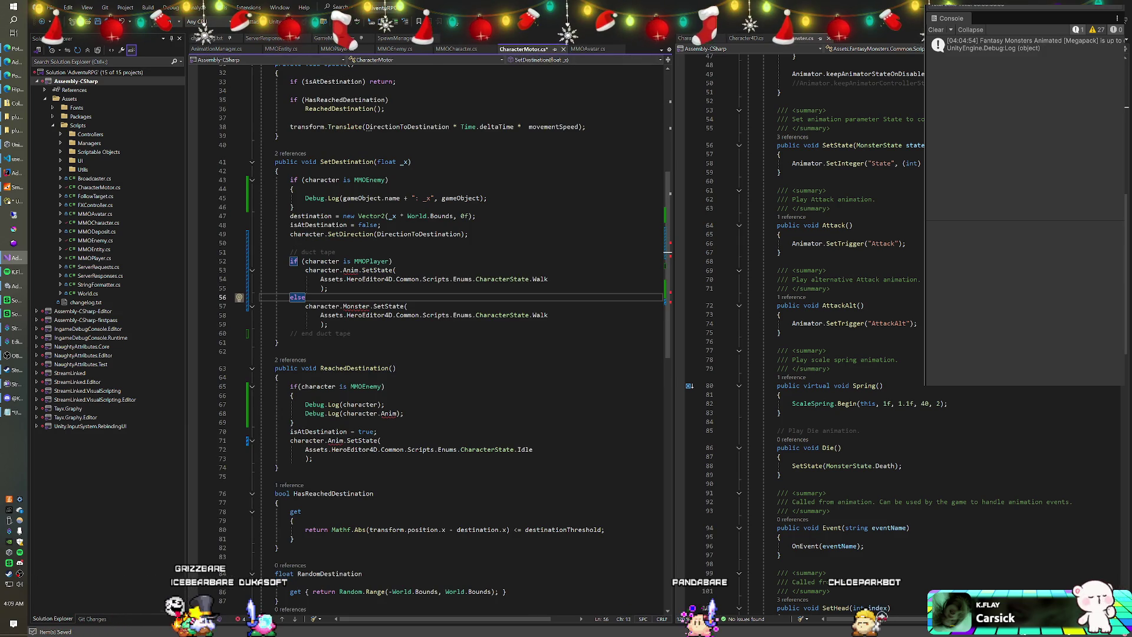
# Cast character to ((MMOPlayer)character) on line 53 and ((MMOEnemy)character) on line 57.
pyautogui.click(307, 270)
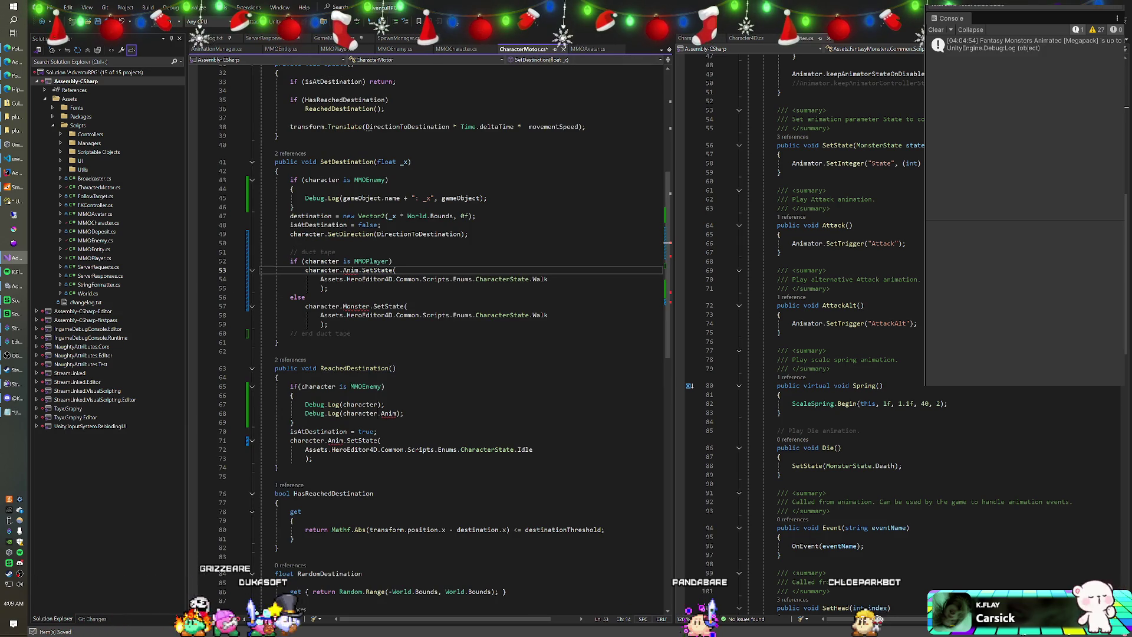
pyautogui.click(305, 270)
pyautogui.write('((')
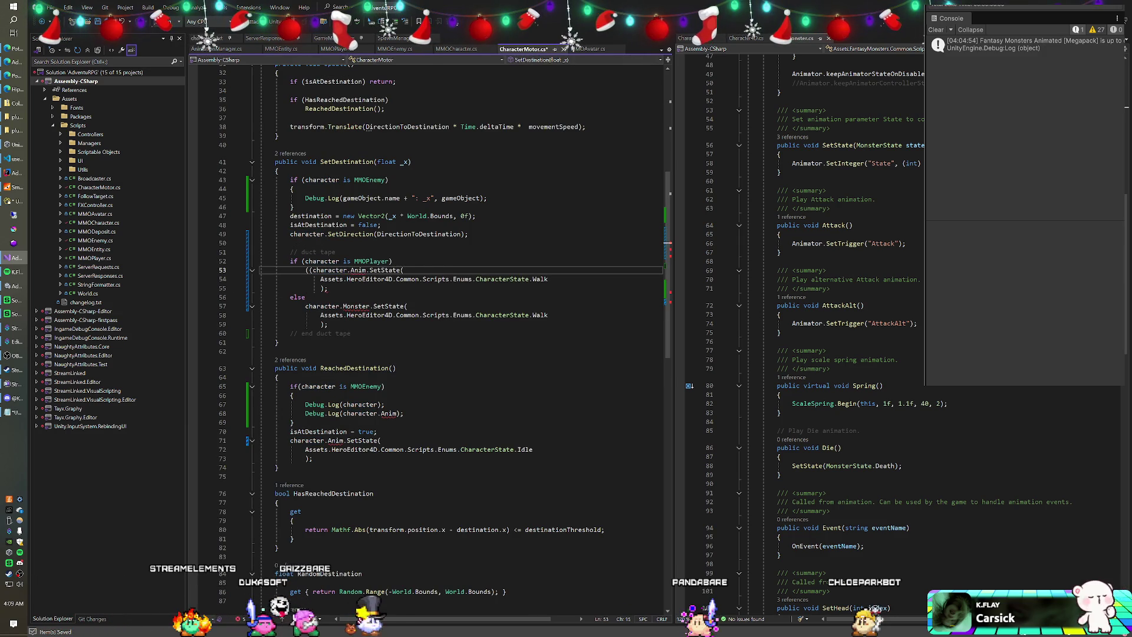
pyautogui.write('MMOPla')
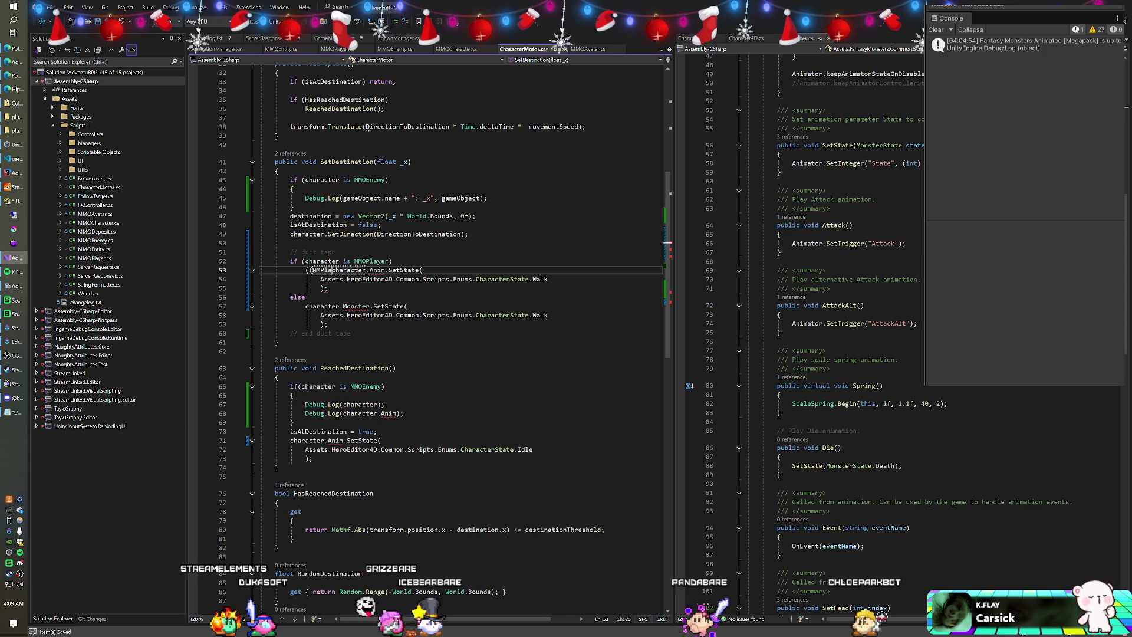
pyautogui.write('OPlayer)')
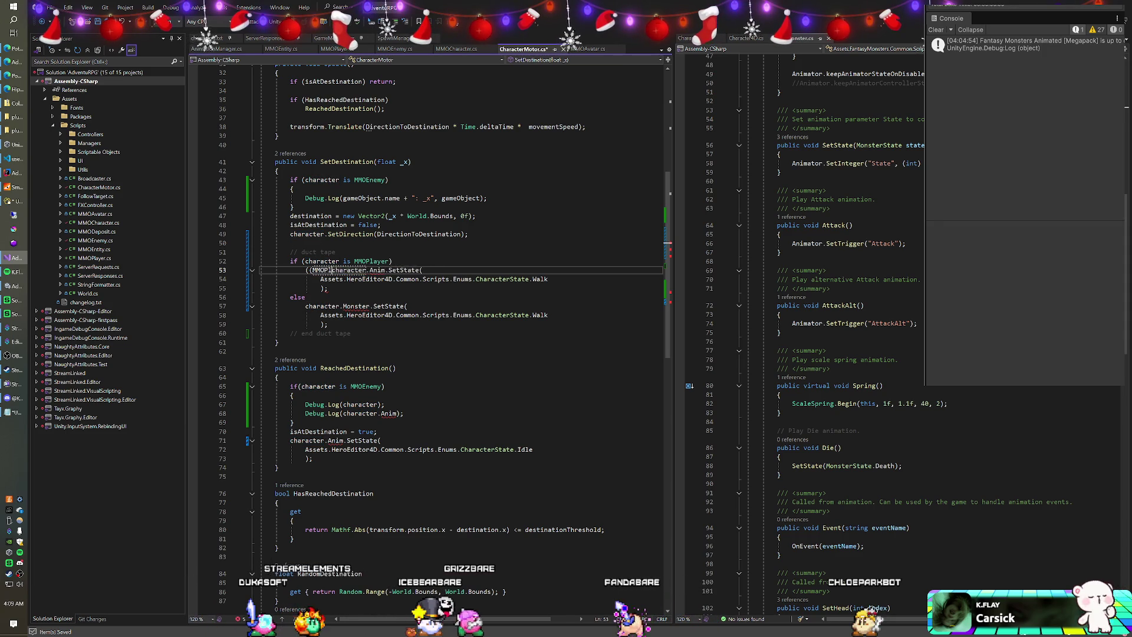
pyautogui.hotkey('ctrl', 'Right')
pyautogui.write(')')
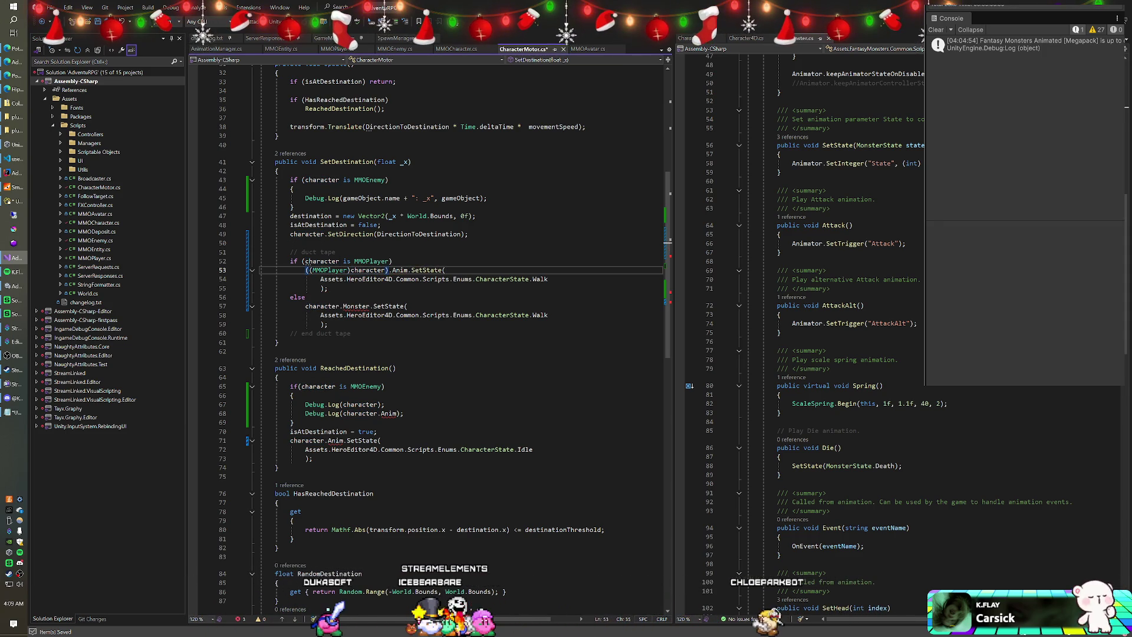
pyautogui.click(305, 306)
pyautogui.write('((MMOEnemy')
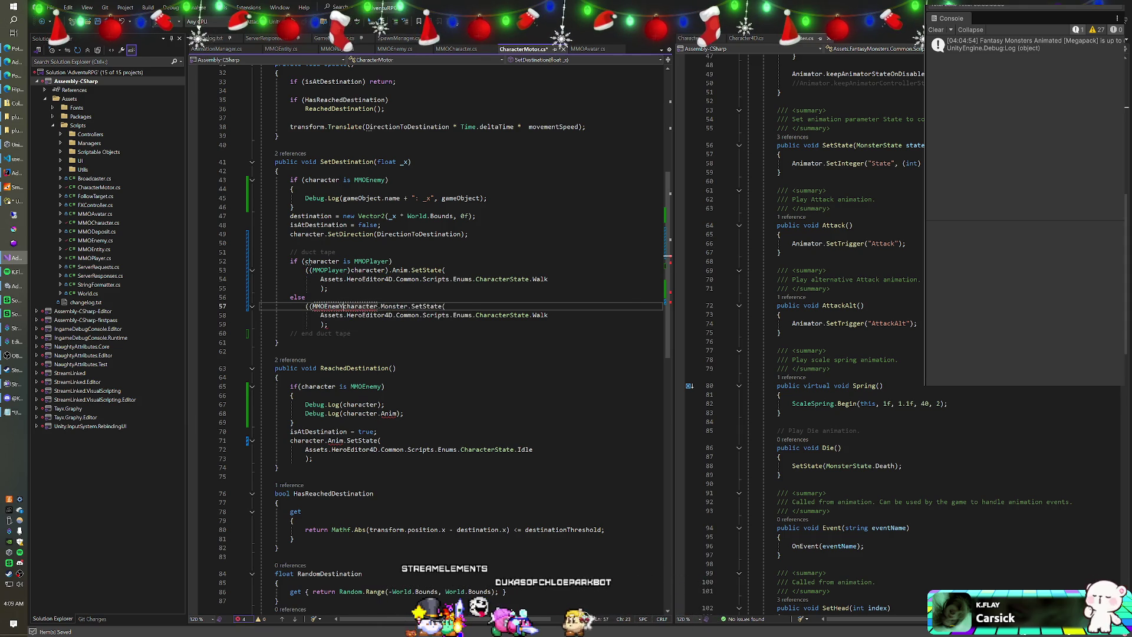
pyautogui.press('BackSpace')
pyautogui.press('Right')
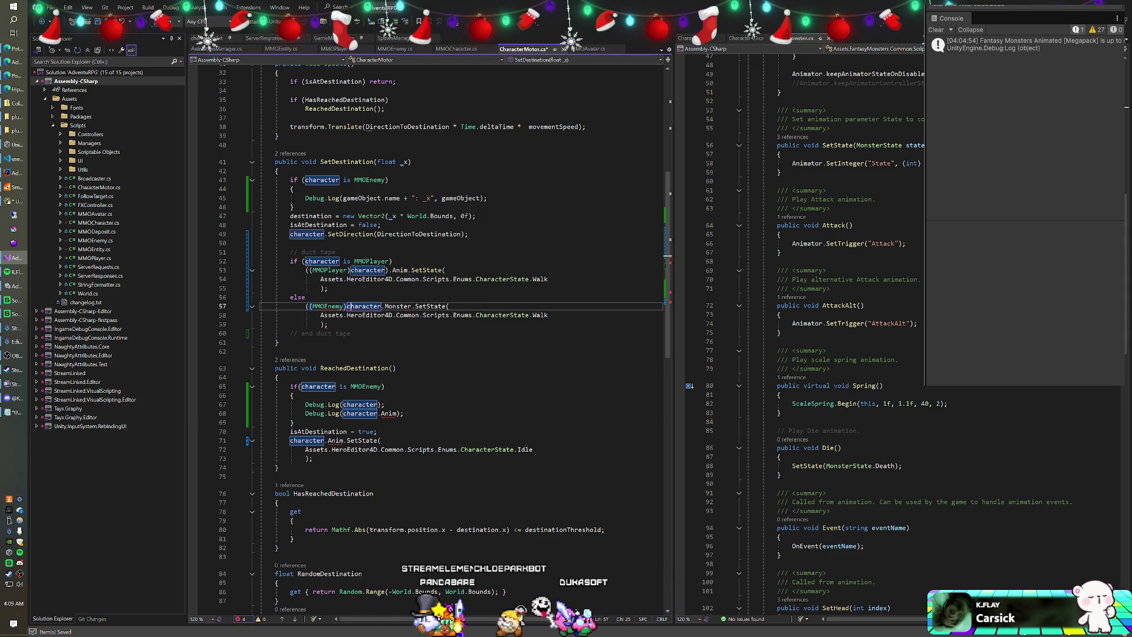
pyautogui.press('Right')
pyautogui.press('Right')
pyautogui.press('Right')
pyautogui.write(')')
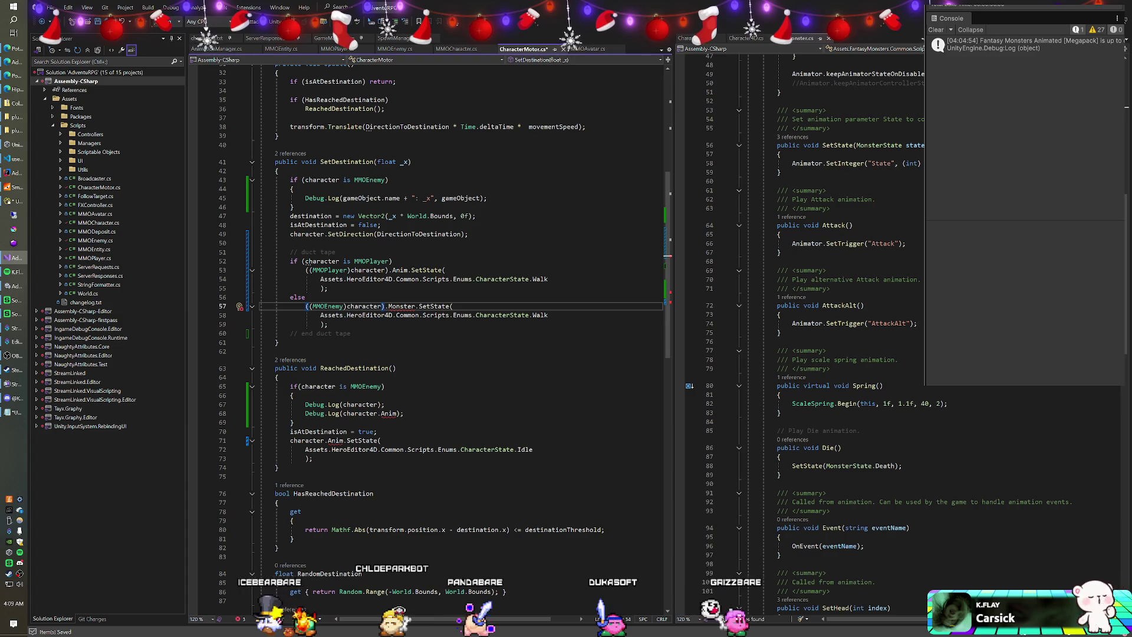
# Delete the Debug.Log if-block from ReachedDestination.
pyautogui.moveTo(294, 422); pyautogui.dragTo(335, 386)
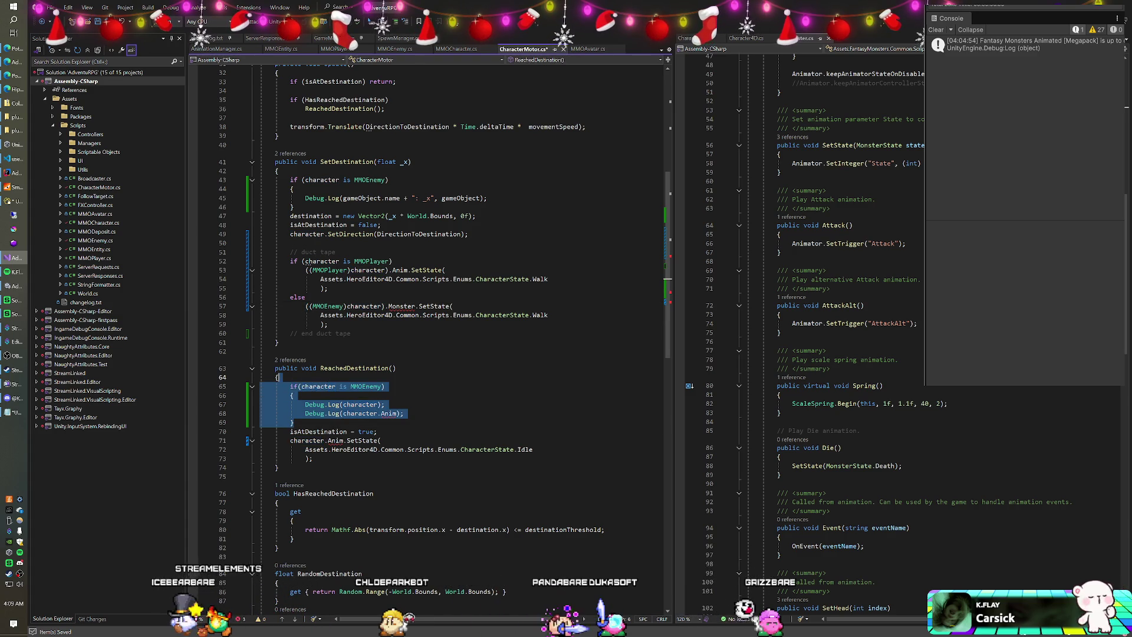
pyautogui.press('Delete')
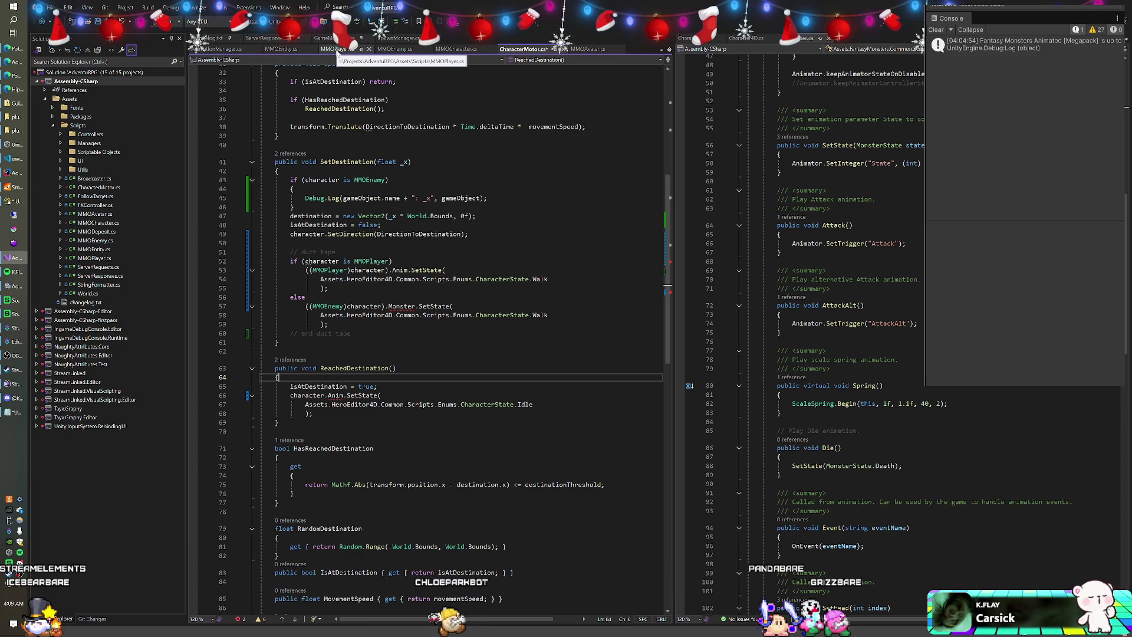
pyautogui.click(401, 49)
# Add a Monster monster field to MMOEnemy and assign GetComponent<Monster>() after base.Awake().
pyautogui.click(263, 104)
pyautogui.press('Return')
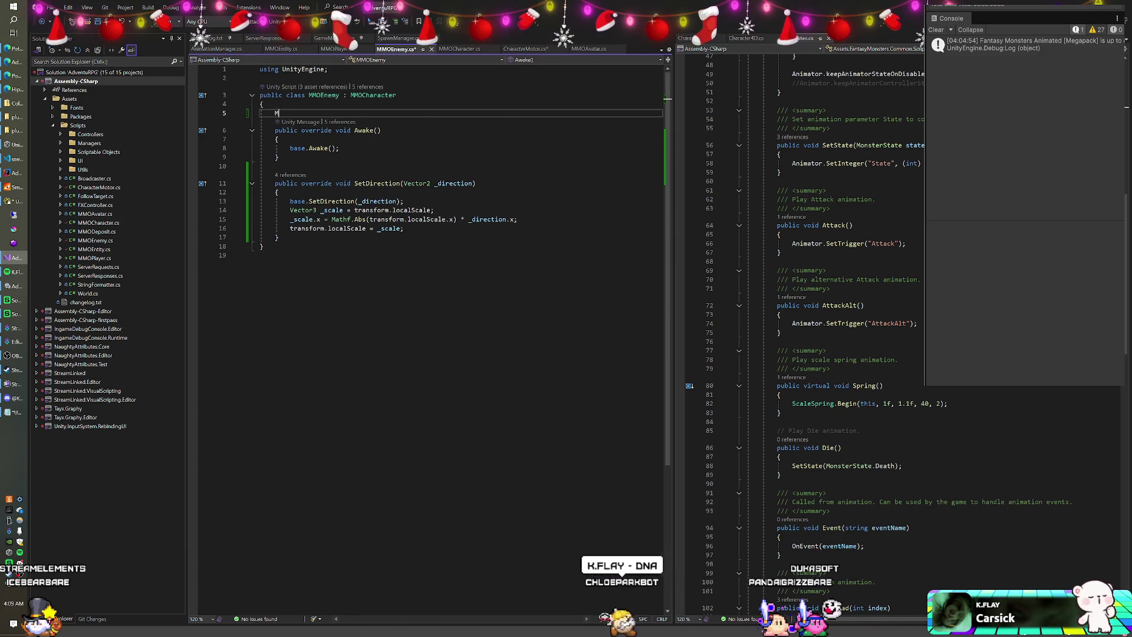
pyautogui.write('Monster')
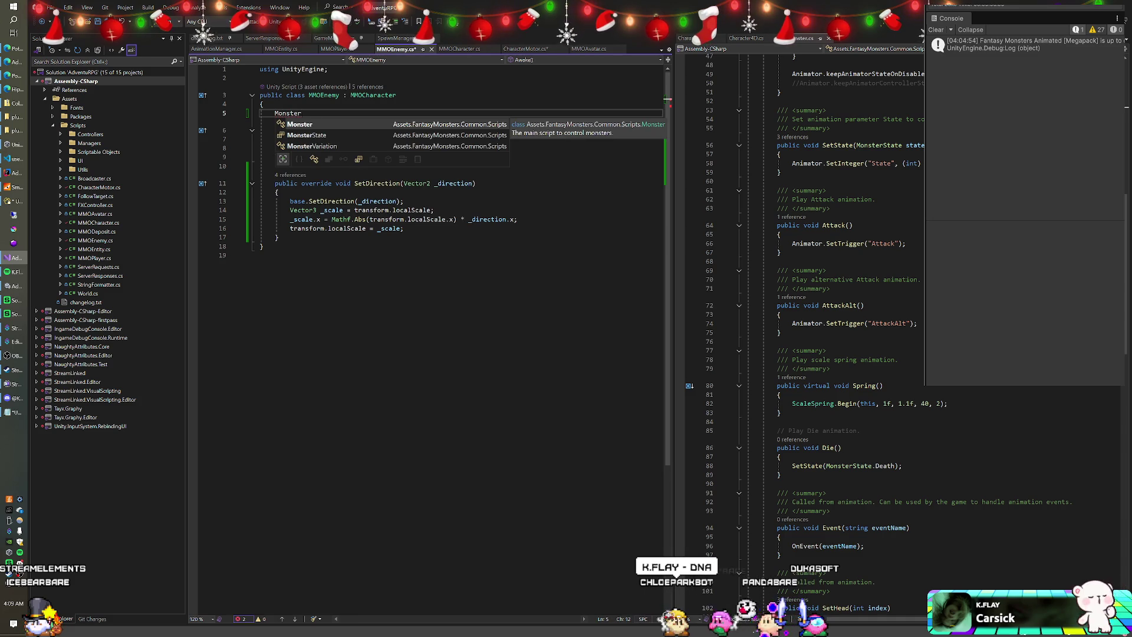
pyautogui.press('Tab')
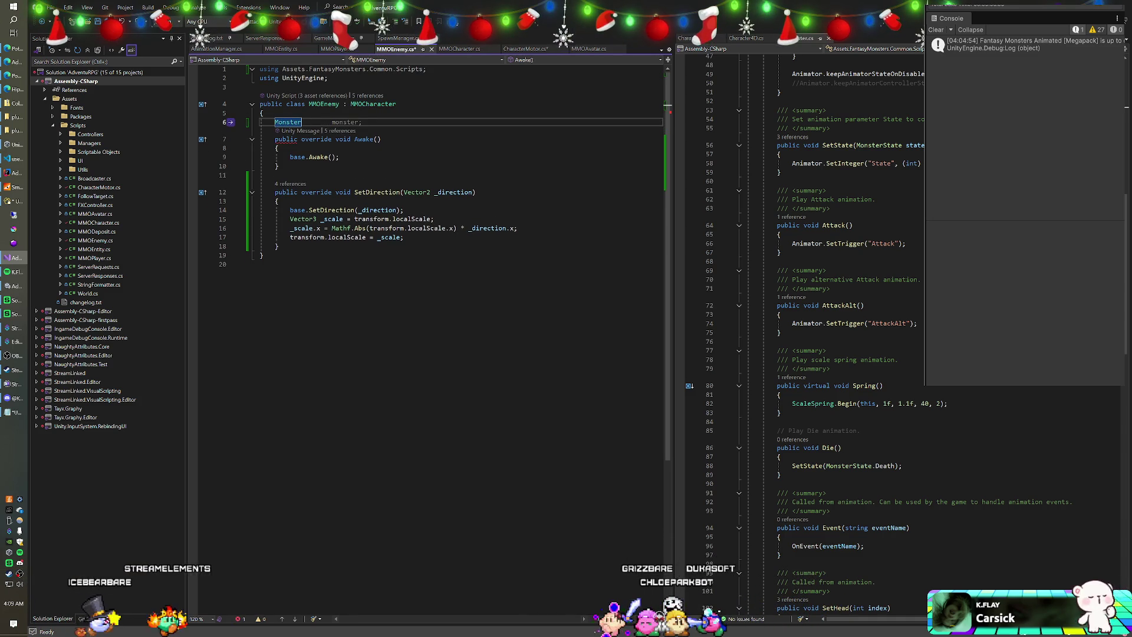
pyautogui.write('m')
pyautogui.press('Tab')
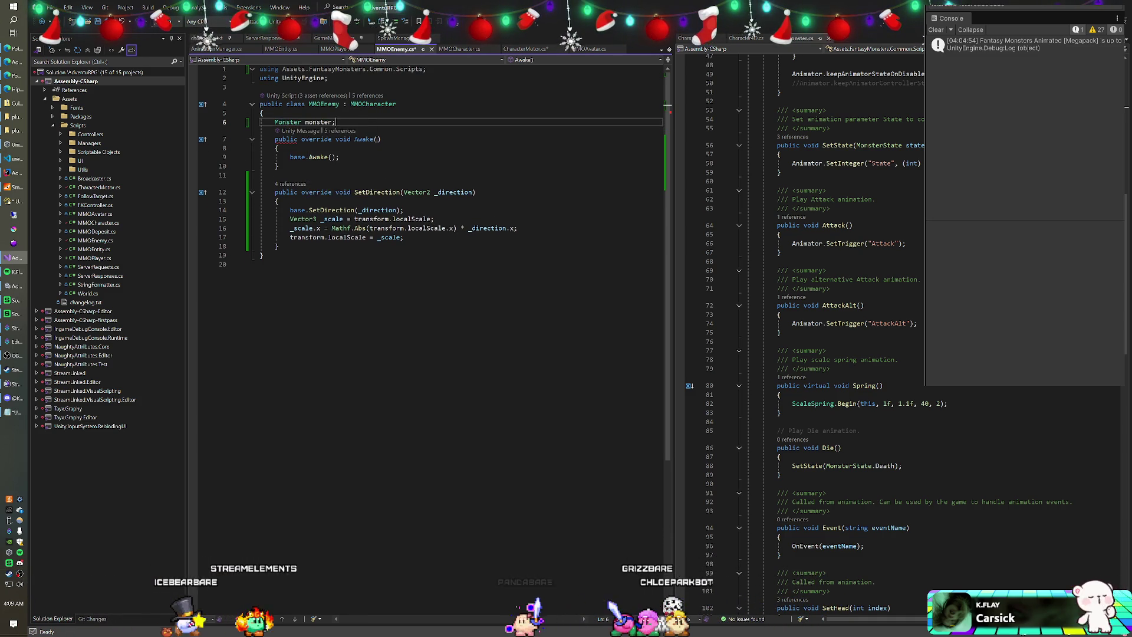
pyautogui.press('Return')
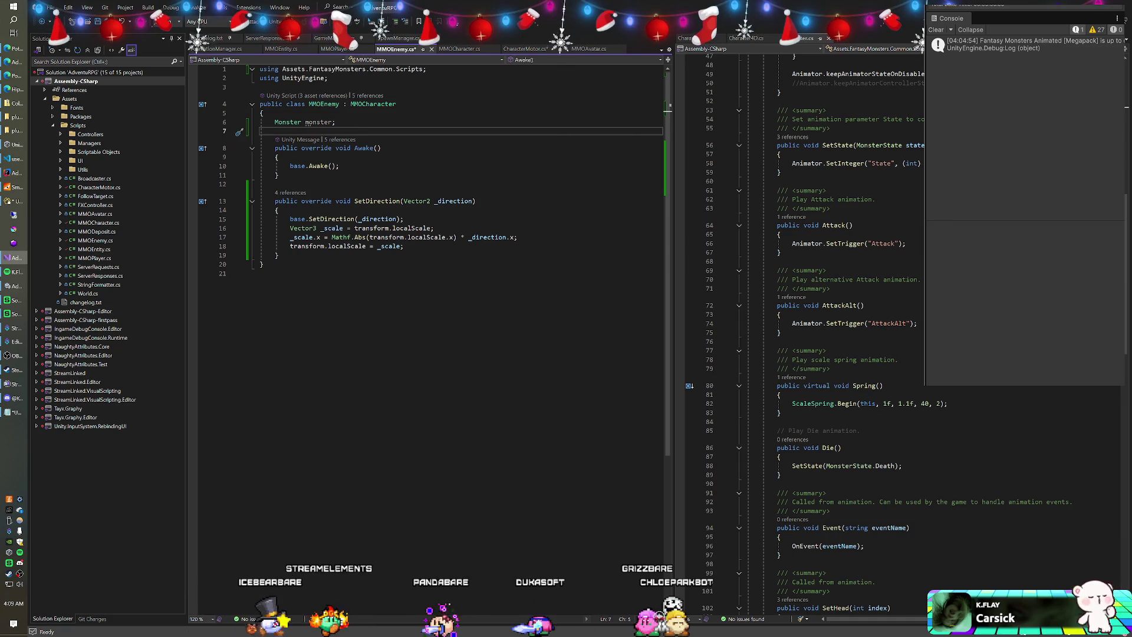
pyautogui.click(340, 166)
pyautogui.press('Return')
pyautogui.write('monster = ')
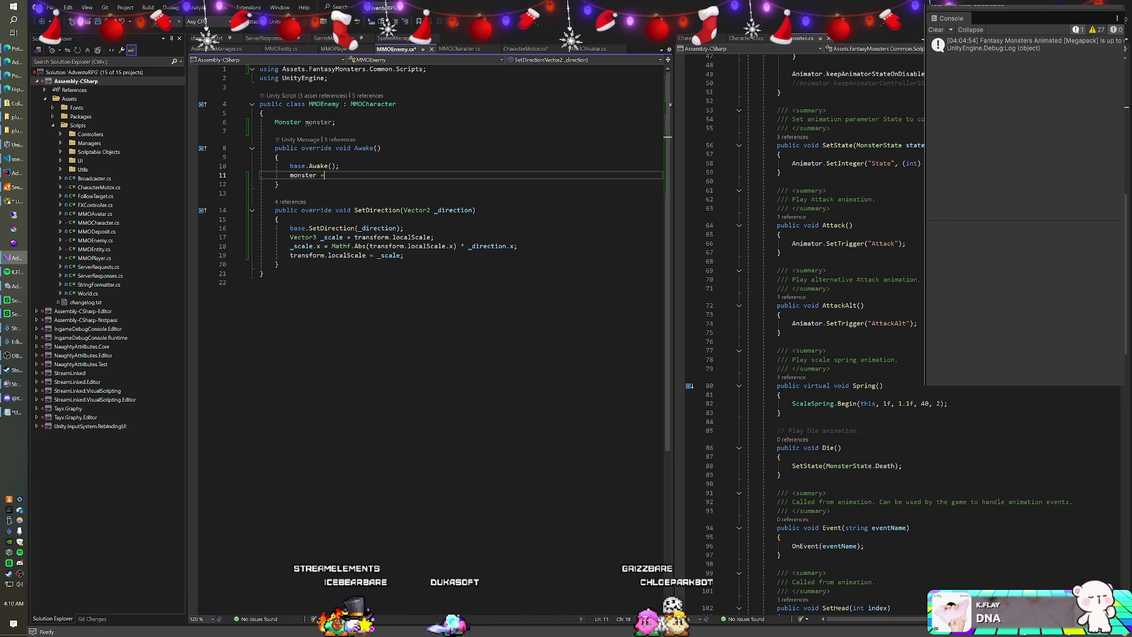
pyautogui.write('GetComponen')
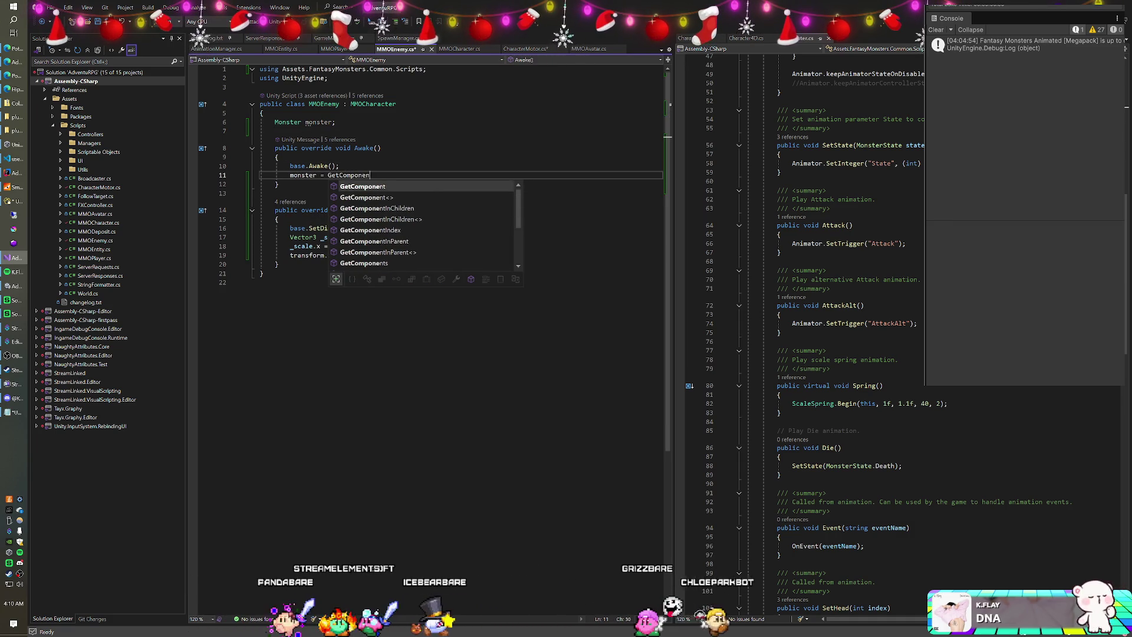
pyautogui.write('t<Monster>();')
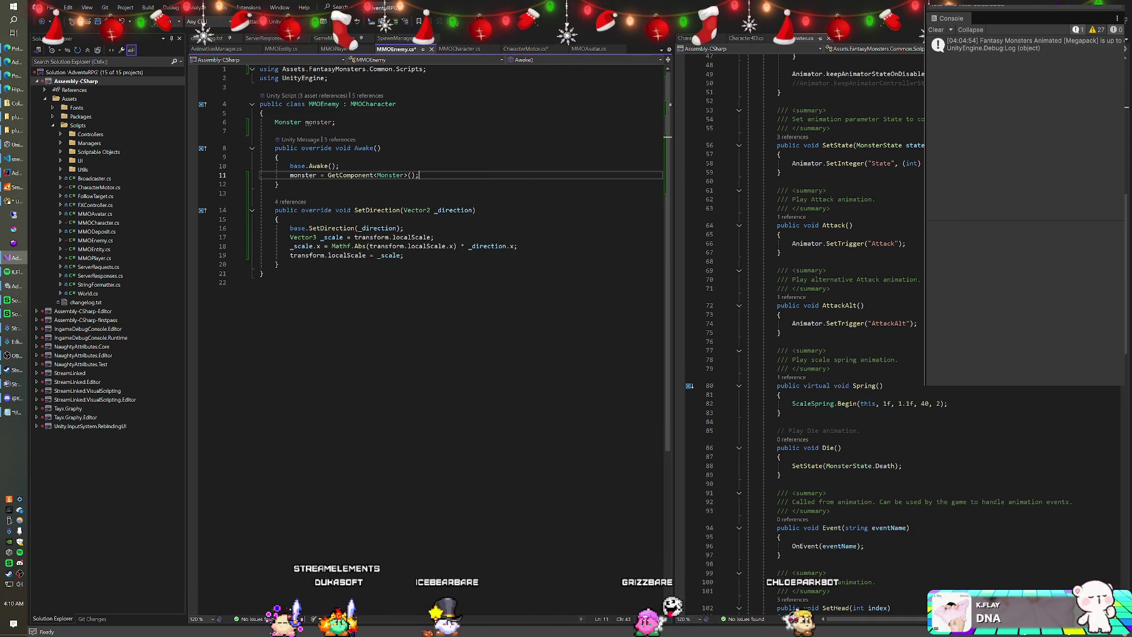
# Add [RequireComponent(typeof(Monster))] above the MMOEnemy class and save the script.
pyautogui.click(405, 121)
pyautogui.click(259, 87)
pyautogui.press('Return')
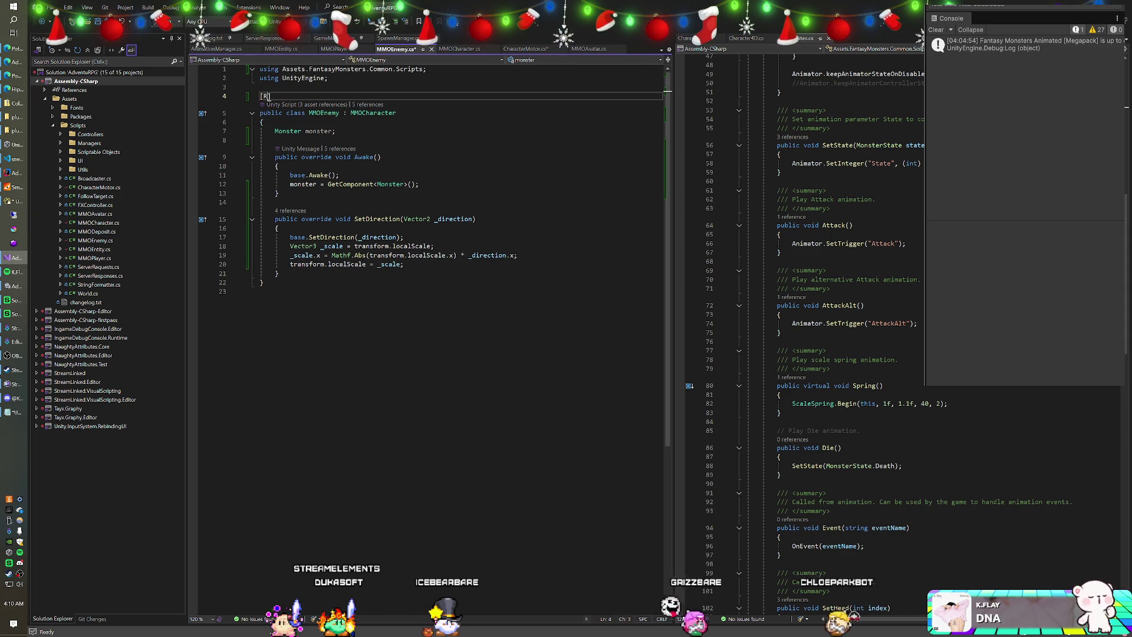
pyautogui.write('equireComponent')
pyautogui.press('Tab')
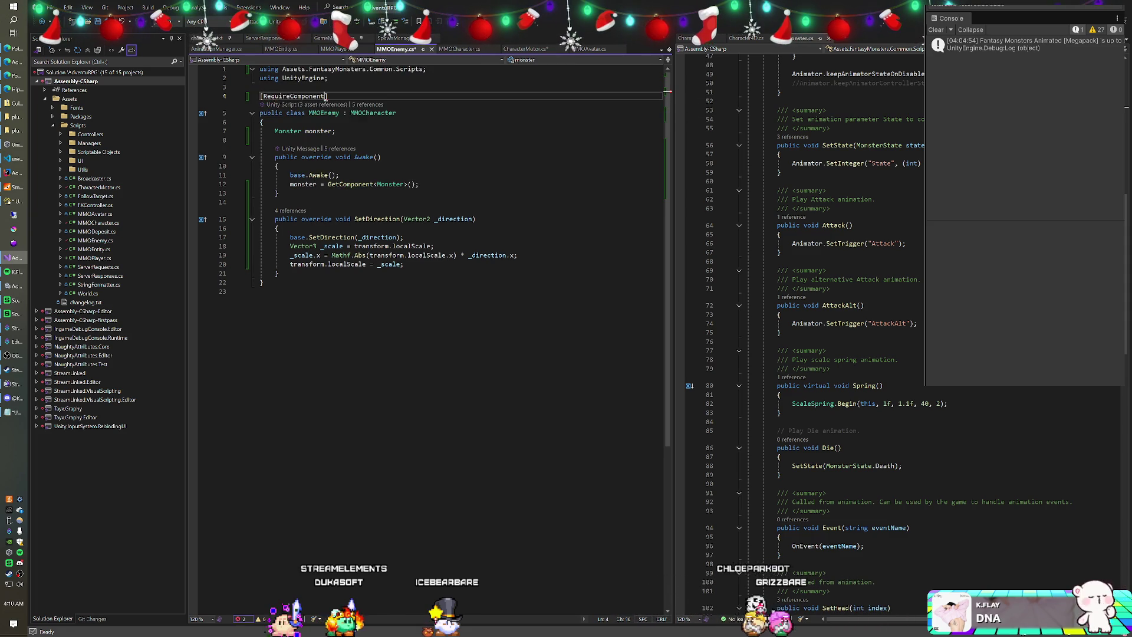
pyautogui.write('(typeof(Monster')
pyautogui.press('Tab')
pyautogui.hotkey('ctrl', 's')
# Add a public Monster property below SetDirection whose getter returns monster.
pyautogui.click(275, 139)
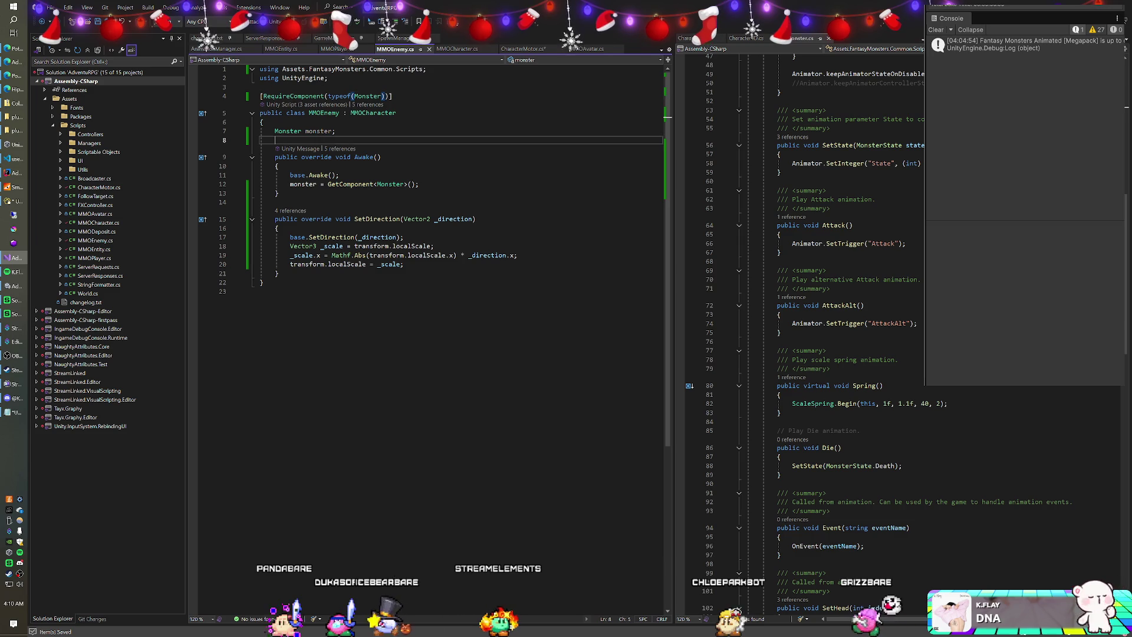
pyautogui.click(518, 49)
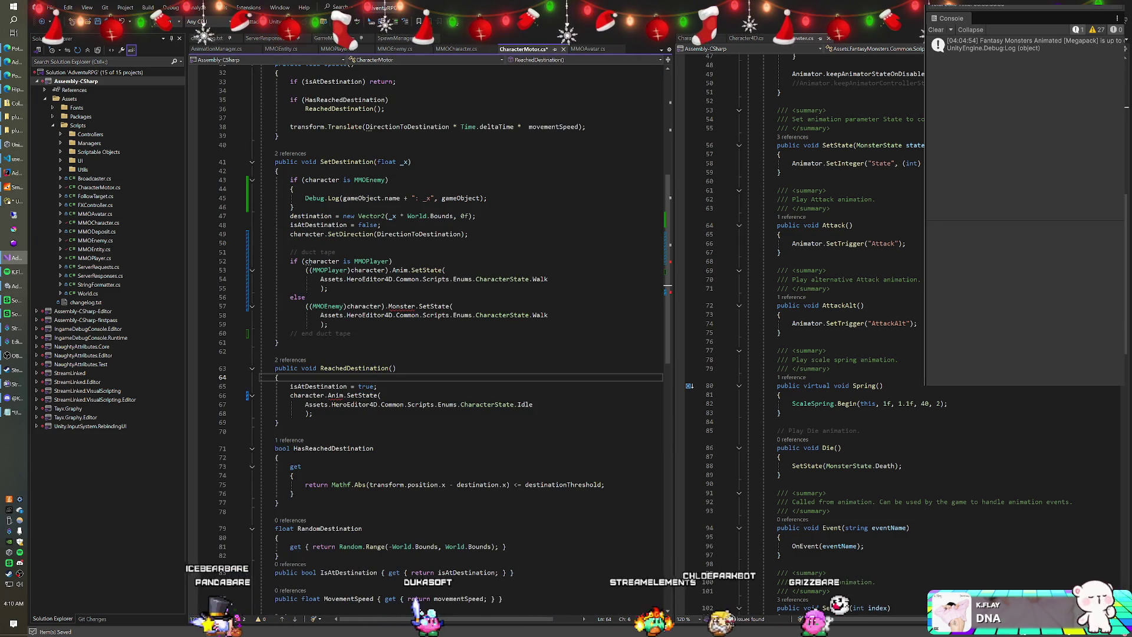
pyautogui.moveTo(402, 309)
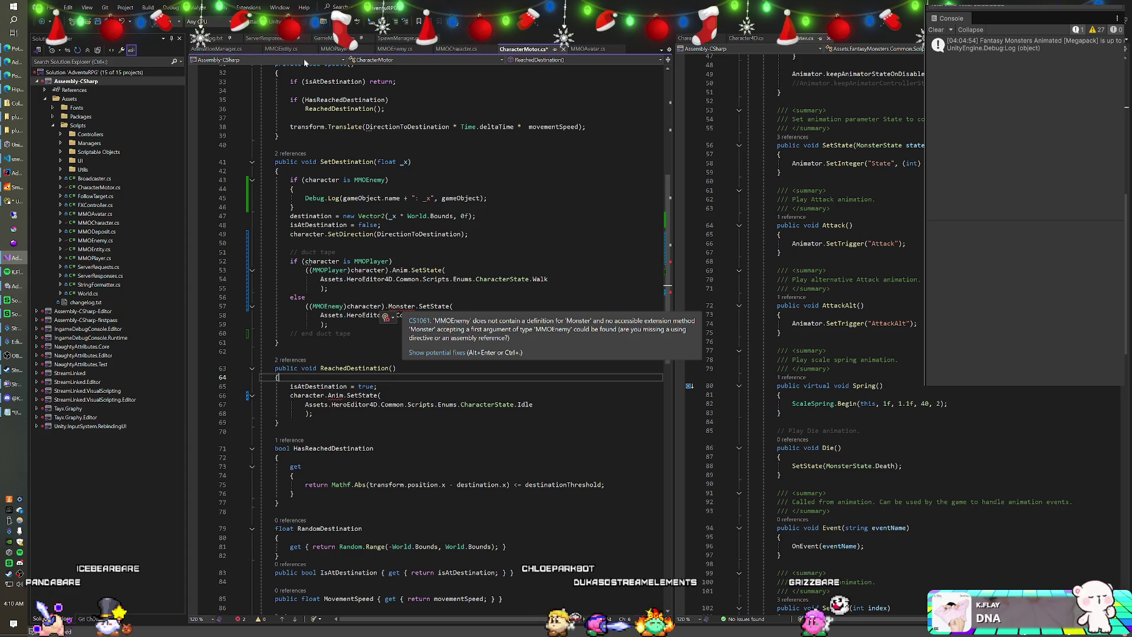
pyautogui.click(395, 49)
pyautogui.press('Return')
pyautogui.press('Return')
pyautogui.write('public ')
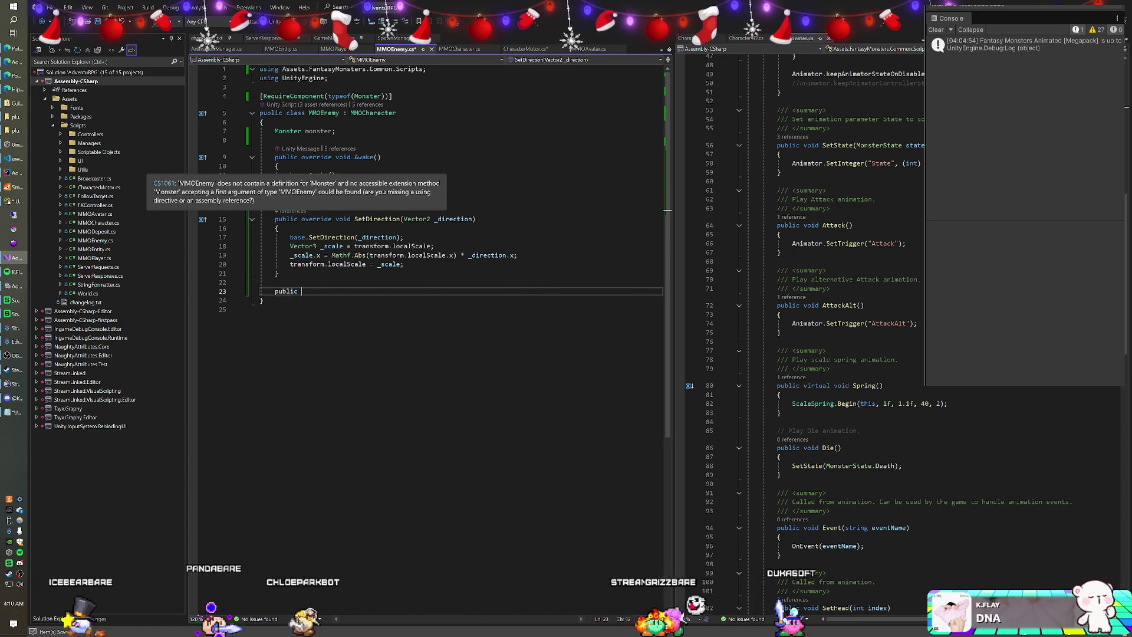
pyautogui.write('Monster Monster')
pyautogui.write(' { get { reutr mon')
pyautogui.press('BackSpace')
pyautogui.press('BackSpace')
pyautogui.press('BackSpace')
pyautogui.write('monster;')
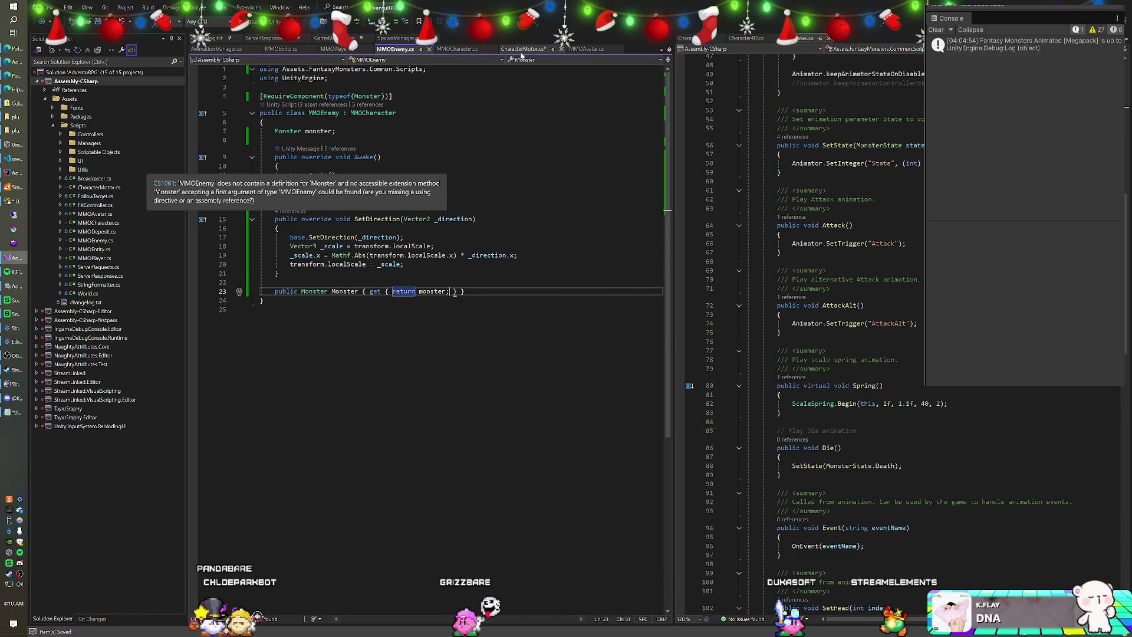
pyautogui.click(521, 51)
pyautogui.click(352, 333)
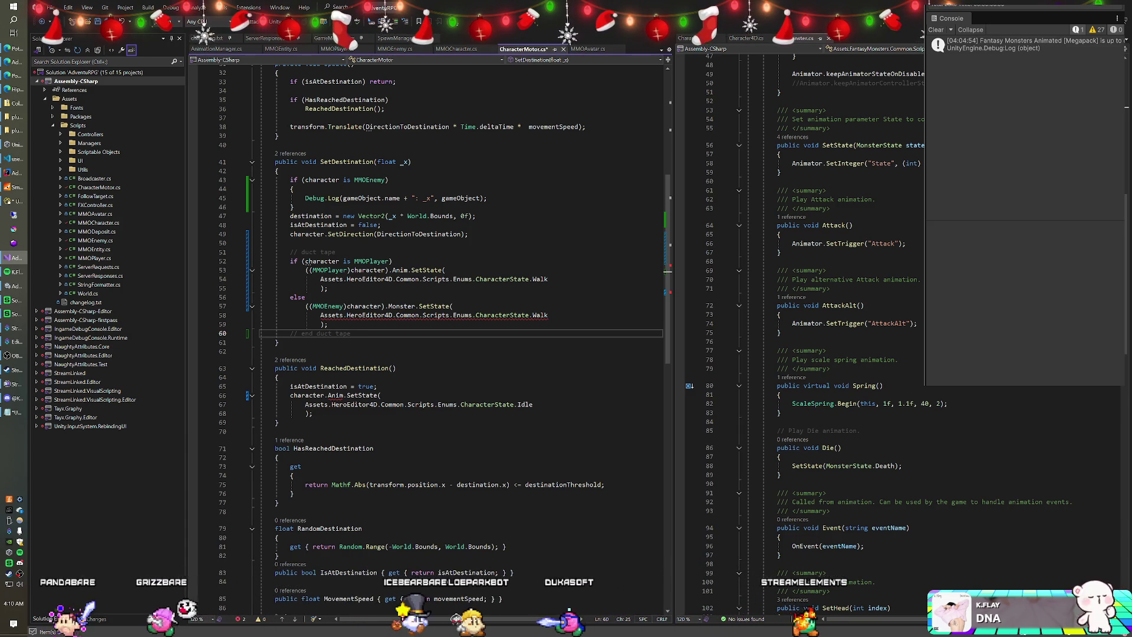
# On line 58, drop '.Enums' and swap CharacterState for MonsterState so the enemy walks with MonsterState.Walk.
pyautogui.moveTo(534, 316)
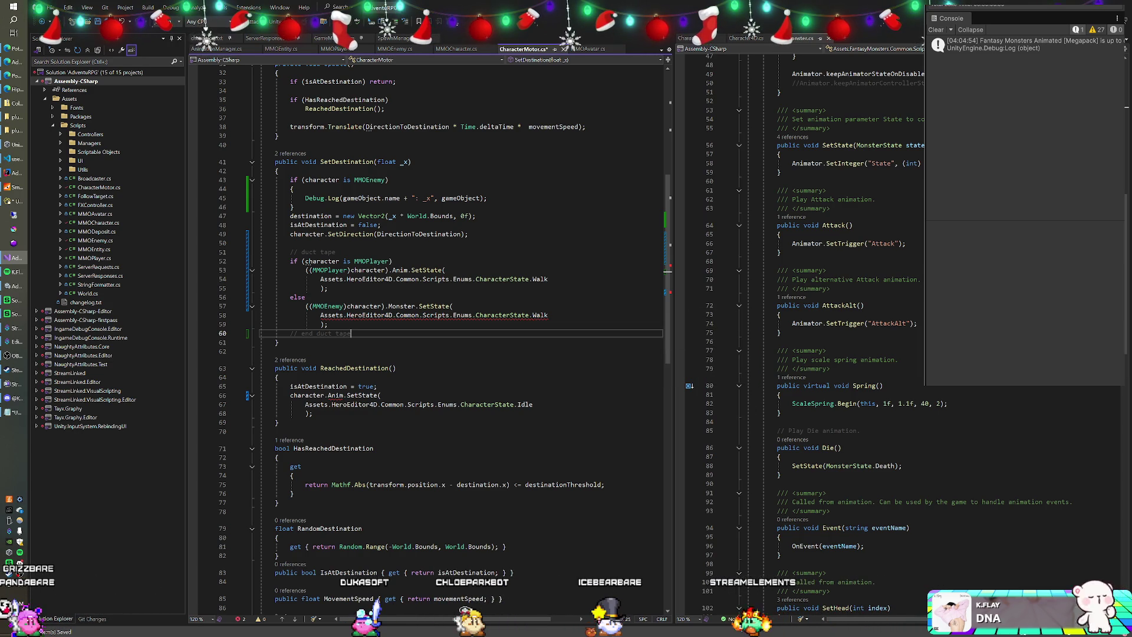
pyautogui.scroll(2, 802, 330)
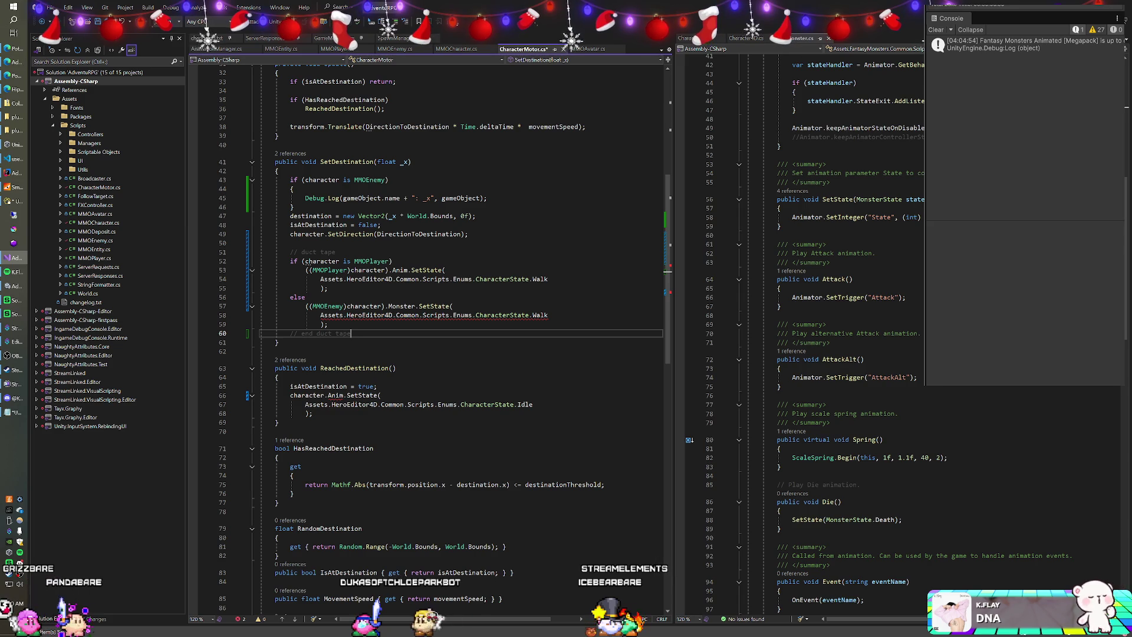
pyautogui.moveTo(872, 200)
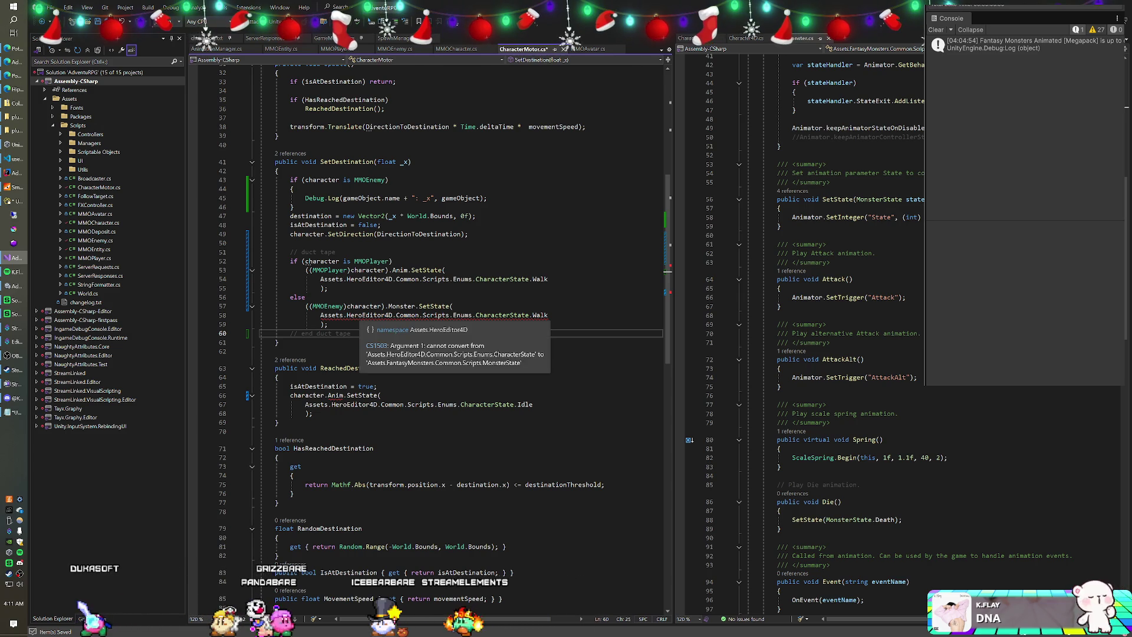
pyautogui.moveTo(346, 315); pyautogui.dragTo(377, 315)
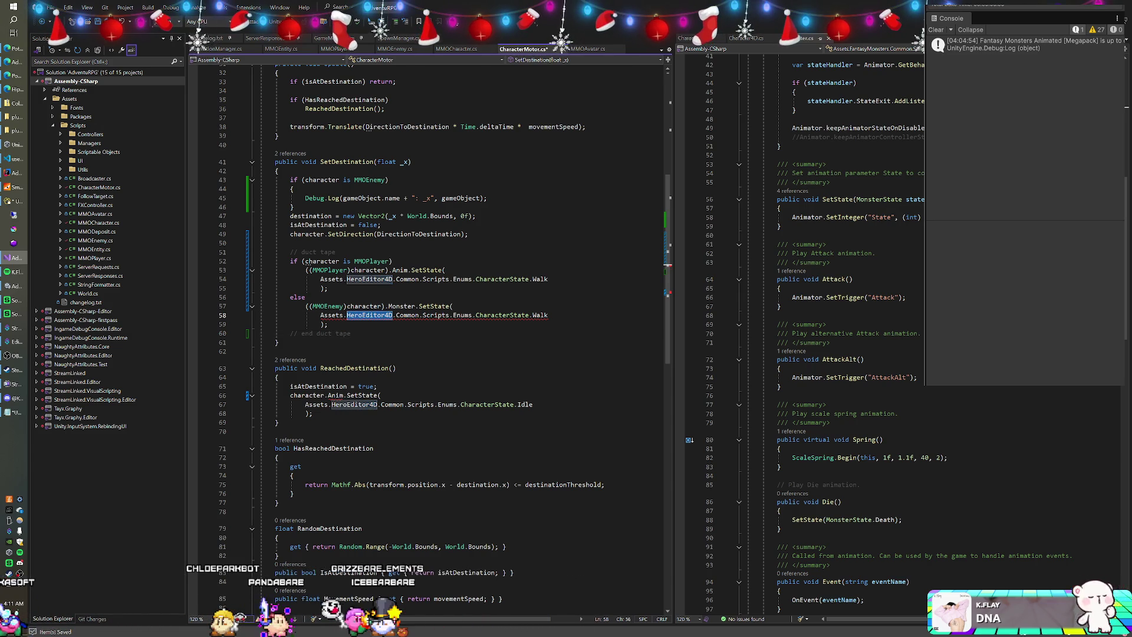
pyautogui.write('FantasyMonsters')
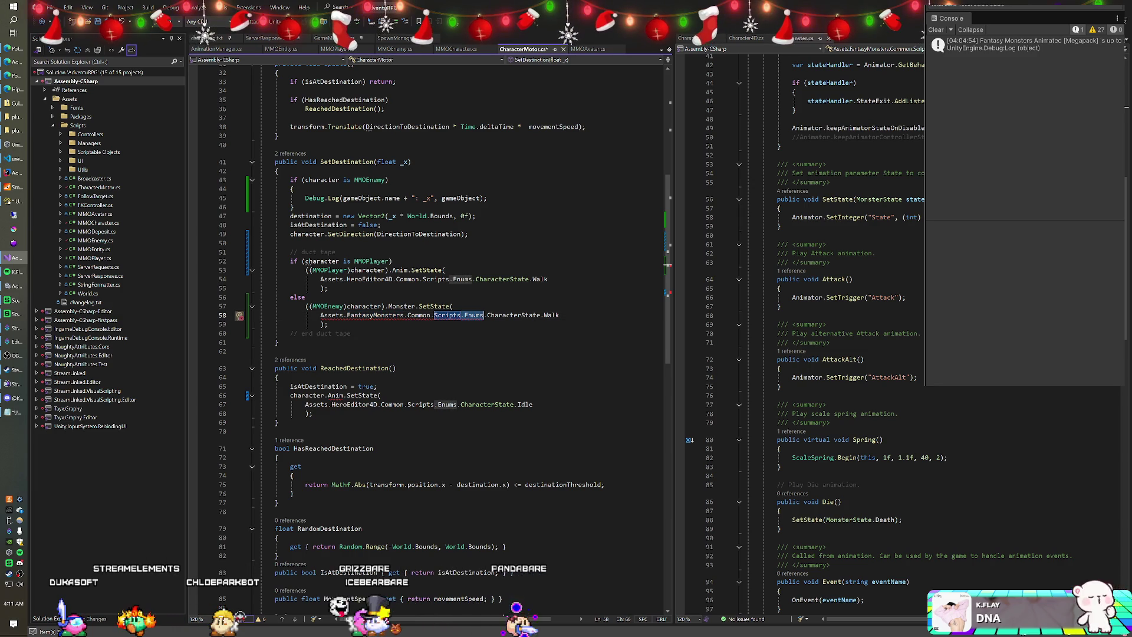
pyautogui.press('BackSpace')
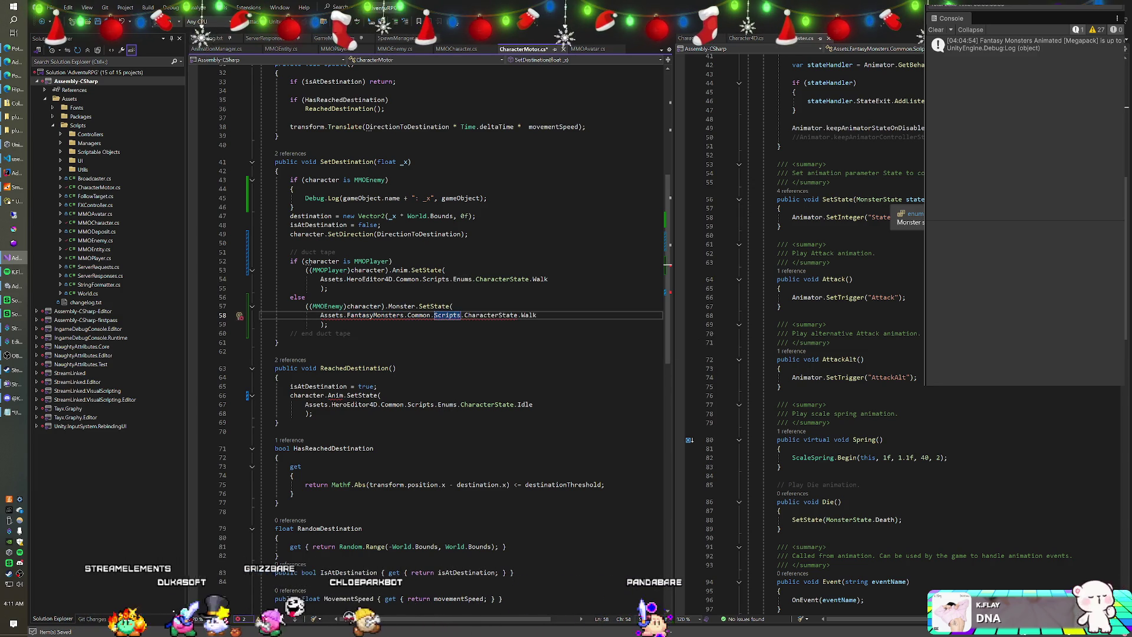
pyautogui.click(492, 315)
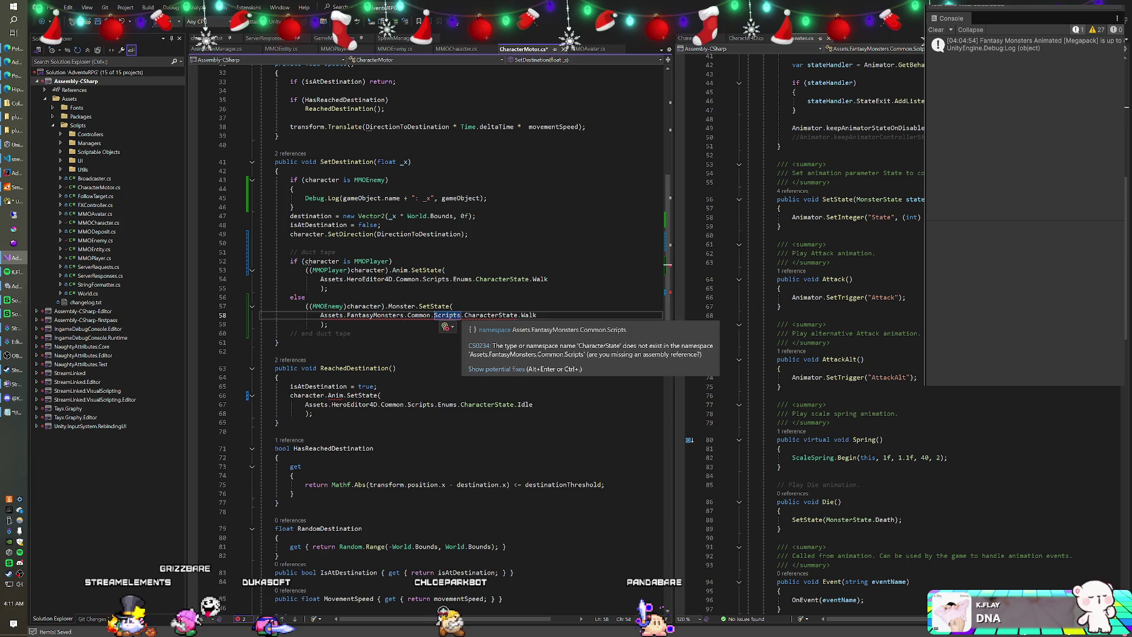
pyautogui.write('Mons')
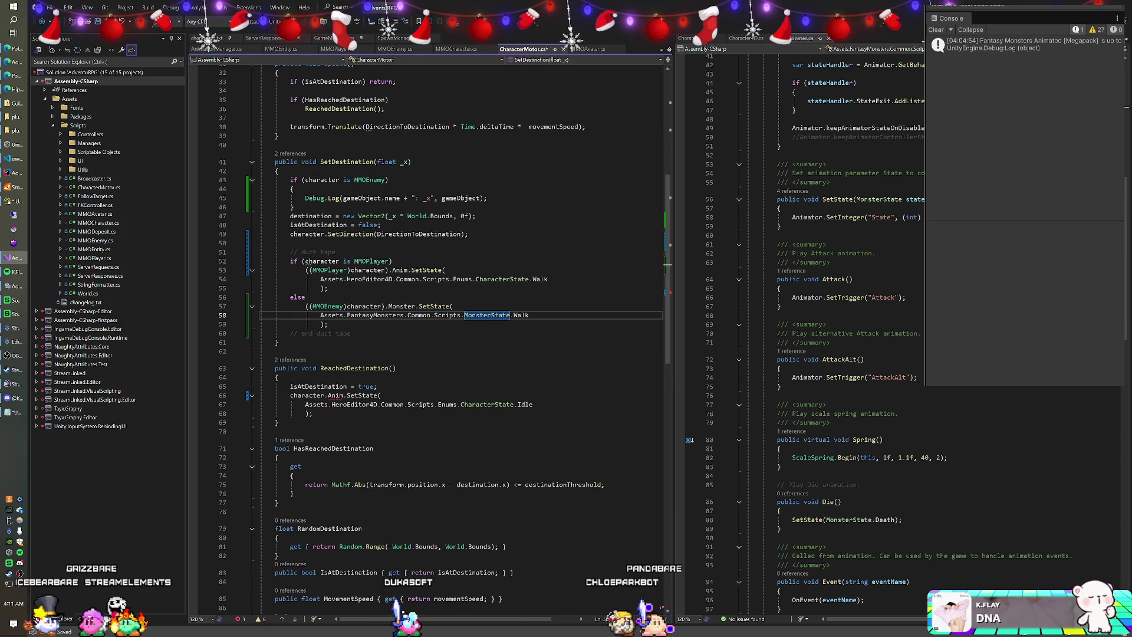
pyautogui.click(454, 306)
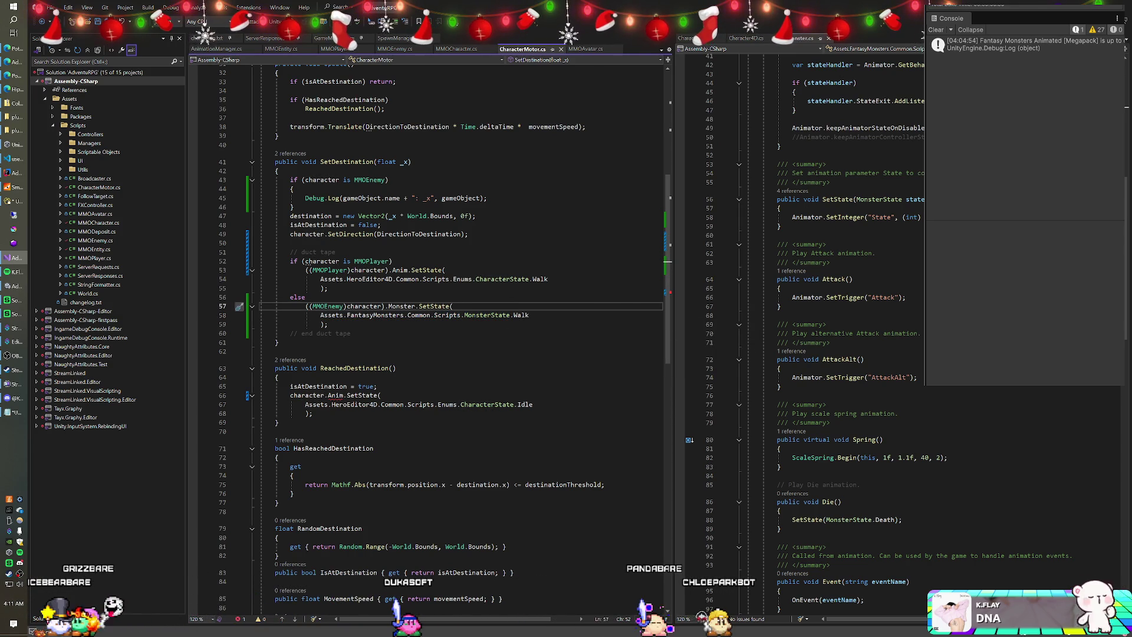
pyautogui.scroll(-3, 431, 336)
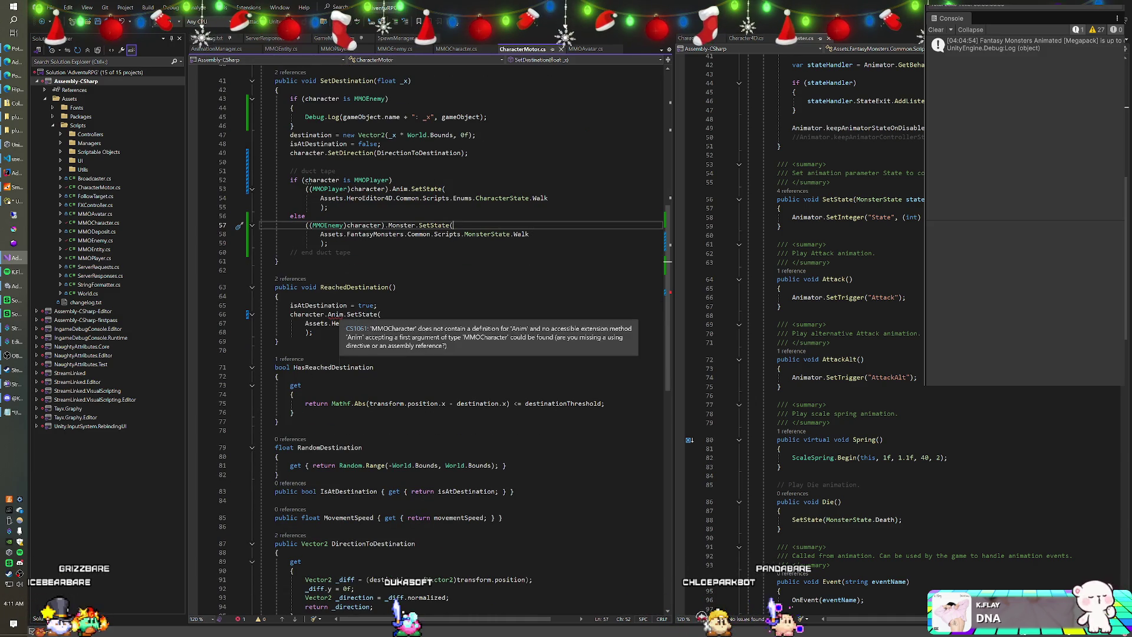
# Add a '// duct tape' comment and paste the player/enemy SetState if/else into ReachedDestination.
pyautogui.press('Down')
pyautogui.press('Down')
pyautogui.press('Down')
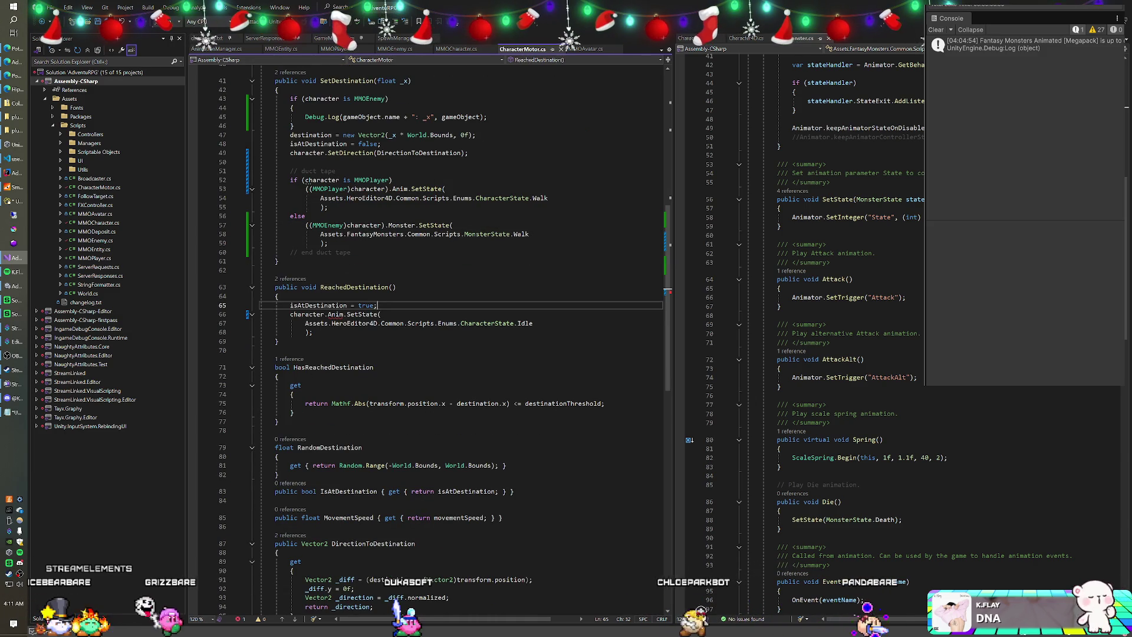
pyautogui.press('Return')
pyautogui.write('// duct tape')
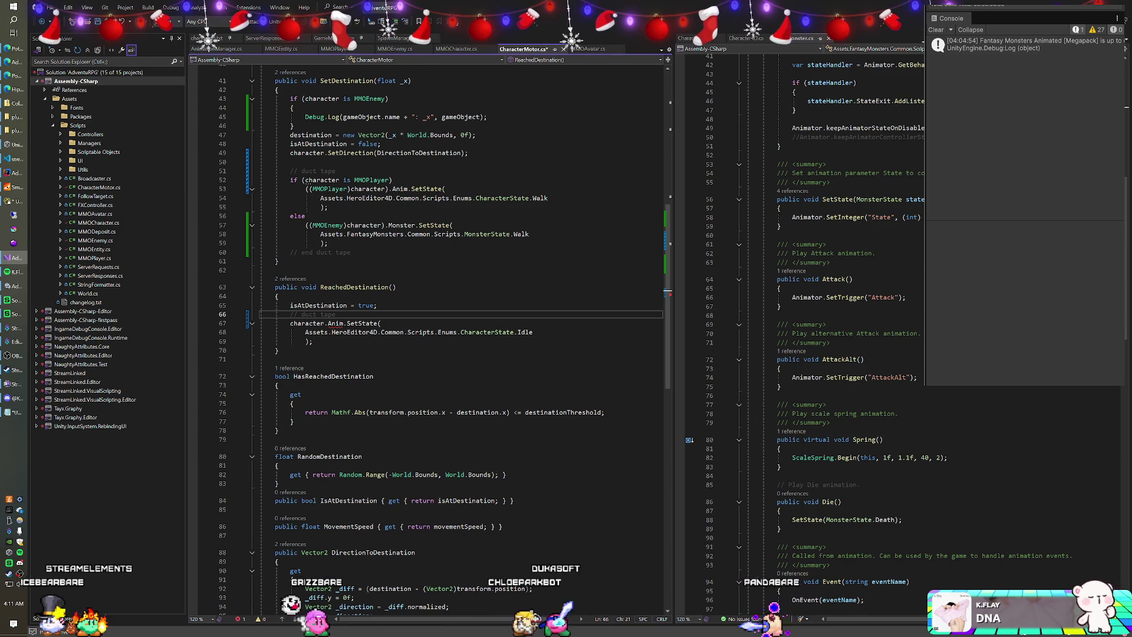
pyautogui.moveTo(350, 253)
pyautogui.mouseDown()
pyautogui.moveTo(306, 216)
pyautogui.moveTo(290, 180)
pyautogui.mouseUp()
pyautogui.hotkey('ctrl', 'c')
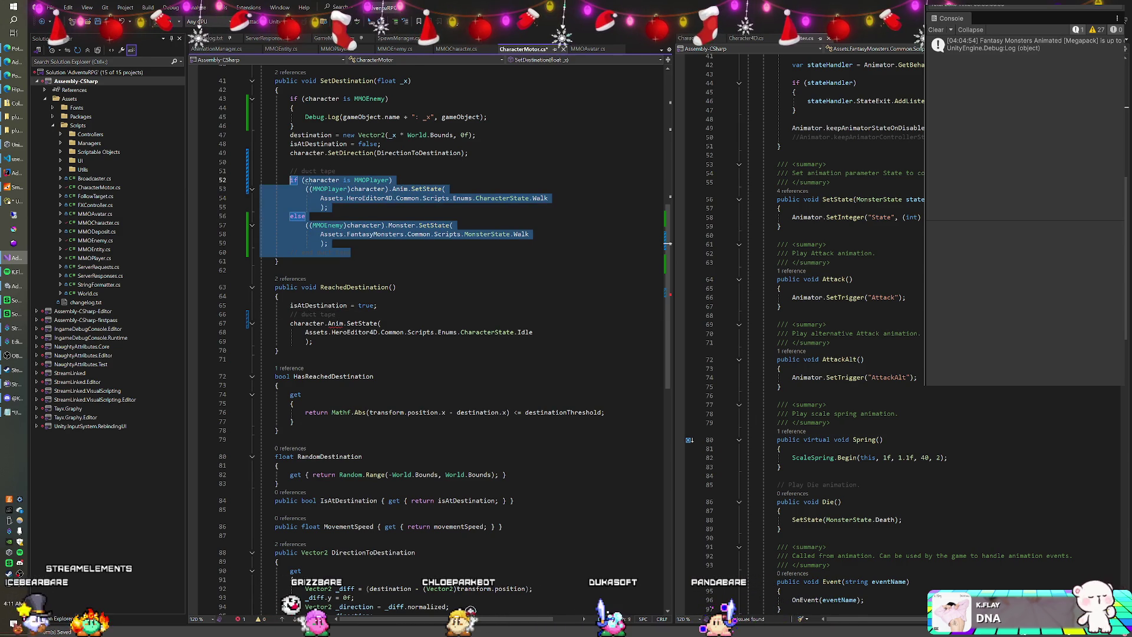
pyautogui.moveTo(313, 341); pyautogui.dragTo(287, 323)
pyautogui.hotkey('ctrl', 'v')
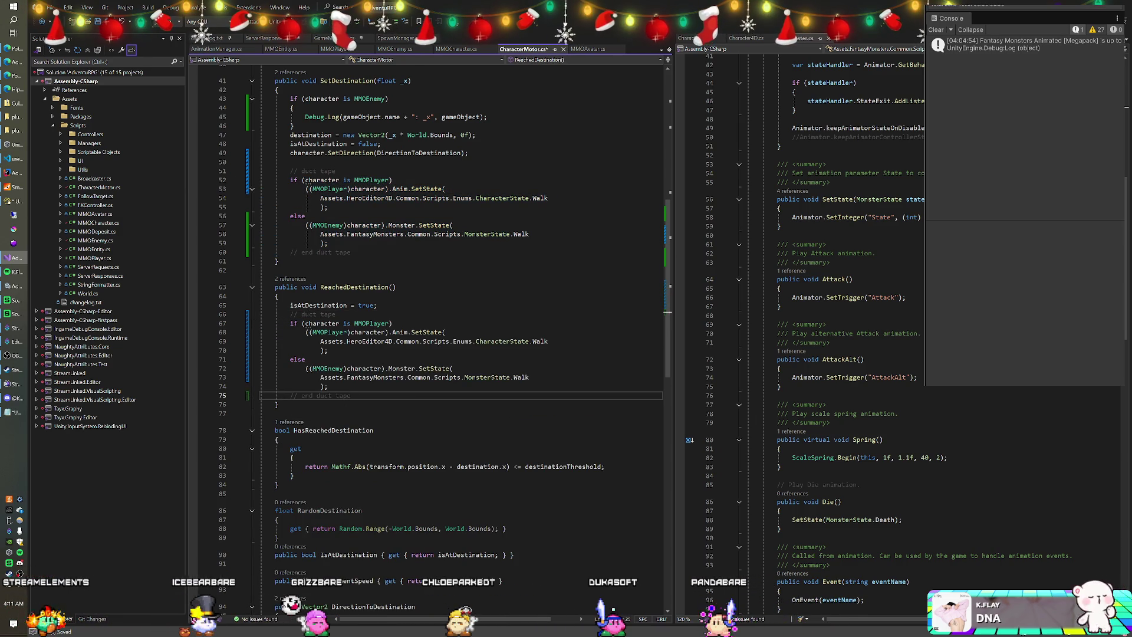
# Change Walk to Idle in both pasted player and enemy SetState calls.
pyautogui.click(533, 341)
pyautogui.doubleClick(540, 341)
pyautogui.write('Idle')
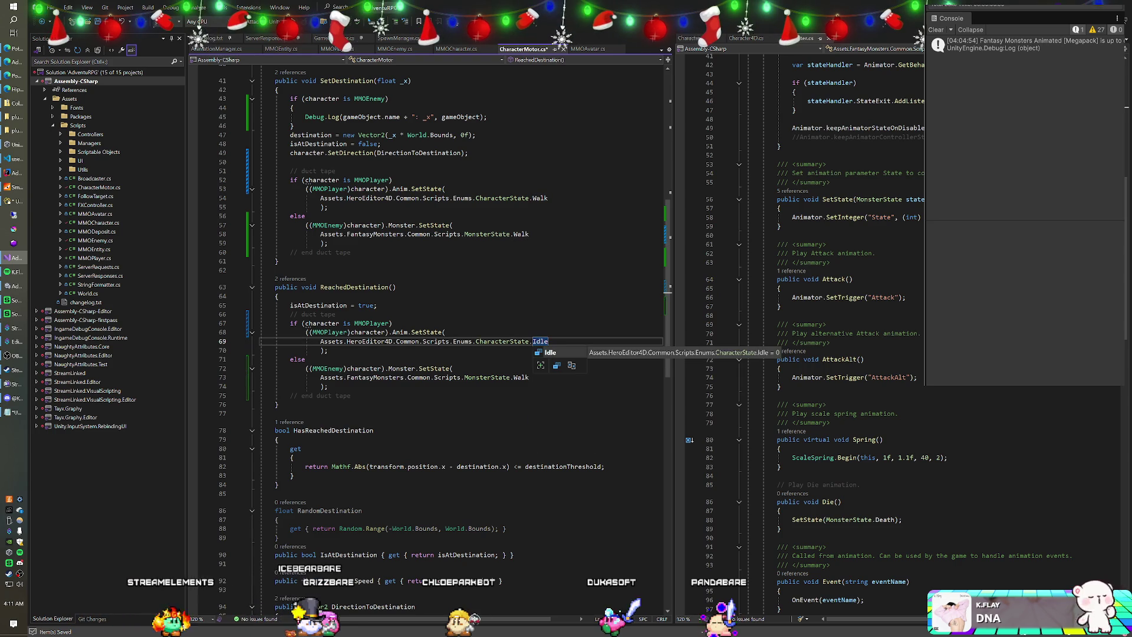
pyautogui.doubleClick(521, 377)
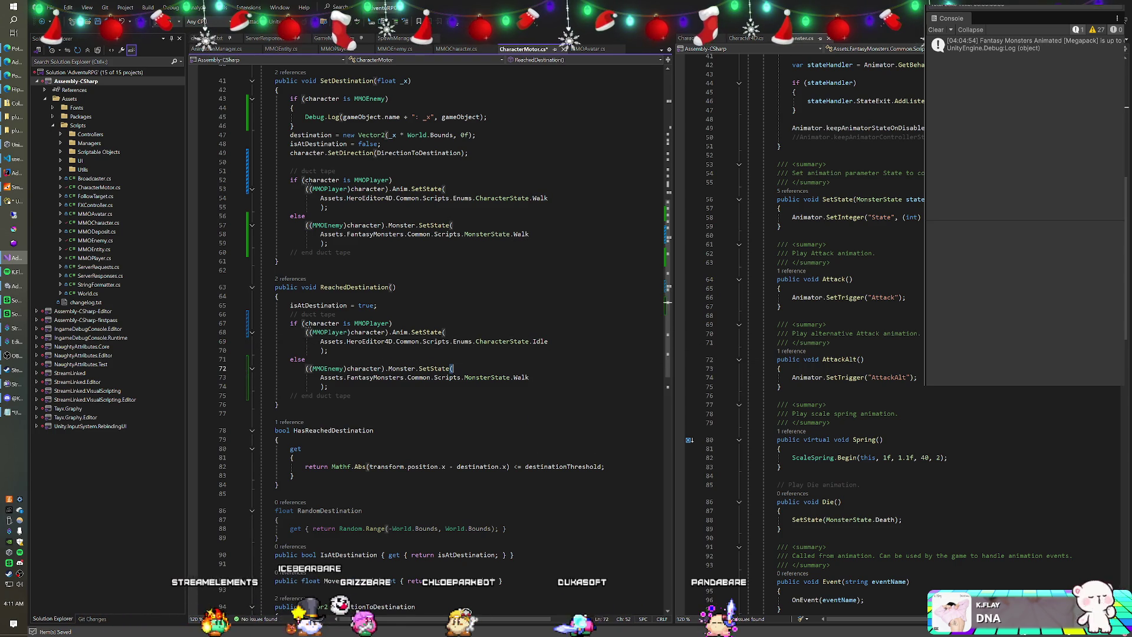
pyautogui.write('Idle')
pyautogui.press('Tab')
pyautogui.click(446, 332)
pyautogui.scroll(-1, 459, 342)
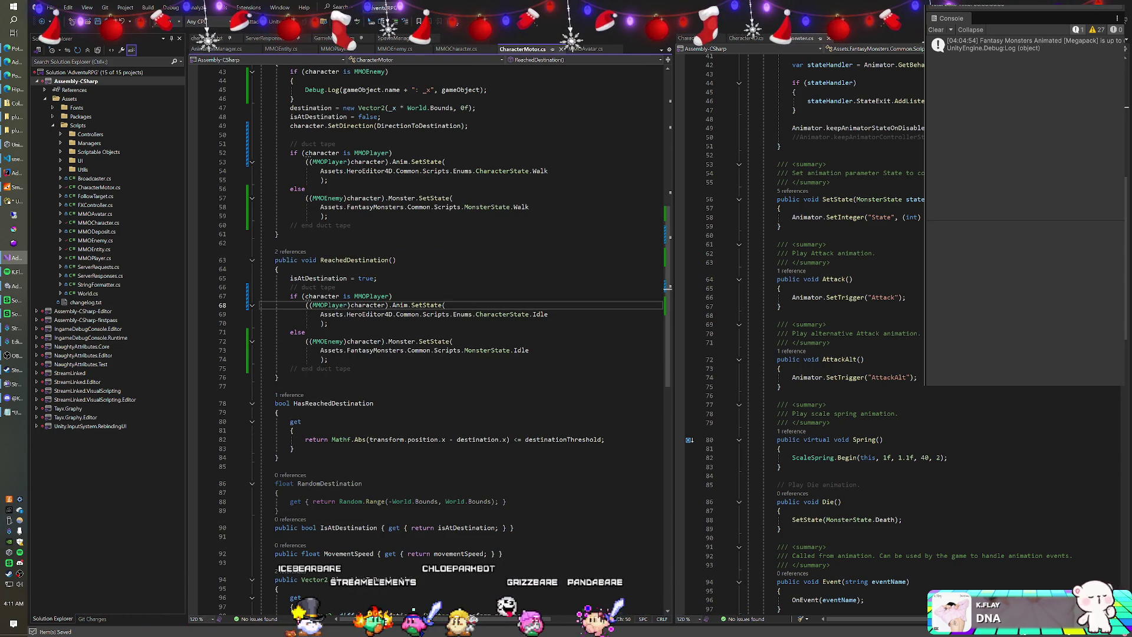
pyautogui.click(377, 277)
pyautogui.press('BackSpace')
pyautogui.press('Up')
pyautogui.press('End')
# Delete the enemy-only Debug.Log check from SetDestination.
pyautogui.scroll(4, 430, 336)
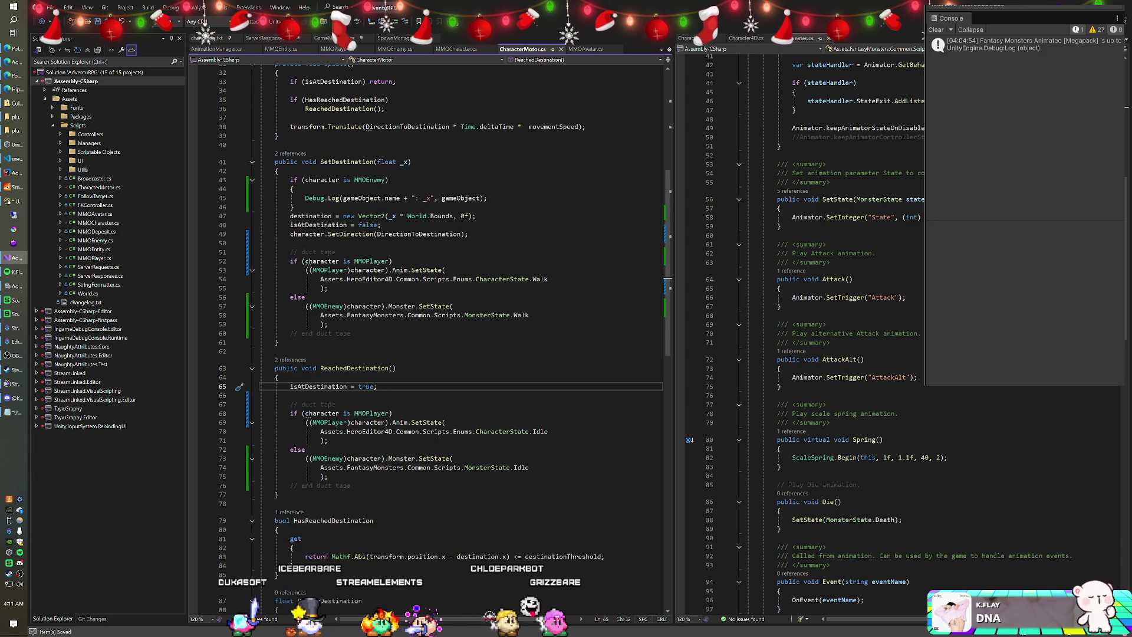
pyautogui.moveTo(294, 206); pyautogui.dragTo(390, 179)
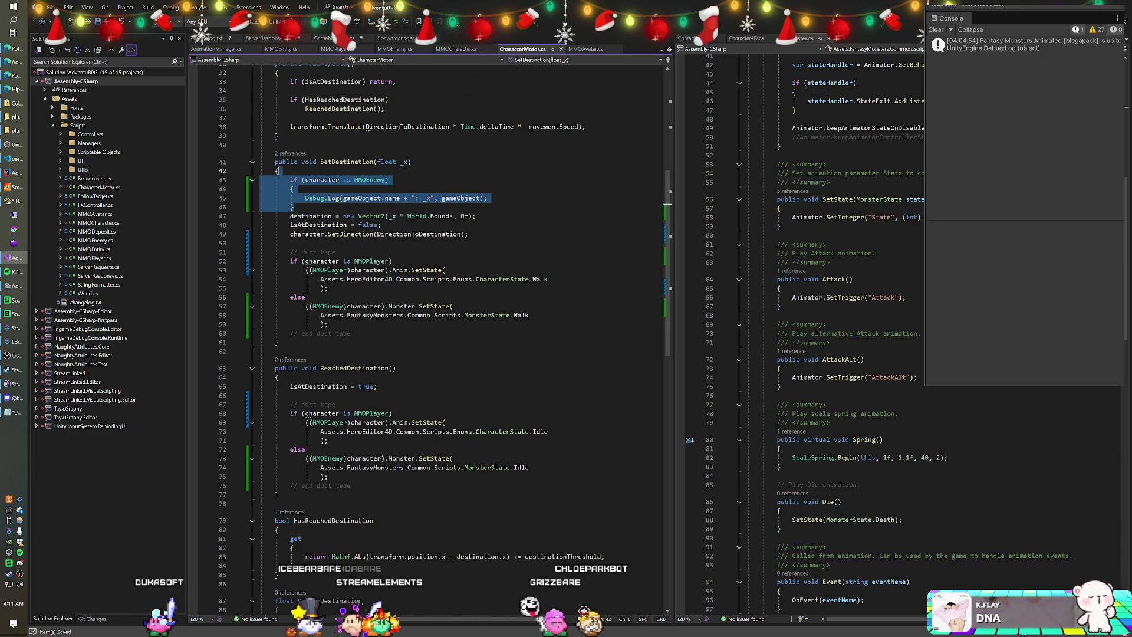
pyautogui.press('Delete')
pyautogui.scroll(-7, 430, 336)
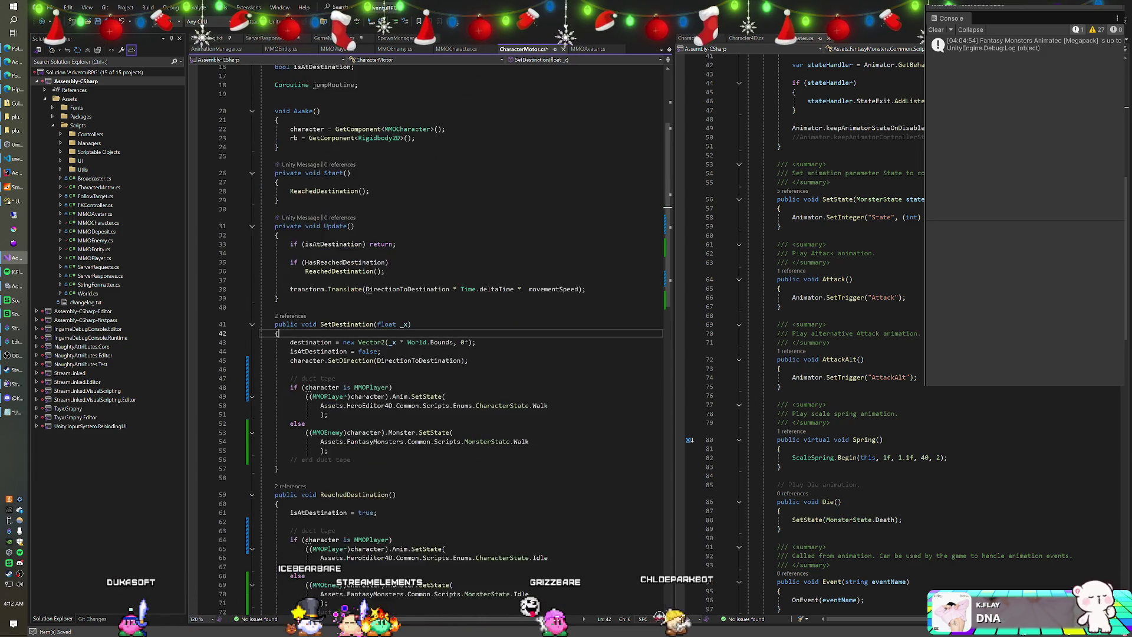
pyautogui.scroll(5, 431, 336)
pyautogui.click(397, 278)
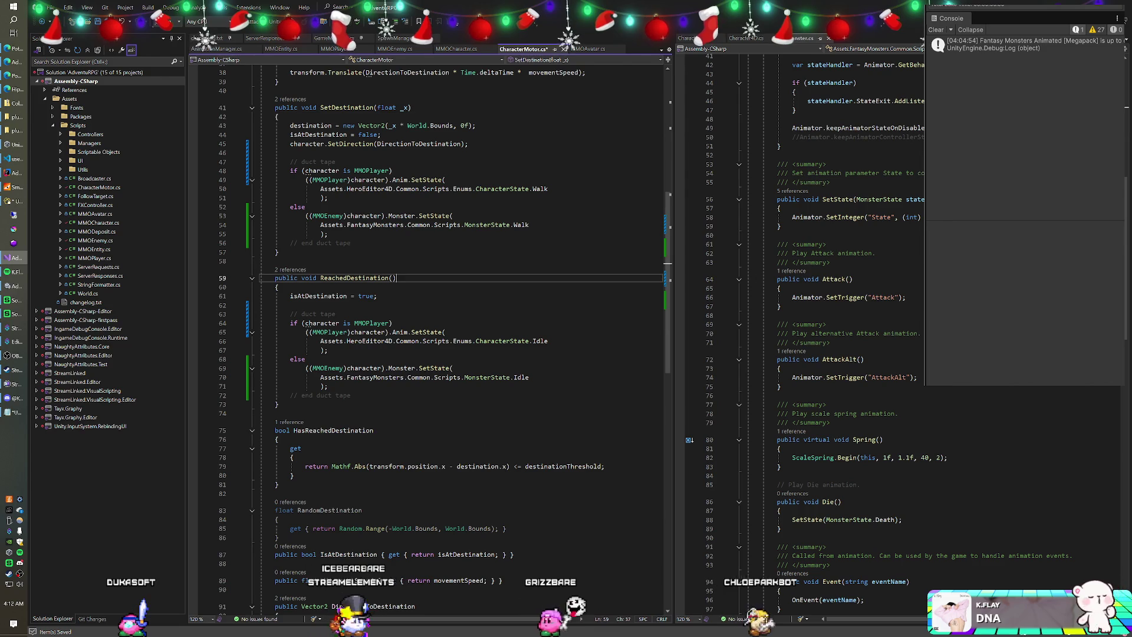
# Recompile in Unity and jump to the first CS1061 error at MMOAvatar.cs line 242.
pyautogui.hotkey('alt', 'Tab')
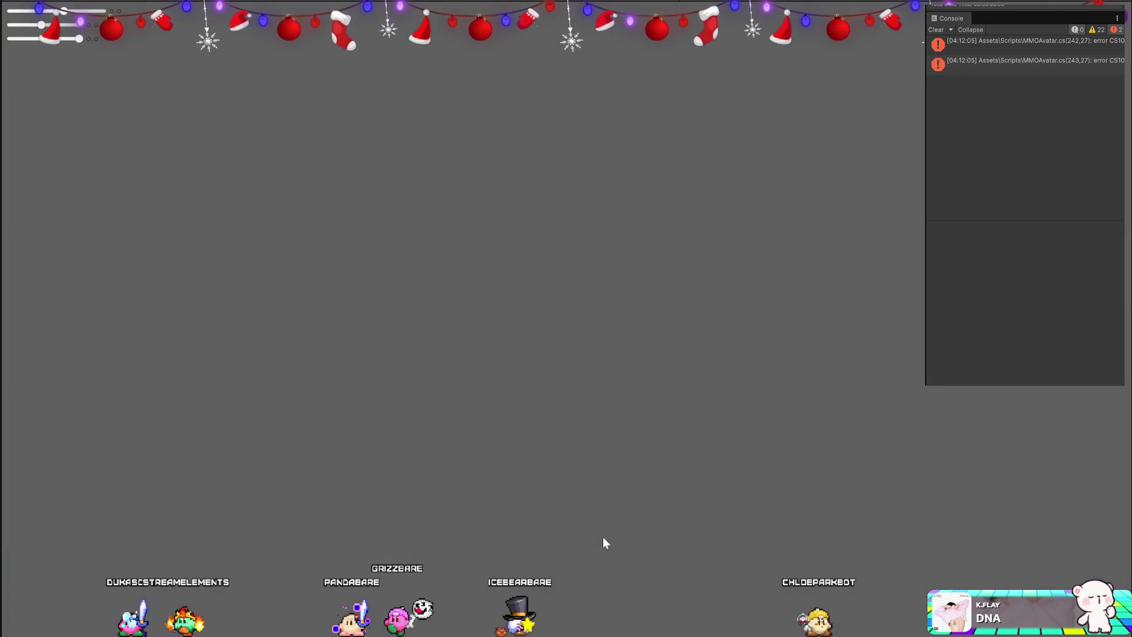
pyautogui.click(992, 56)
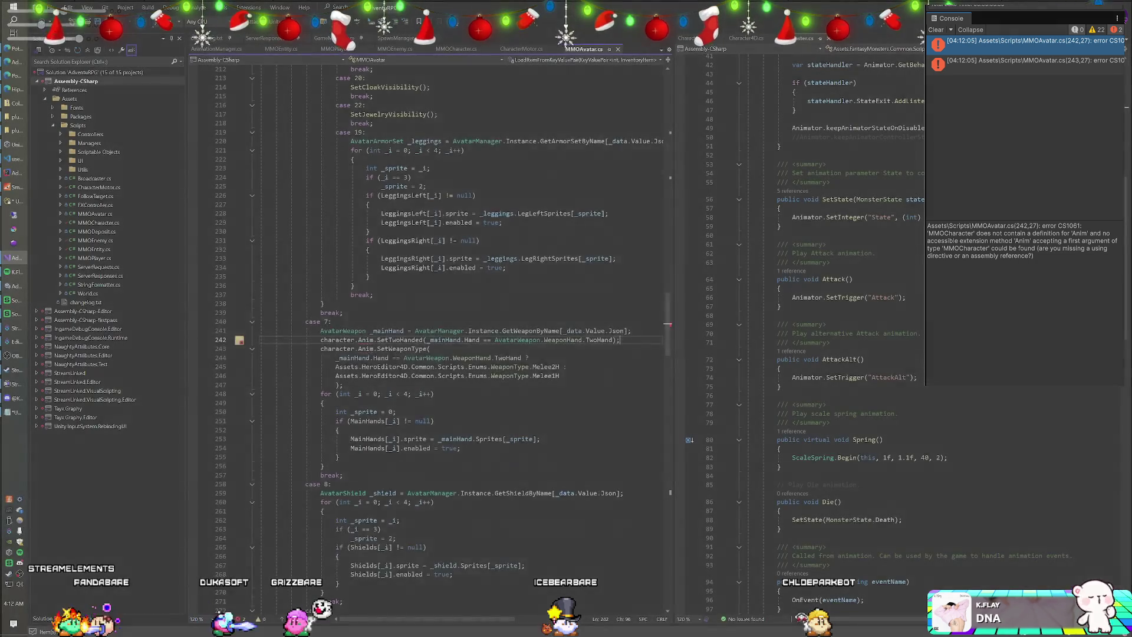
# Change the avatar's character field type from MMOCharacter to MMOPlayer in MMOAvatar.cs.
pyautogui.scroll(20, 430, 336)
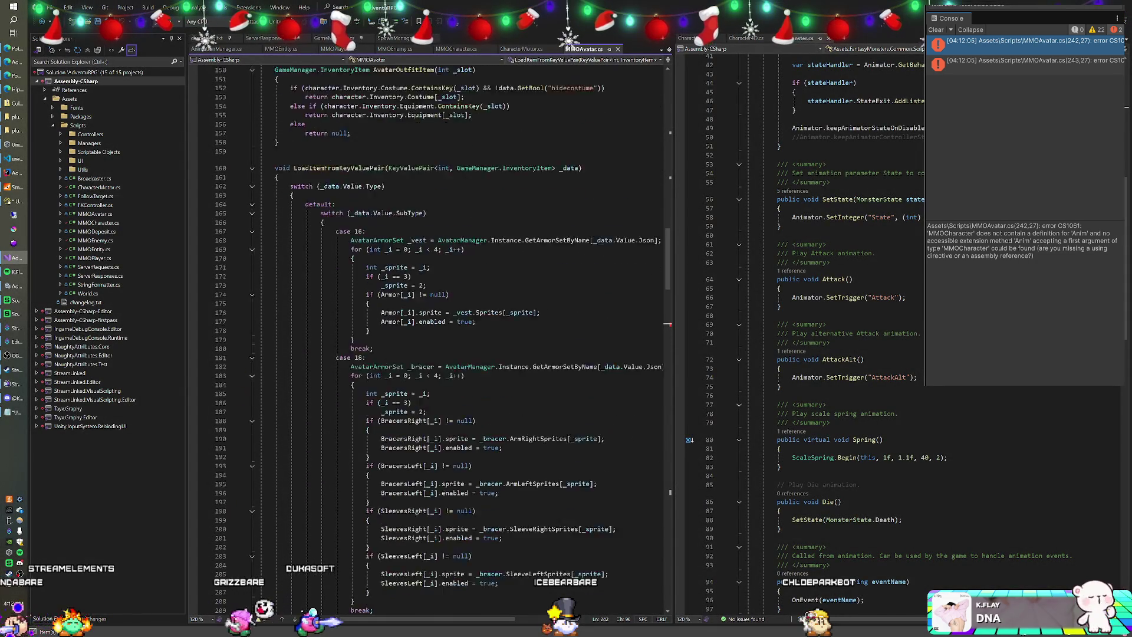
pyautogui.scroll(20, 430, 336)
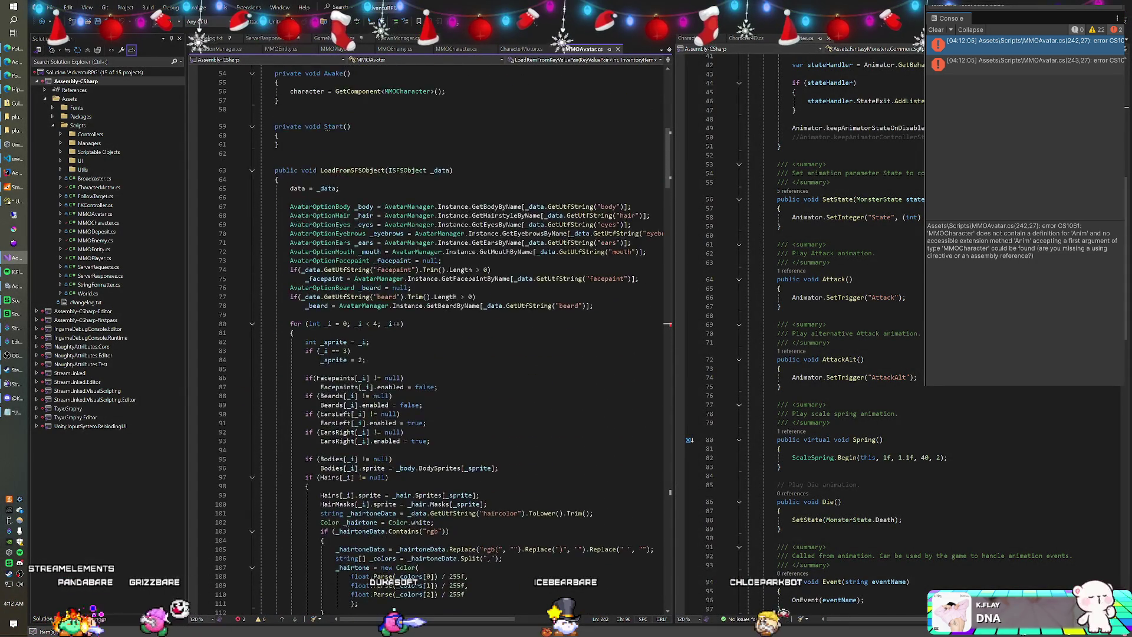
pyautogui.scroll(-5, 430, 336)
pyautogui.scroll(14, 430, 336)
pyautogui.scroll(-5, 430, 336)
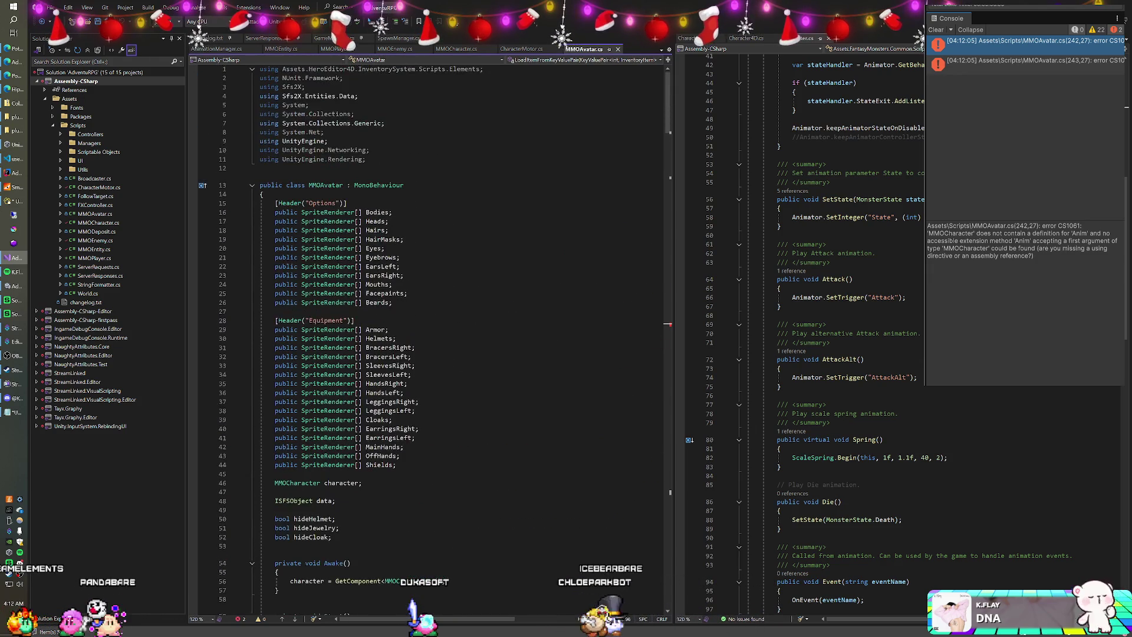
pyautogui.doubleClick(292, 294)
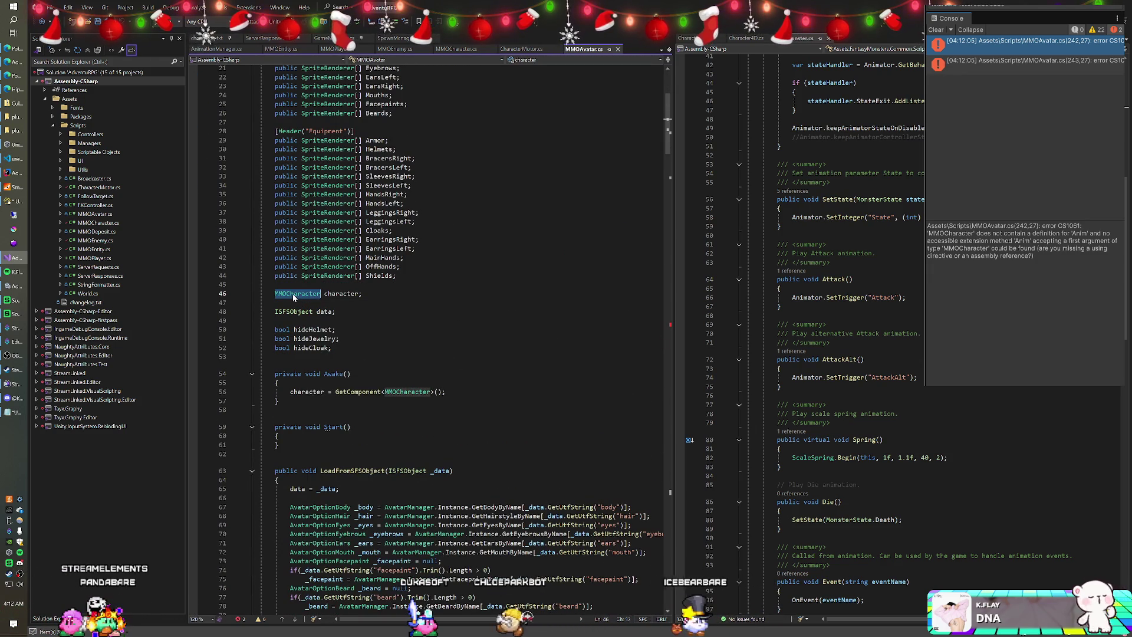
pyautogui.write('MMO')
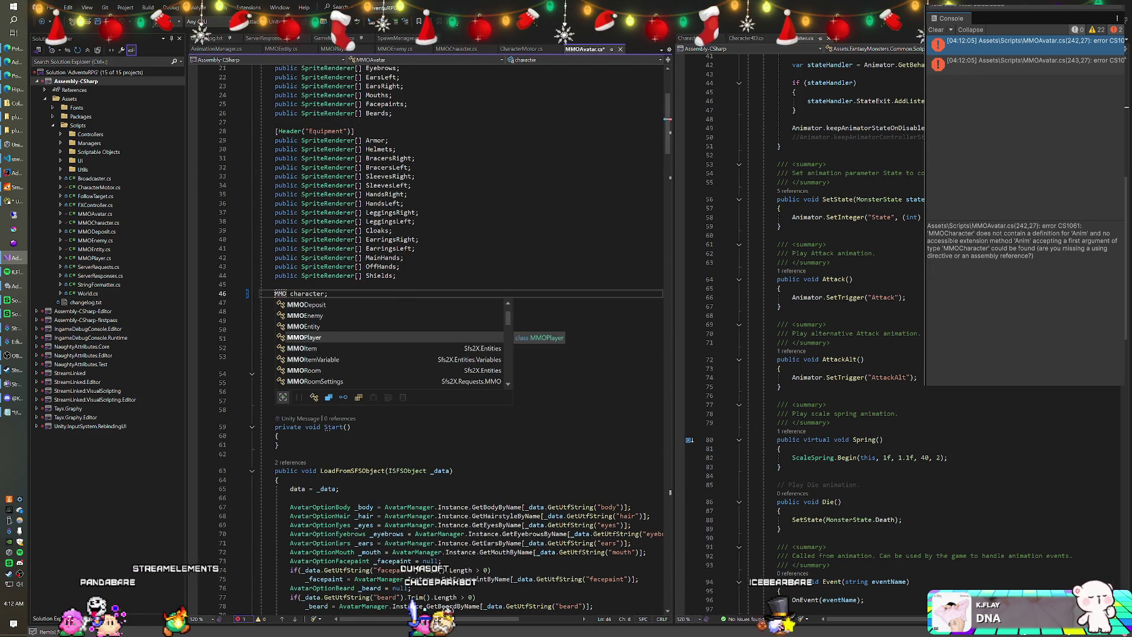
pyautogui.press('Escape')
pyautogui.hotkey('ctrl', 'z')
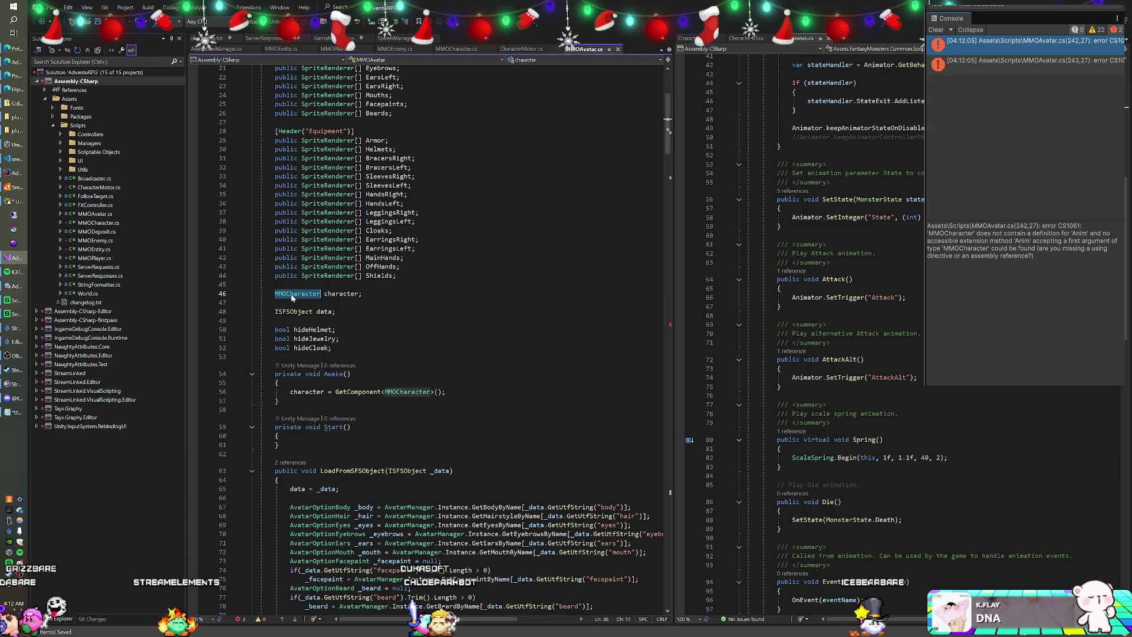
pyautogui.write('MMPlay')
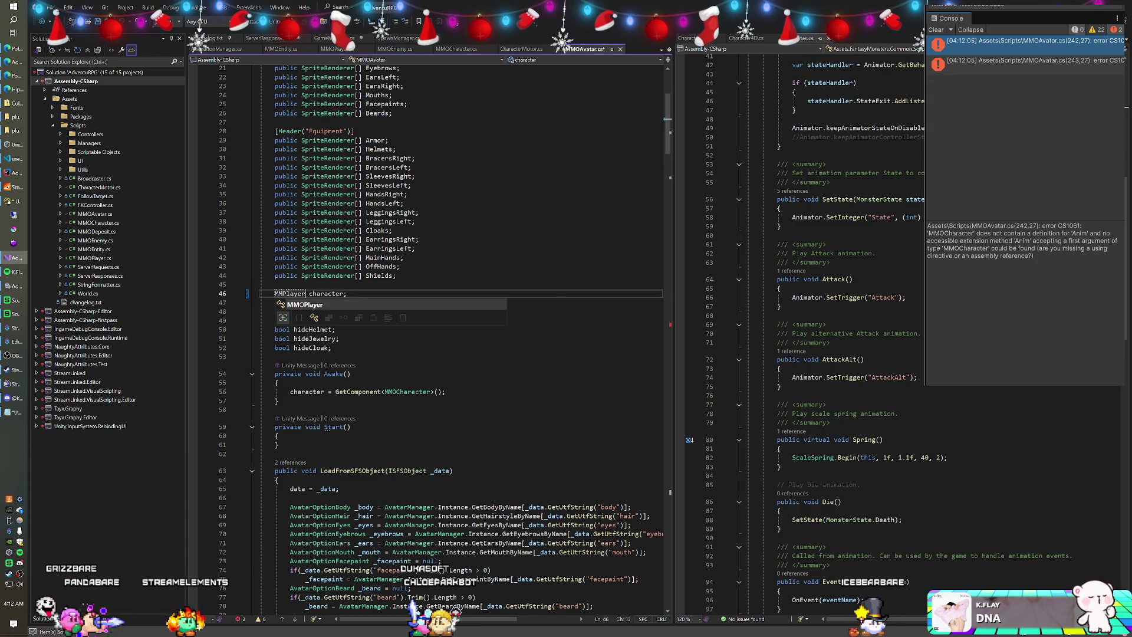
pyautogui.doubleClick(326, 293)
pyautogui.write('pl')
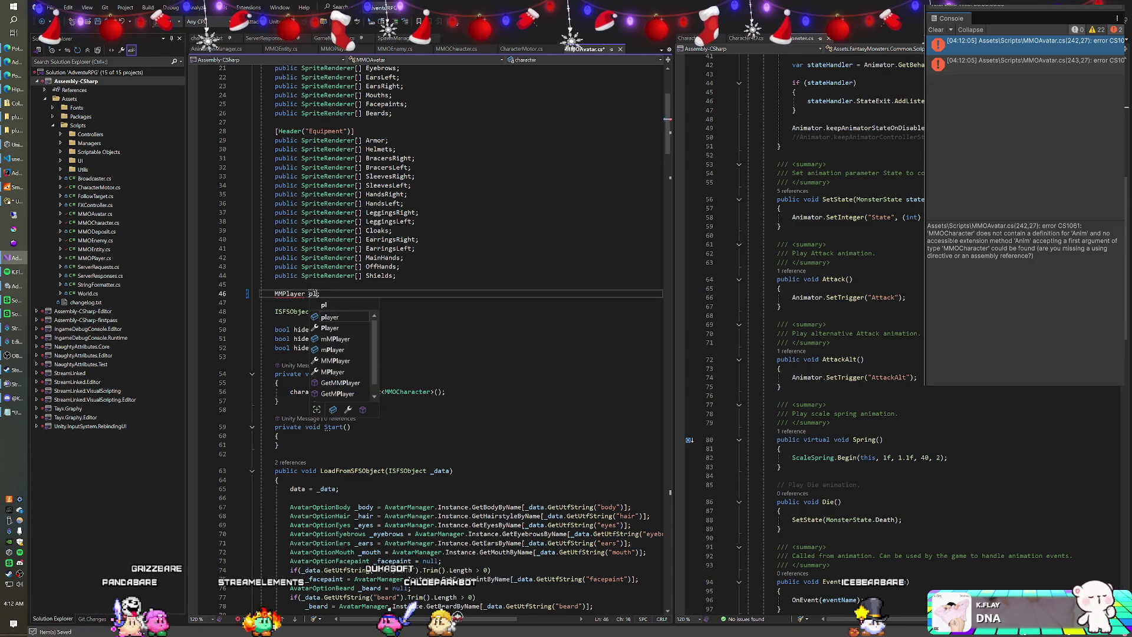
pyautogui.click(278, 293)
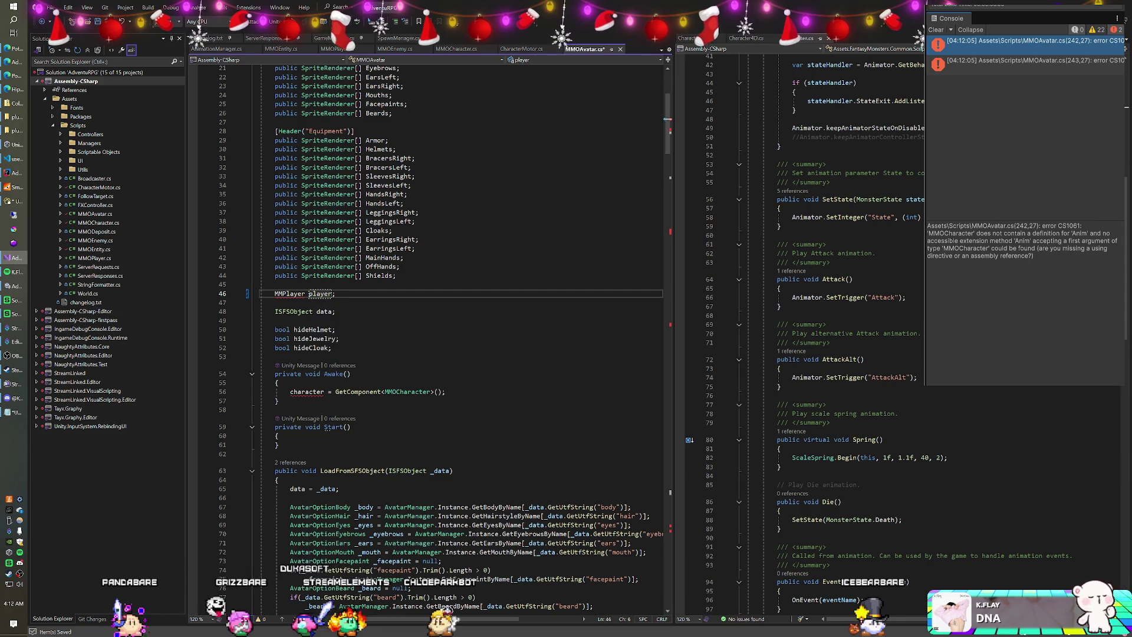
pyautogui.press('Right')
pyautogui.click(275, 303)
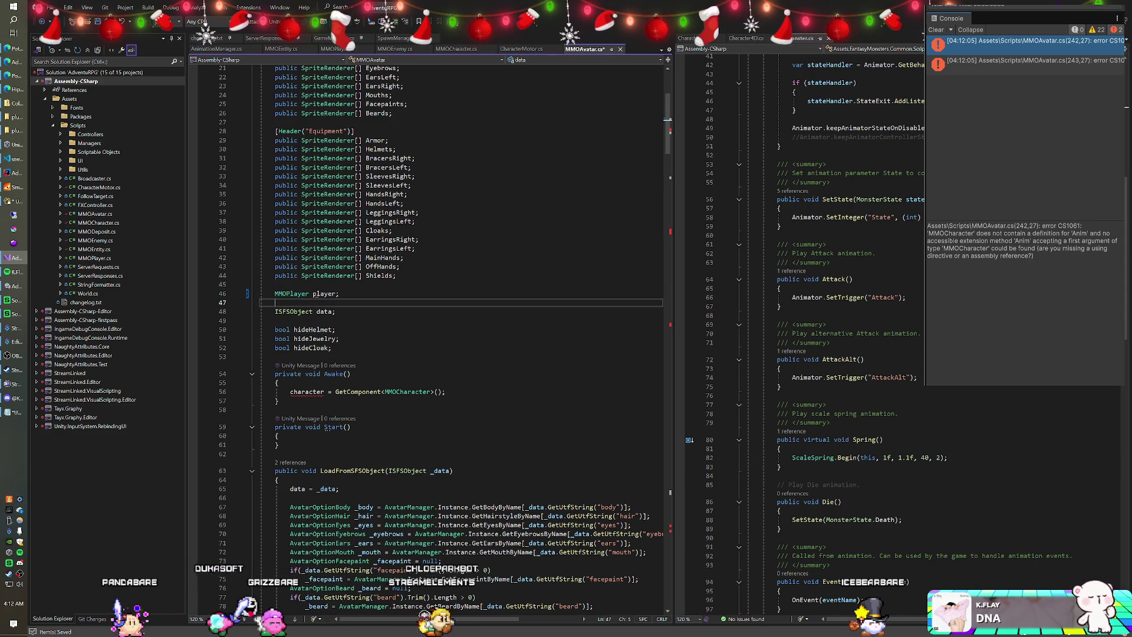
pyautogui.doubleClick(328, 295)
pyautogui.write('character')
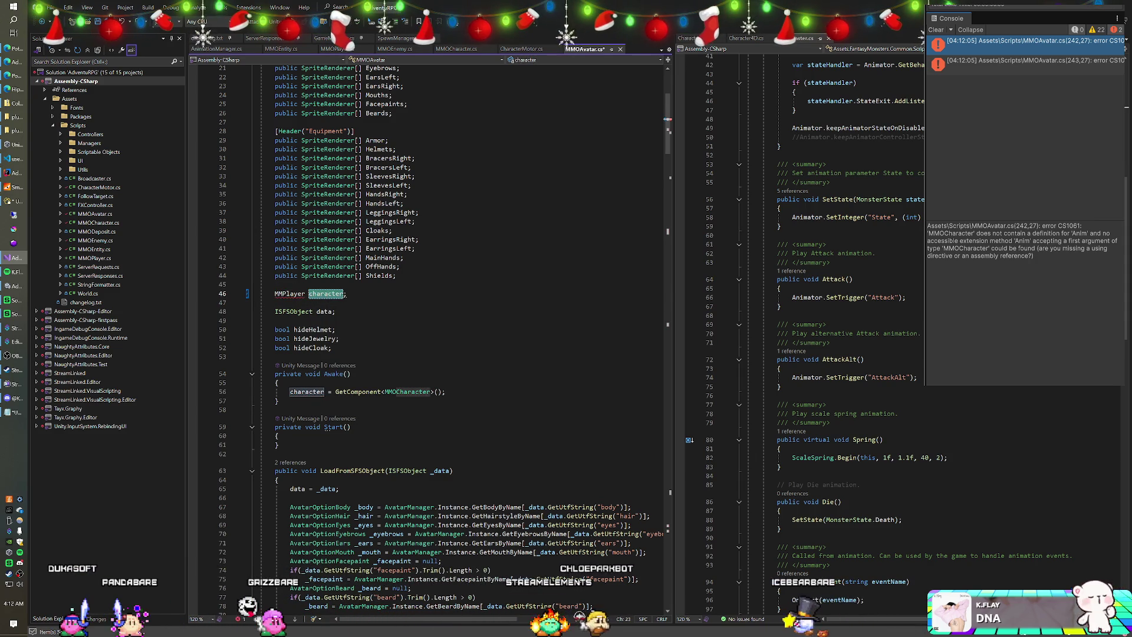
pyautogui.click(282, 294)
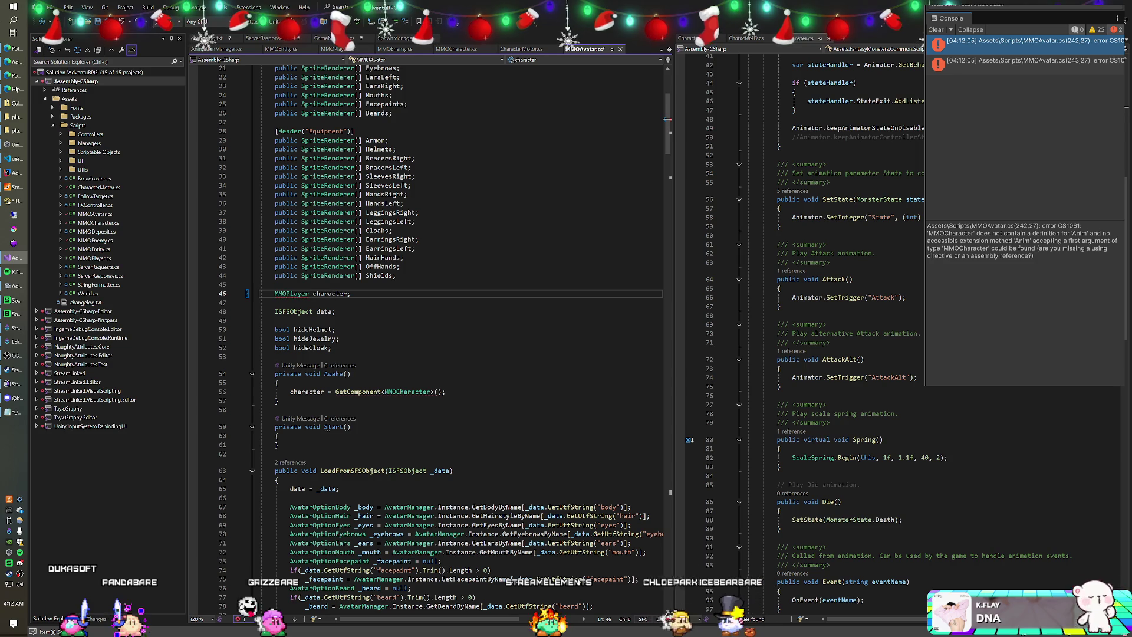
# Rename the field to player everywhere and fetch it with GetComponent<MMOPlayer>() in Awake.
pyautogui.hotkey('ctrl', 'r')
pyautogui.hotkey('ctrl', 'r')
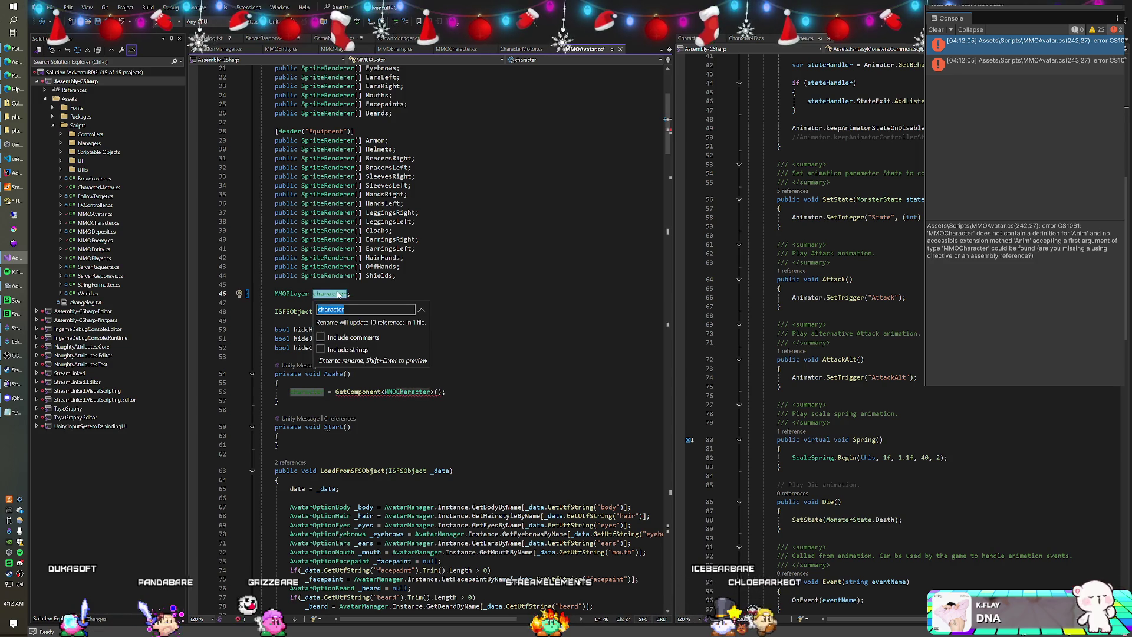
pyautogui.write('player')
pyautogui.press('Return')
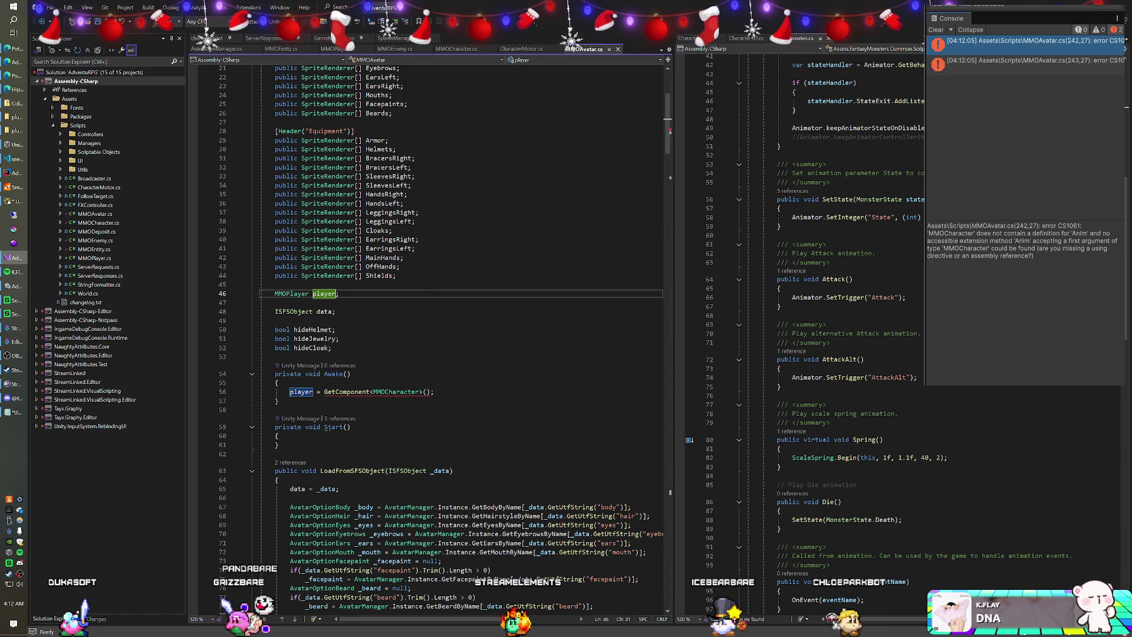
pyautogui.doubleClick(291, 294)
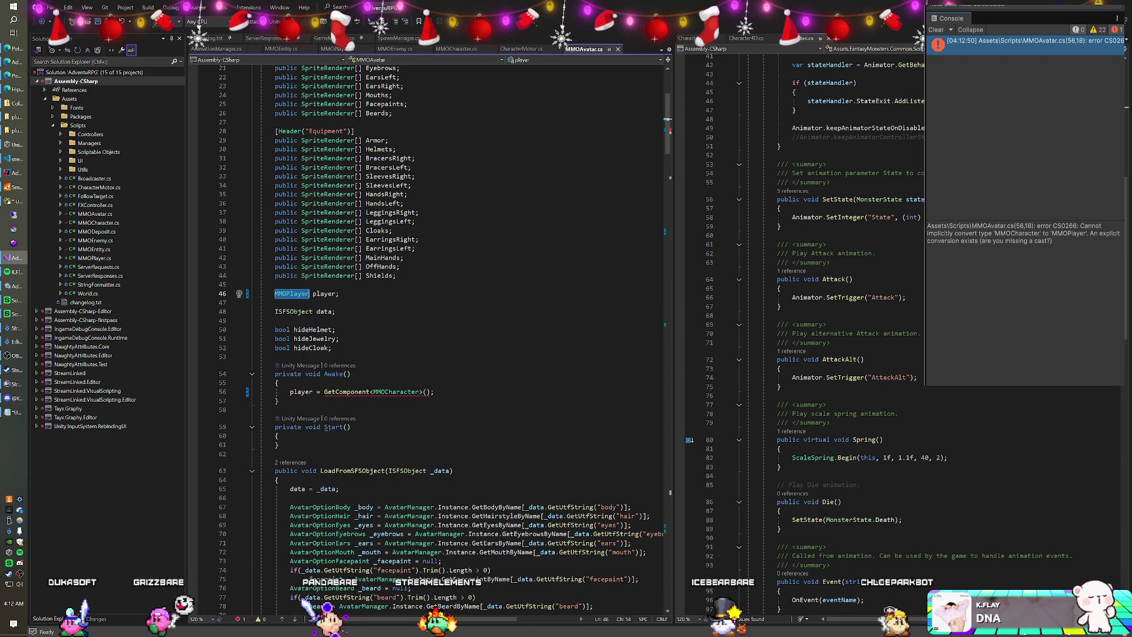
pyautogui.write('MMOPlayer')
pyautogui.press('Up')
pyautogui.press('Up')
pyautogui.press('Up')
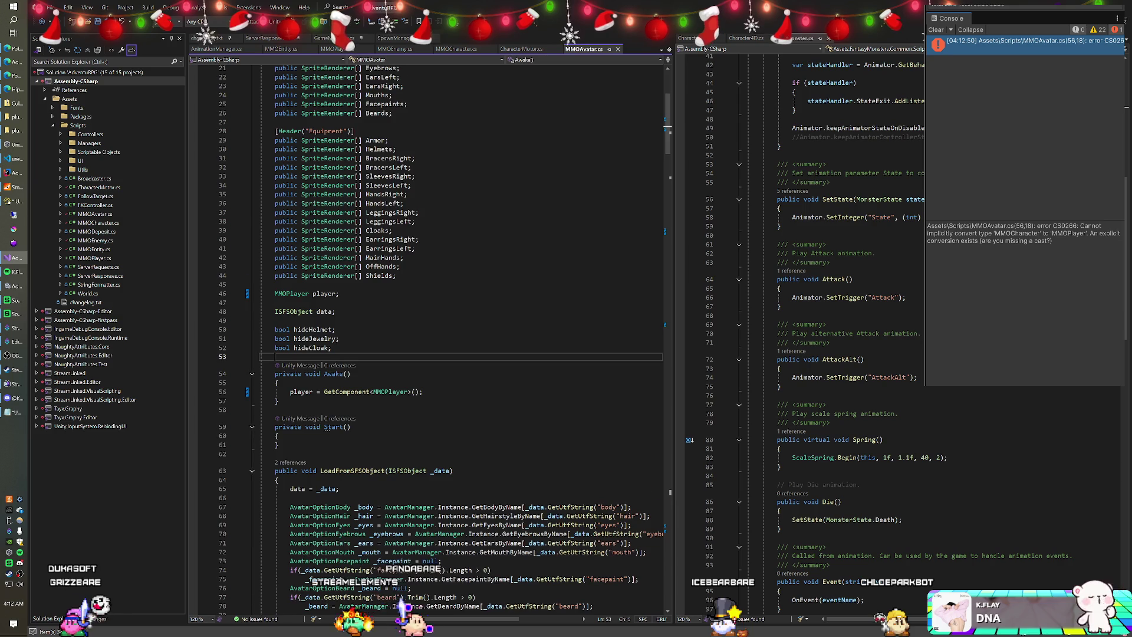
pyautogui.scroll(-3, 424, 336)
# Play-test, walk the player left, leave maximized view, and collapse the Packages, Scenes and Scripts folders.
pyautogui.hotkey('alt', 'Tab')
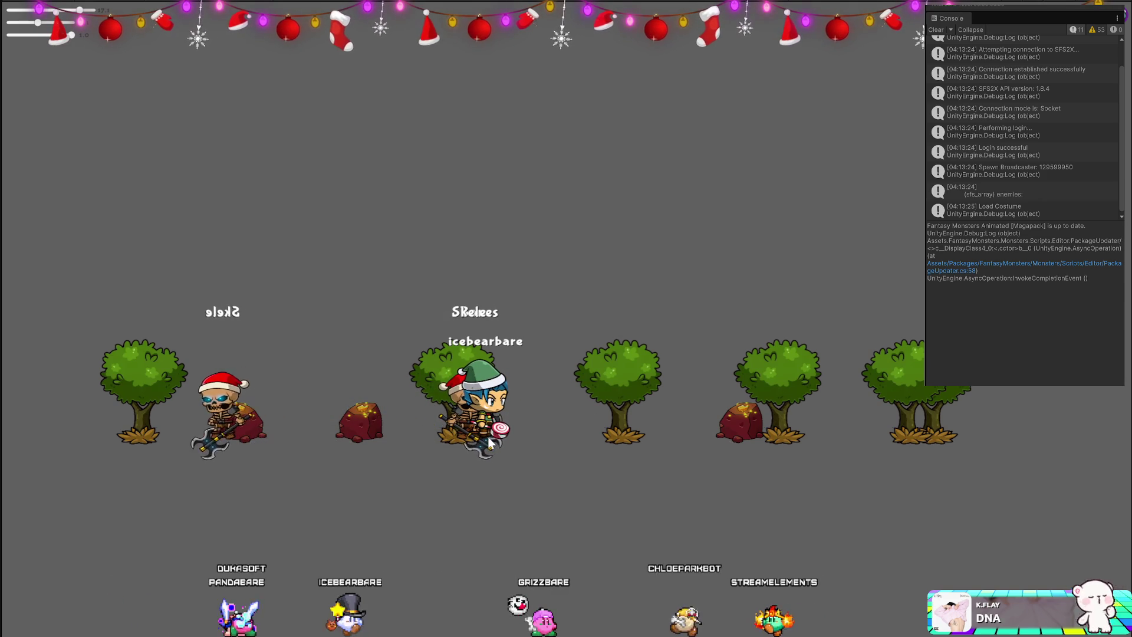
pyautogui.press('Left')
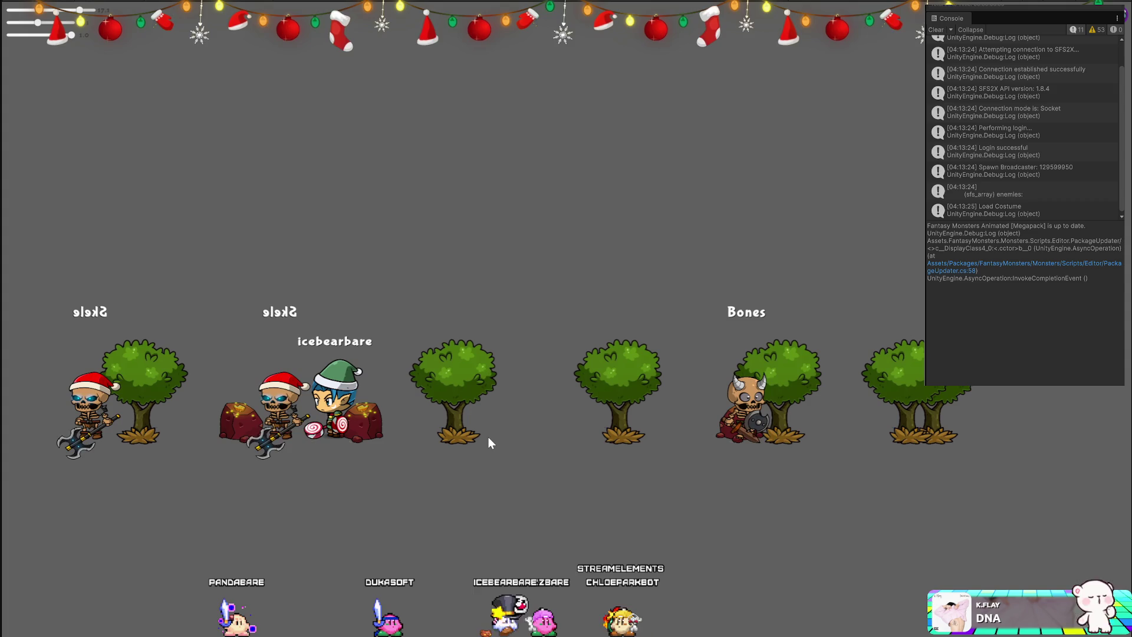
pyautogui.hotkey('shift', 'space')
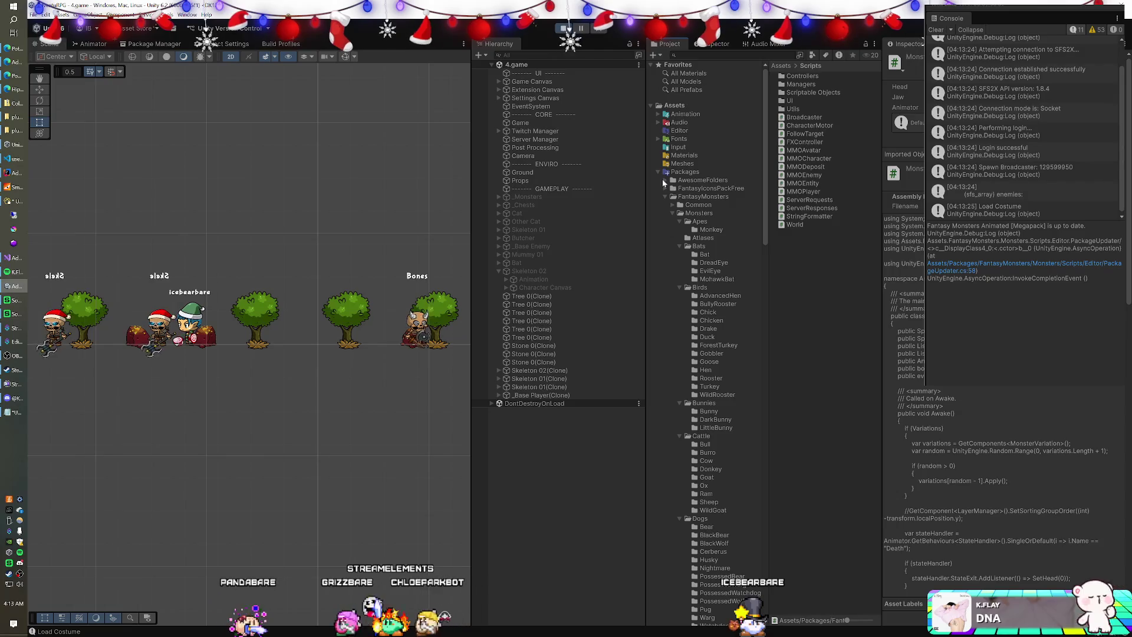
pyautogui.click(657, 171)
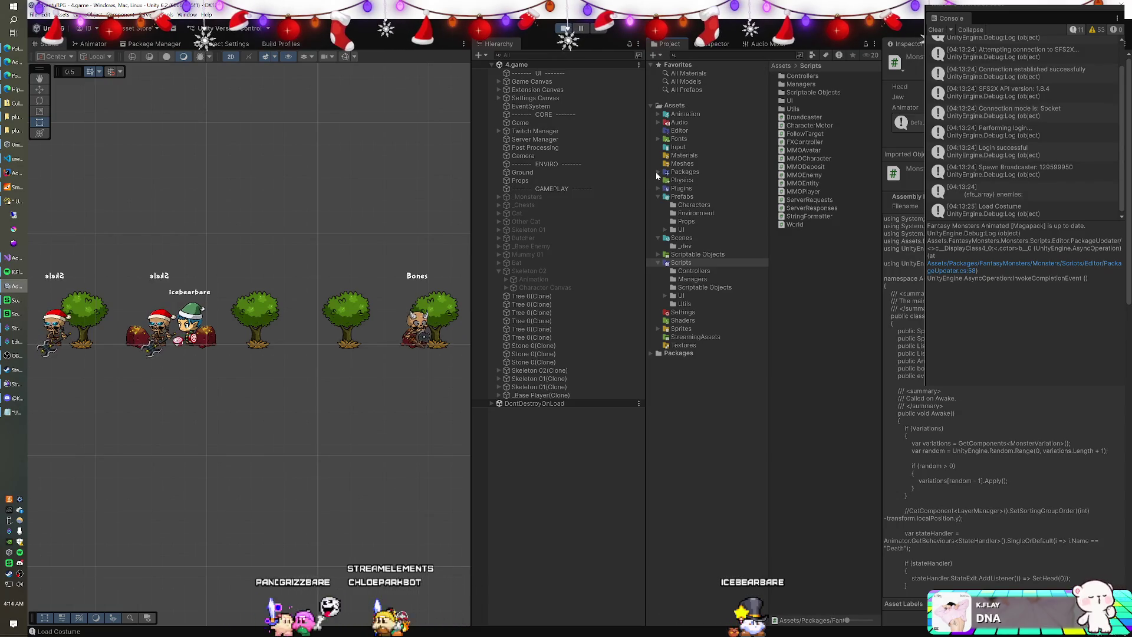
pyautogui.click(656, 205)
pyautogui.click(657, 222)
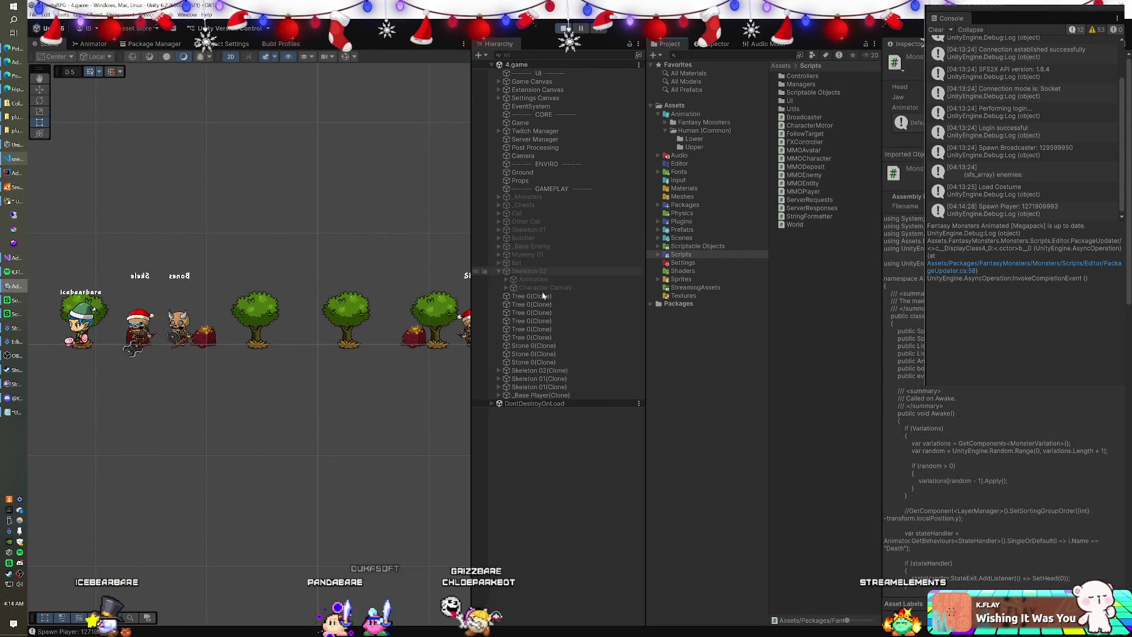
pyautogui.click(602, 370)
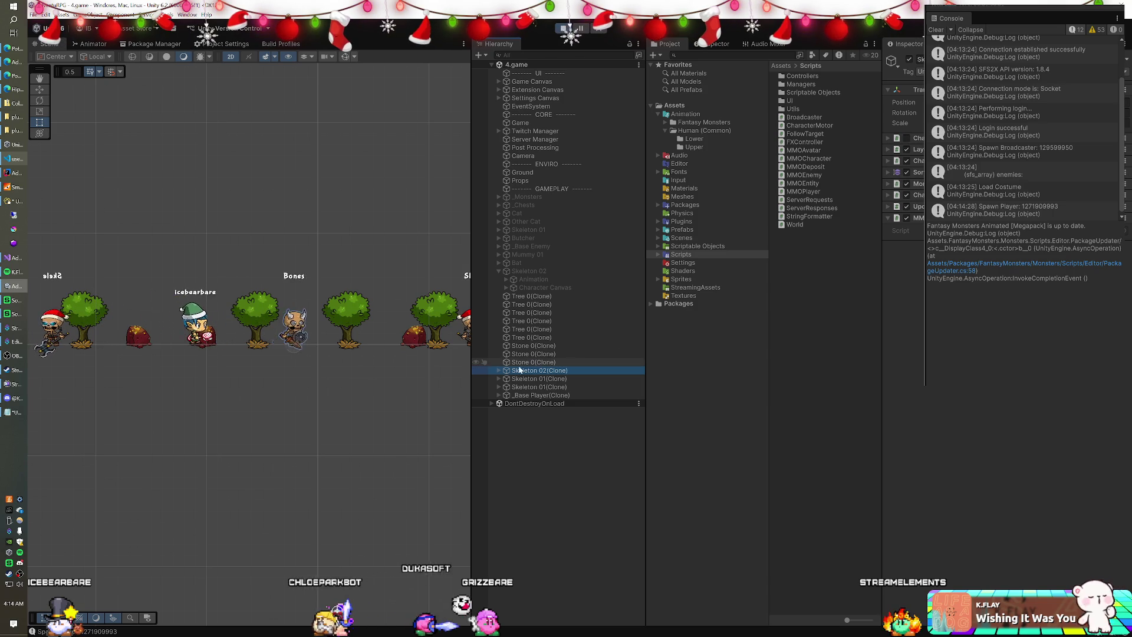
# From Skeleton 02(Clone)'s Animation child, open the Human controller and inspect the Lower layer's Walk state.
pyautogui.click(498, 371)
pyautogui.click(540, 378)
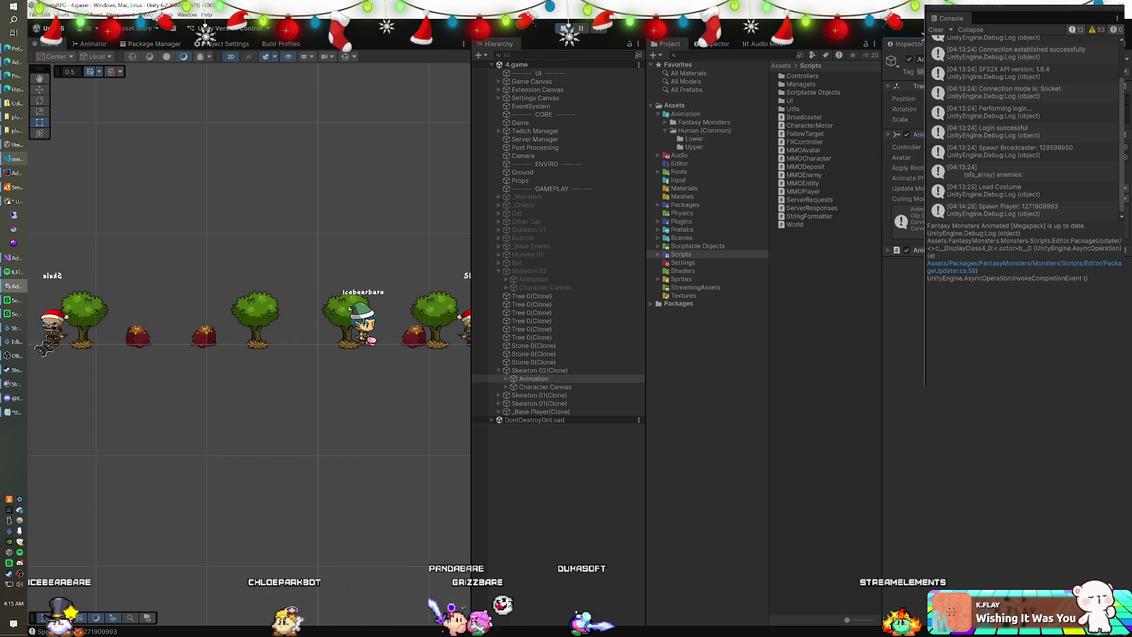
pyautogui.click(704, 130)
pyautogui.click(797, 93)
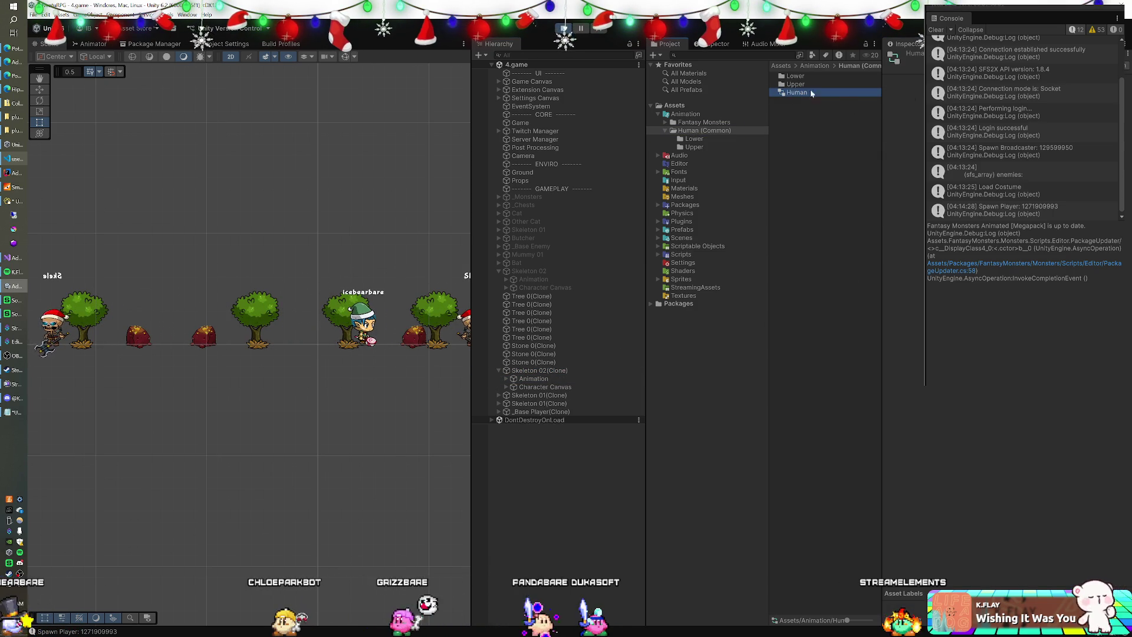
pyautogui.click(90, 43)
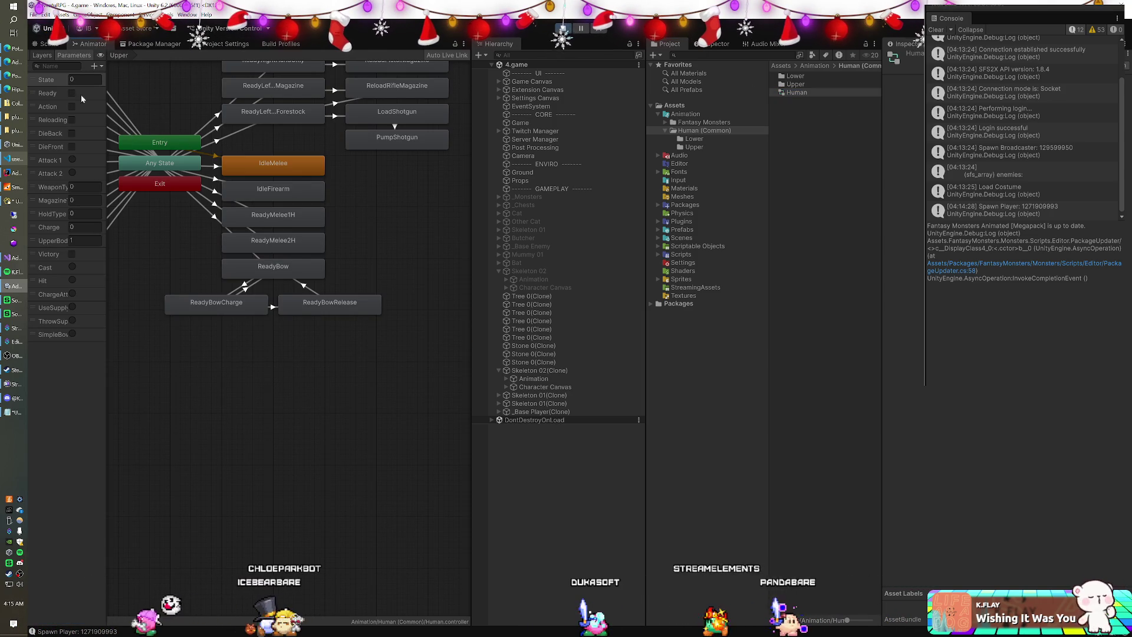
pyautogui.click(44, 54)
pyautogui.click(50, 102)
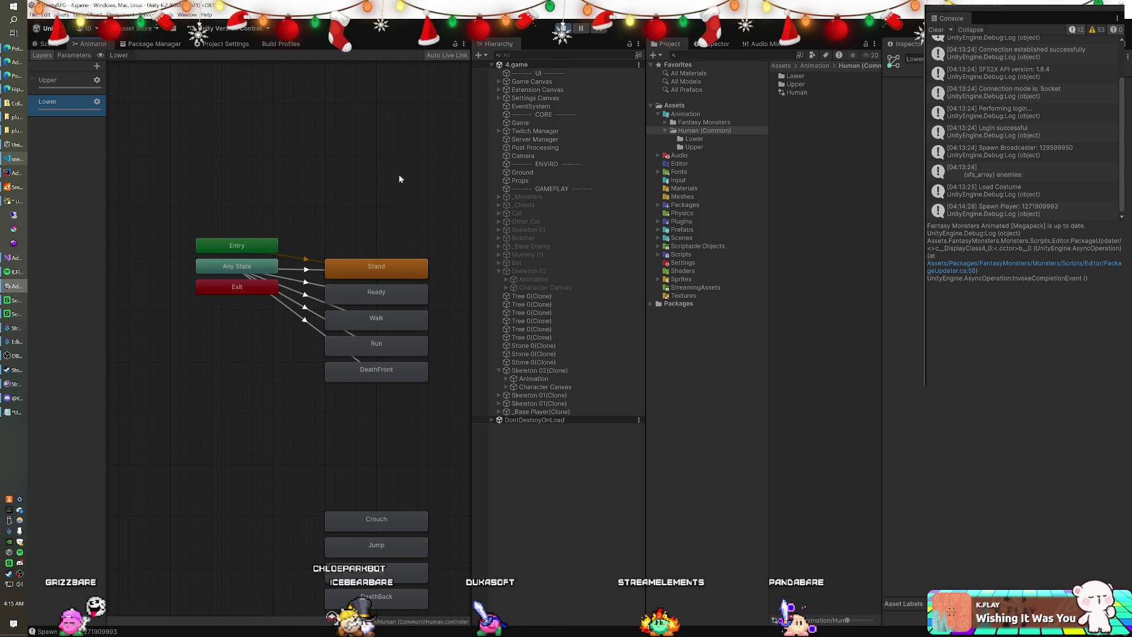
pyautogui.click(334, 315)
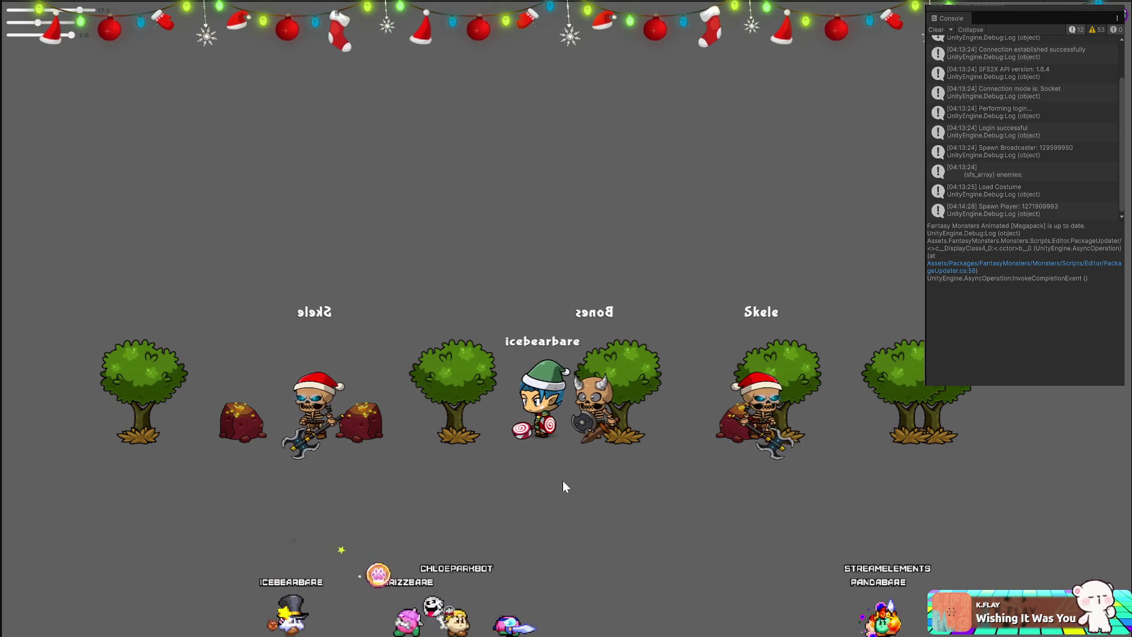
# Walk the player left toward the skeleton.
pyautogui.press('Left')
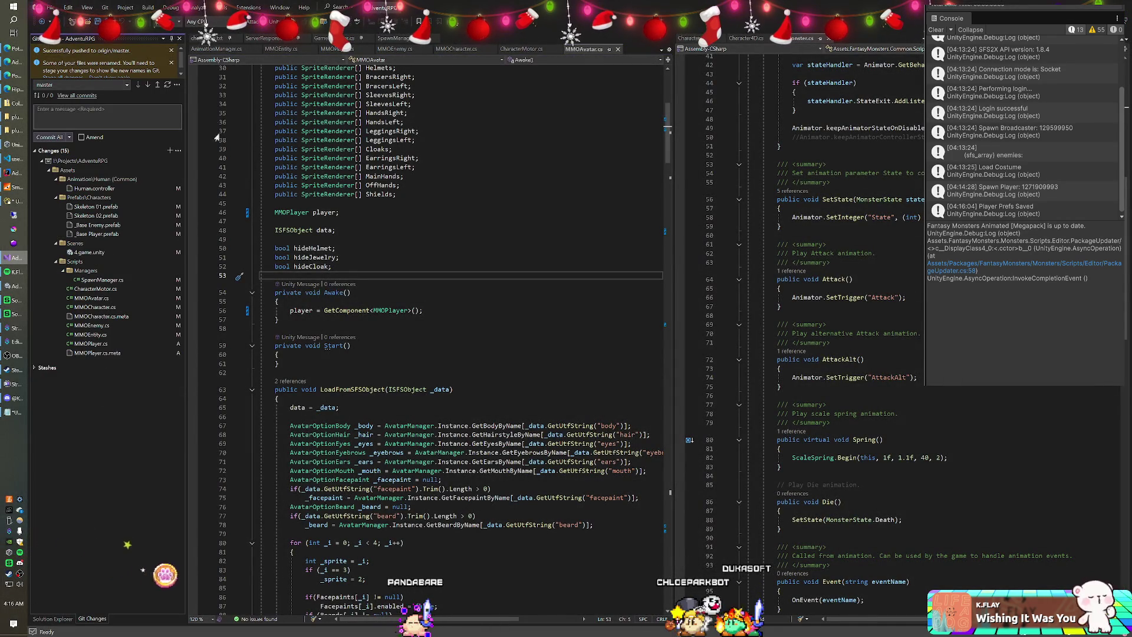
# Change changelog.txt's version from v0.8.3c to v0.8.3d and commit and push everything as 'v0.8.3d'.
pyautogui.click(209, 39)
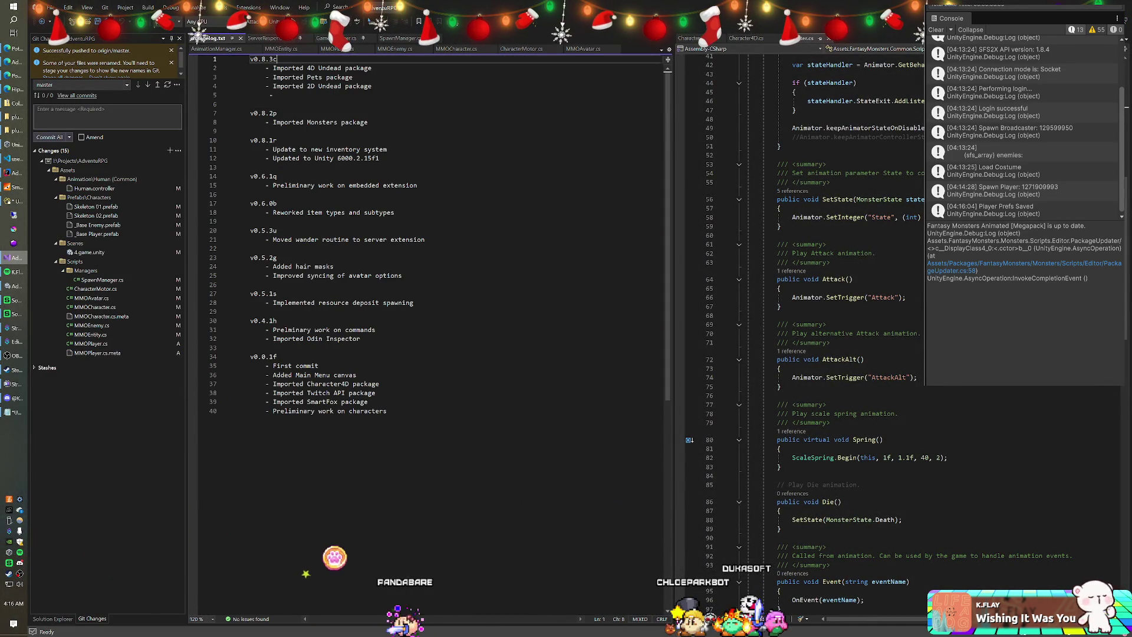
pyautogui.press('BackSpace')
pyautogui.write('d')
pyautogui.hotkey('shift', 'Home')
pyautogui.hotkey('ctrl', 'c')
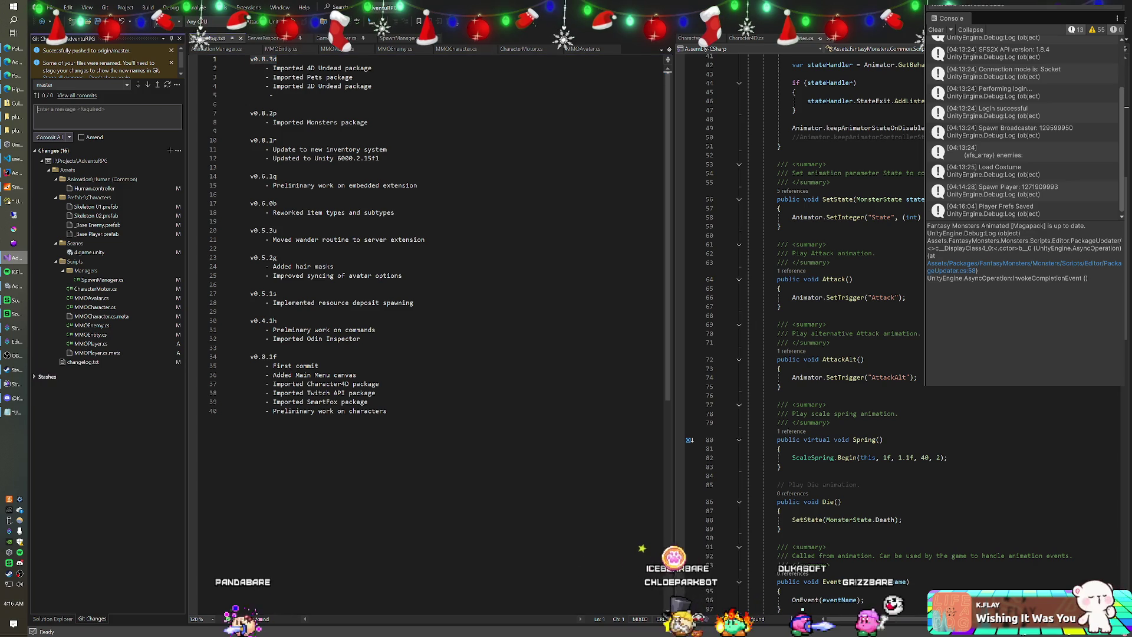
pyautogui.click(159, 111)
pyautogui.hotkey('ctrl', 'v')
pyautogui.hotkey('ctrl', 'Return')
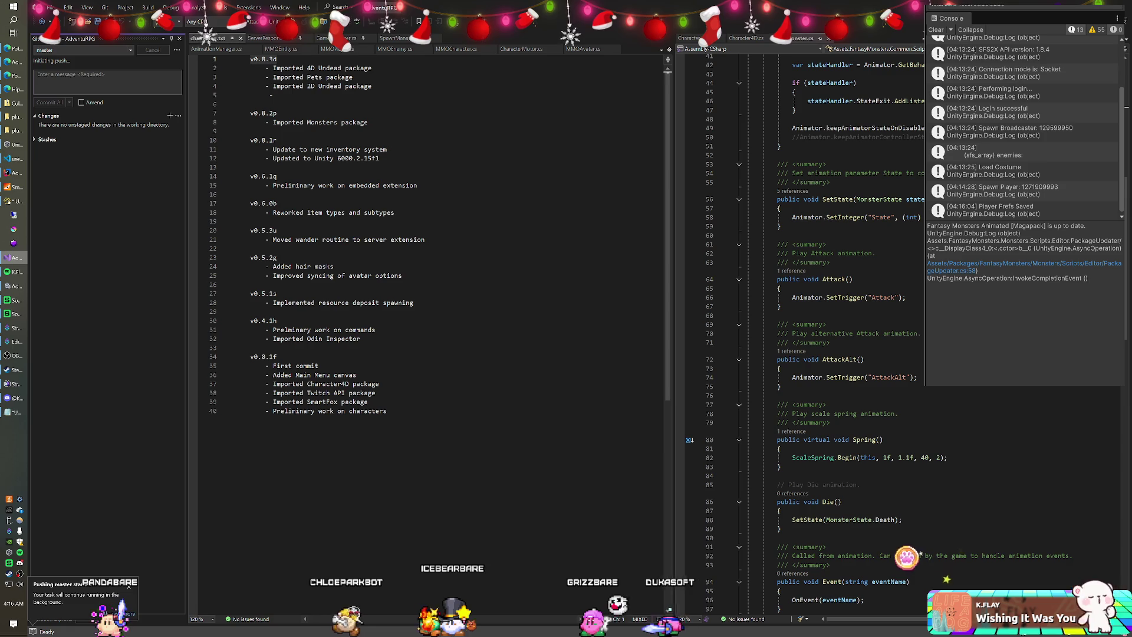
pyautogui.click(276, 140)
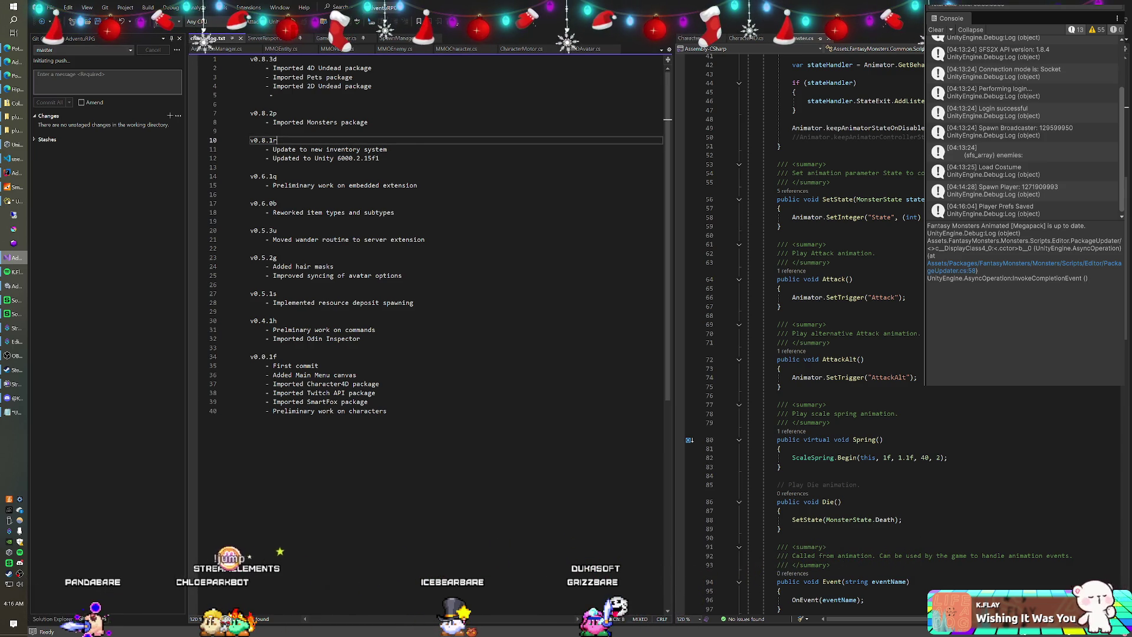
pyautogui.hotkey('alt', 'Tab')
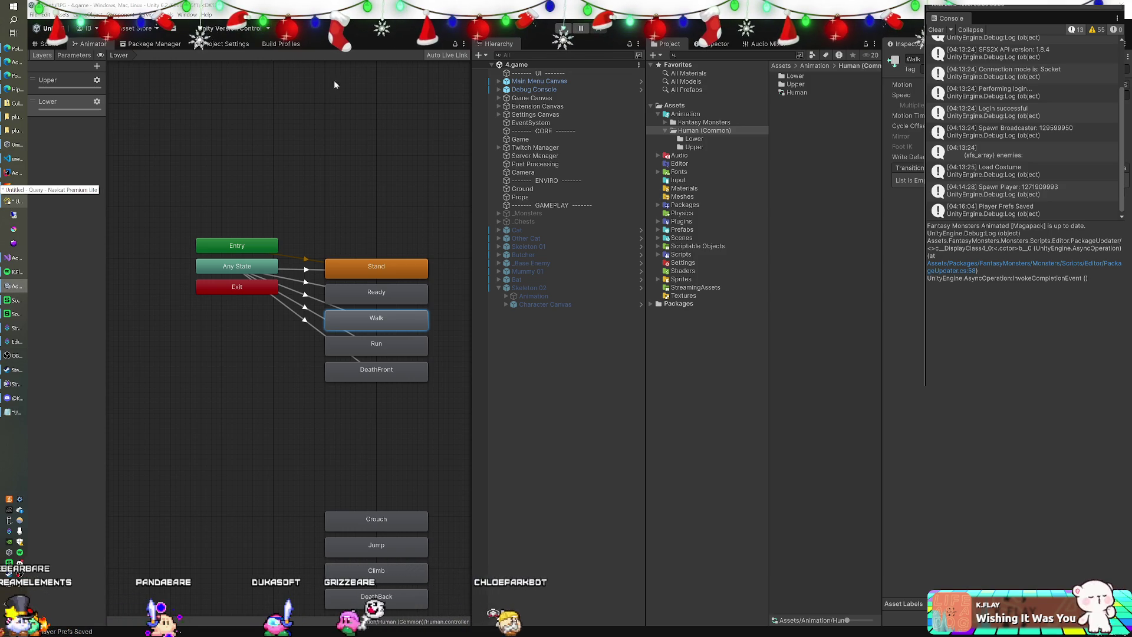
# Locate FollowTarget in Assets > Scripts and open it in Visual Studio to read its code.
pyautogui.click(548, 197)
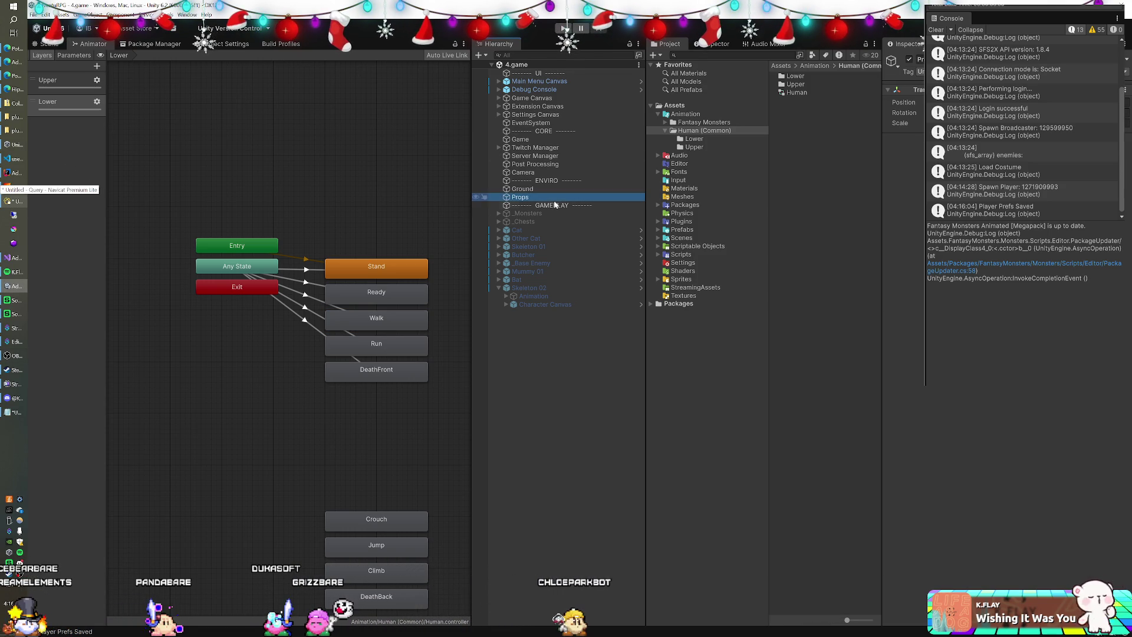
pyautogui.click(659, 254)
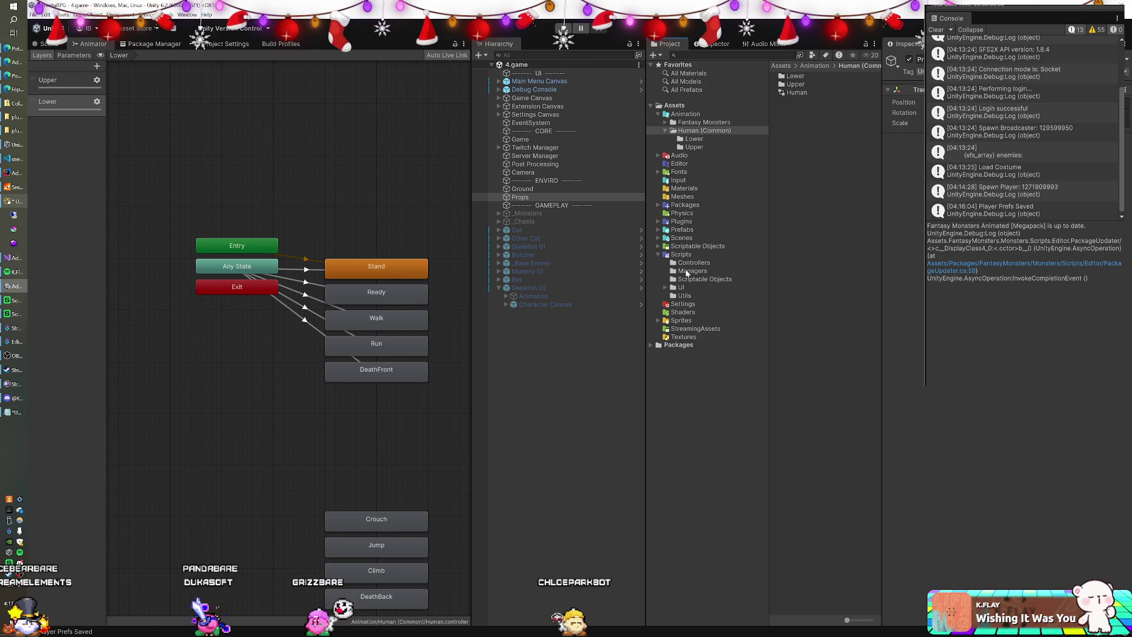
pyautogui.click(681, 255)
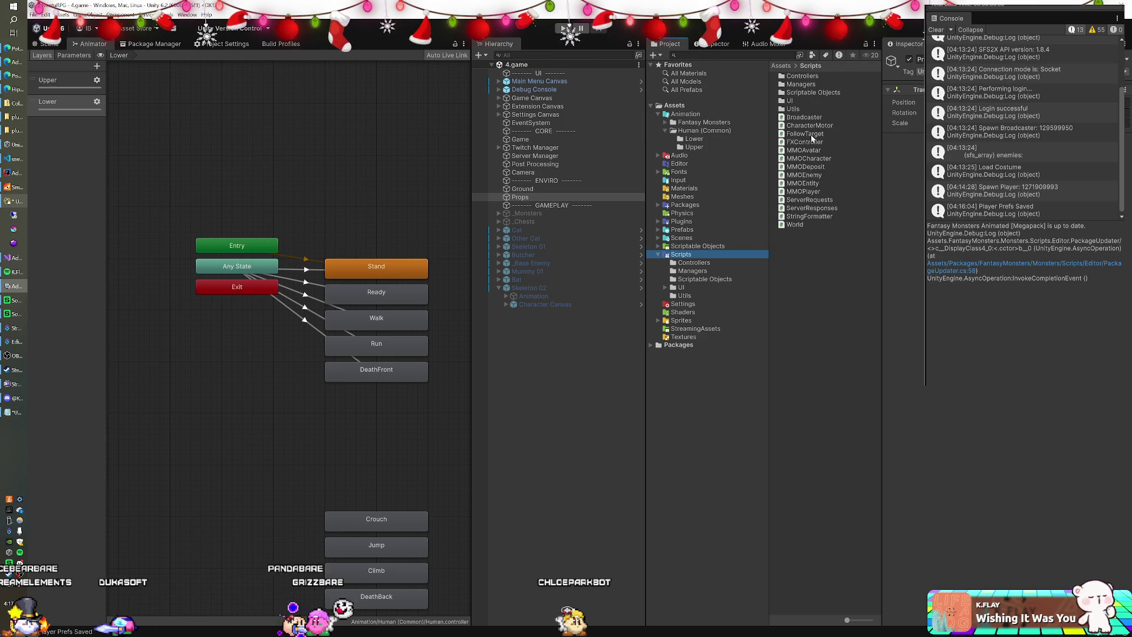
pyautogui.click(808, 134)
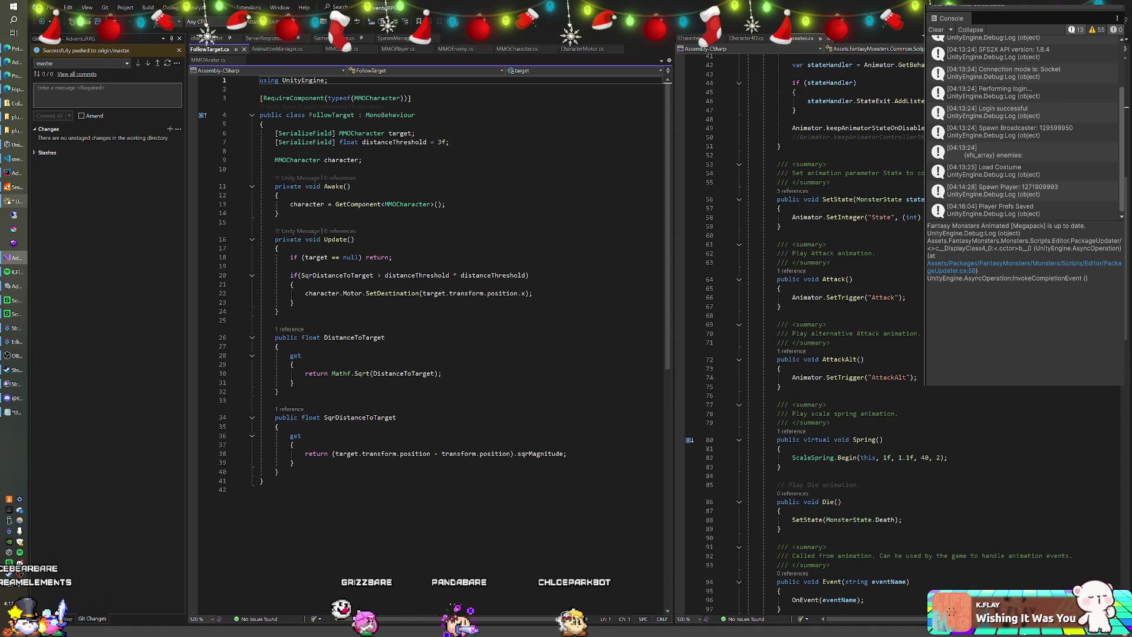
pyautogui.hotkey('alt', 'Tab')
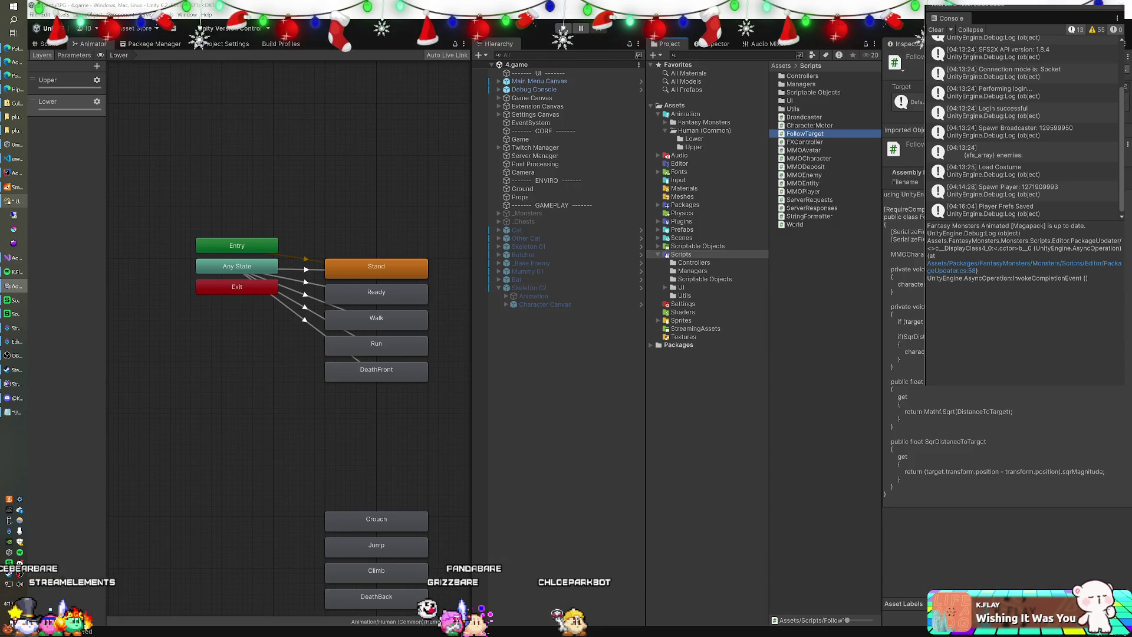
pyautogui.doubleClick(805, 133)
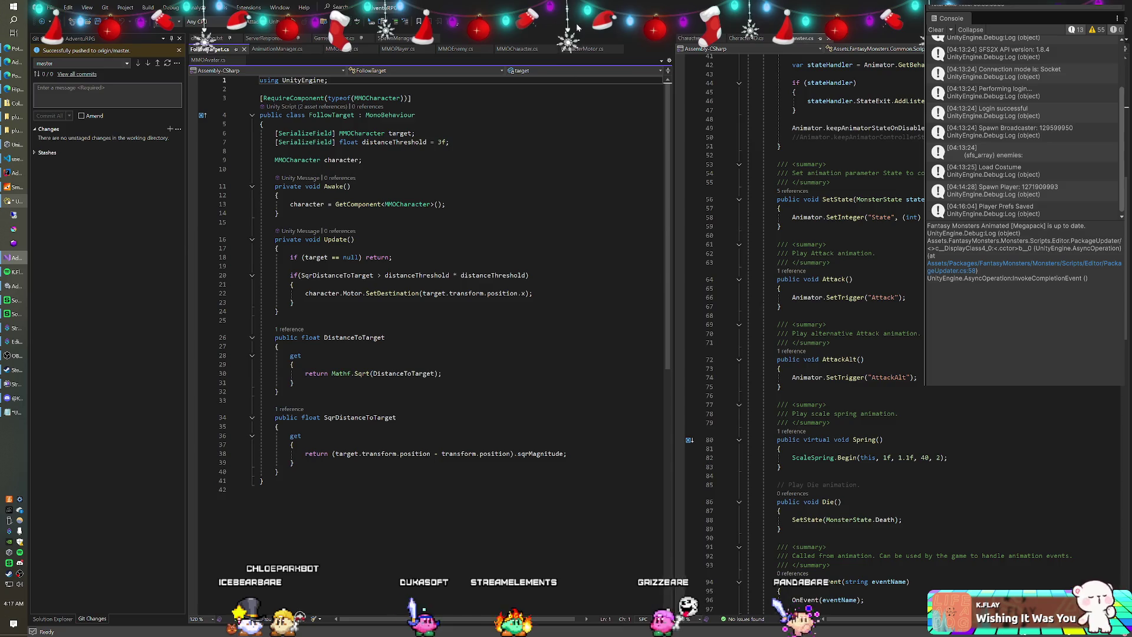
pyautogui.hotkey('alt', 'Tab')
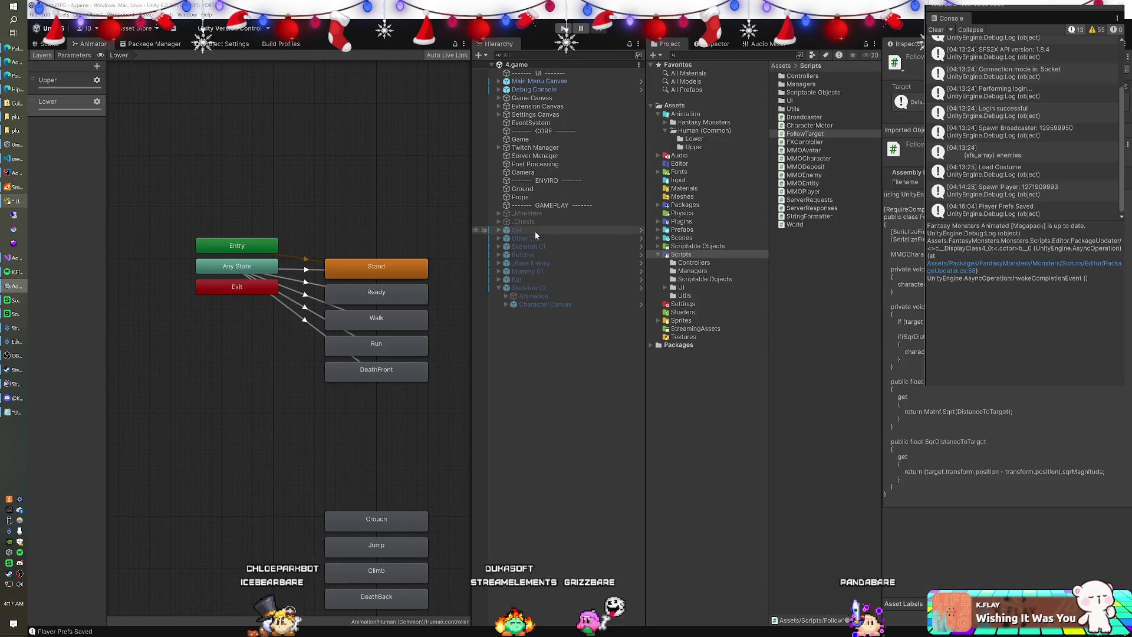
# Inspect the Cat and Game objects, collapsing their Animator, Avatar and SpawnManager component panels.
pyautogui.click(535, 230)
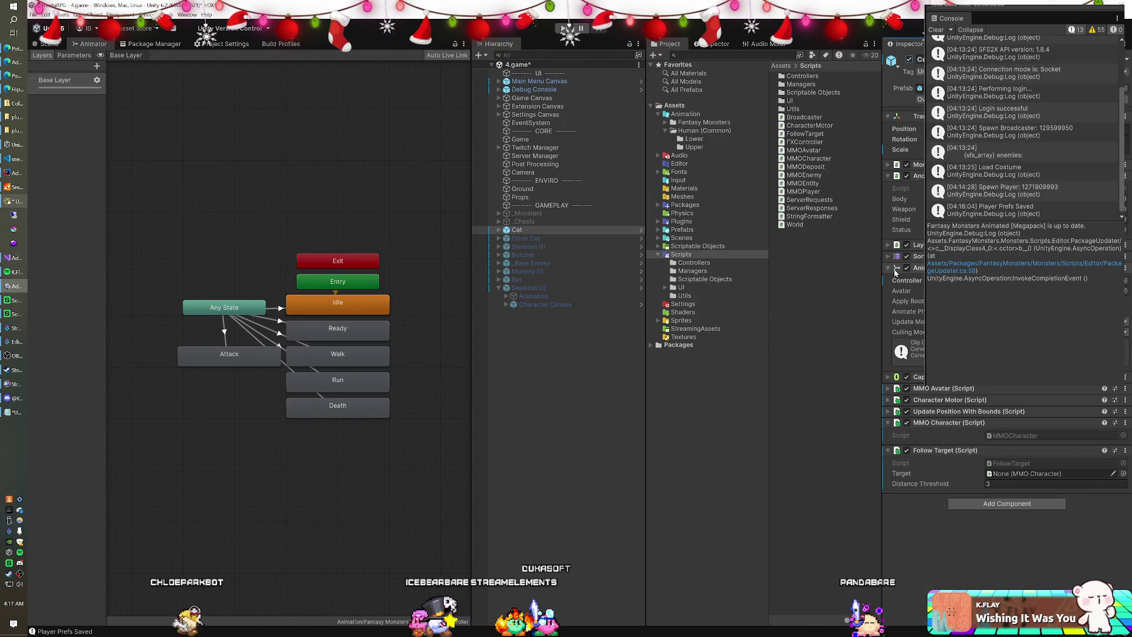
pyautogui.click(895, 269)
pyautogui.click(890, 176)
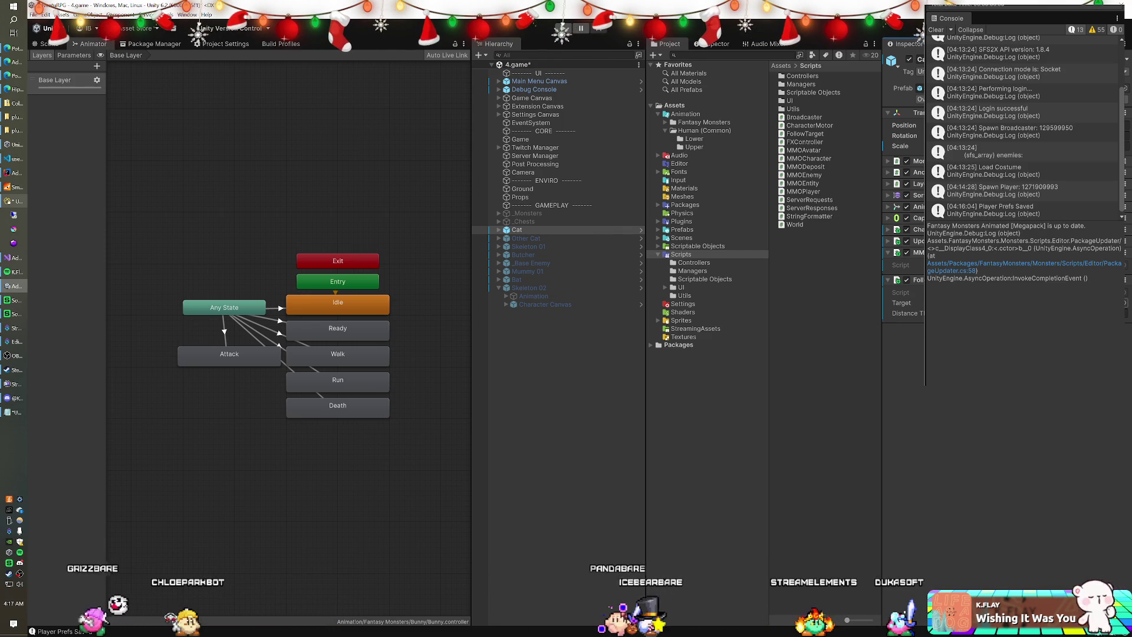
pyautogui.click(549, 140)
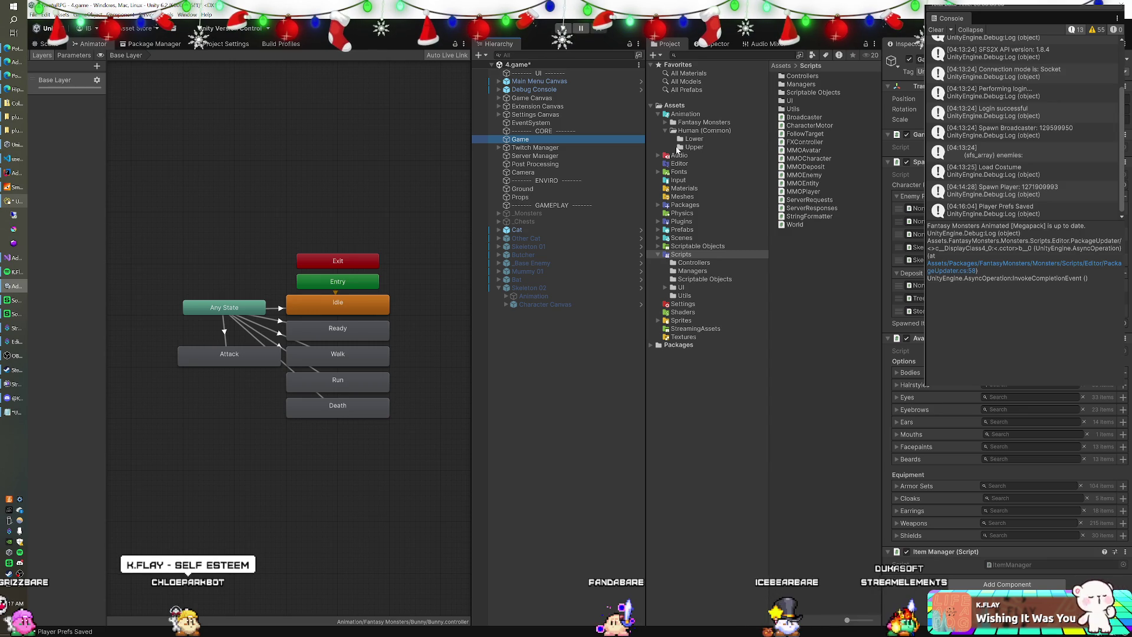
pyautogui.click(888, 164)
pyautogui.click(889, 173)
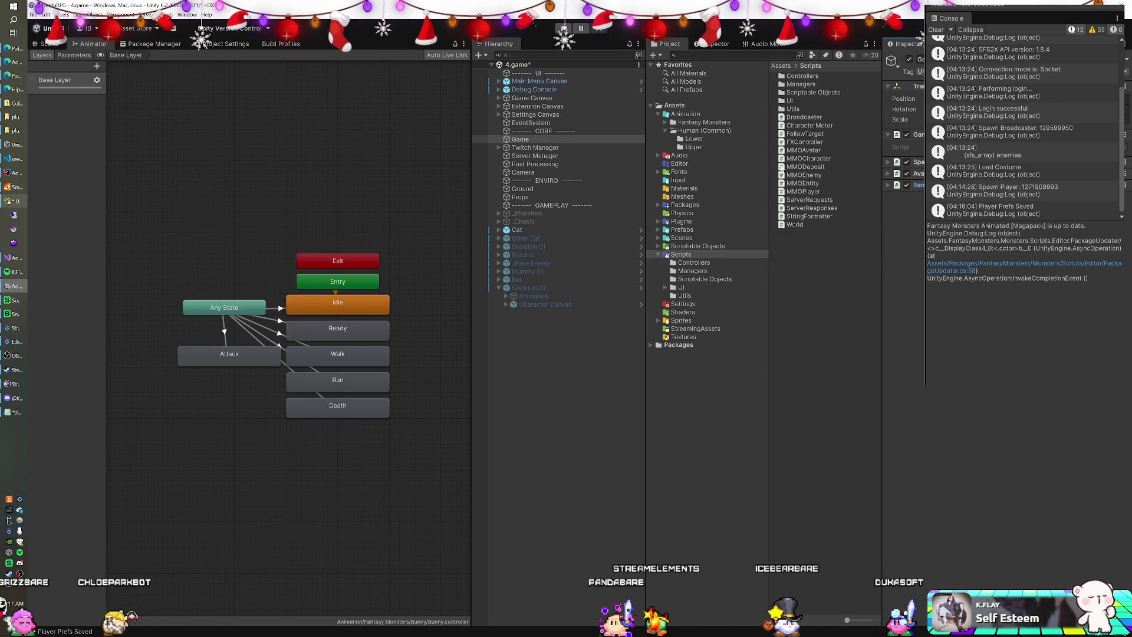
# Expand the Game object's SpawnManager component and open its script in Visual Studio.
pyautogui.click(540, 155)
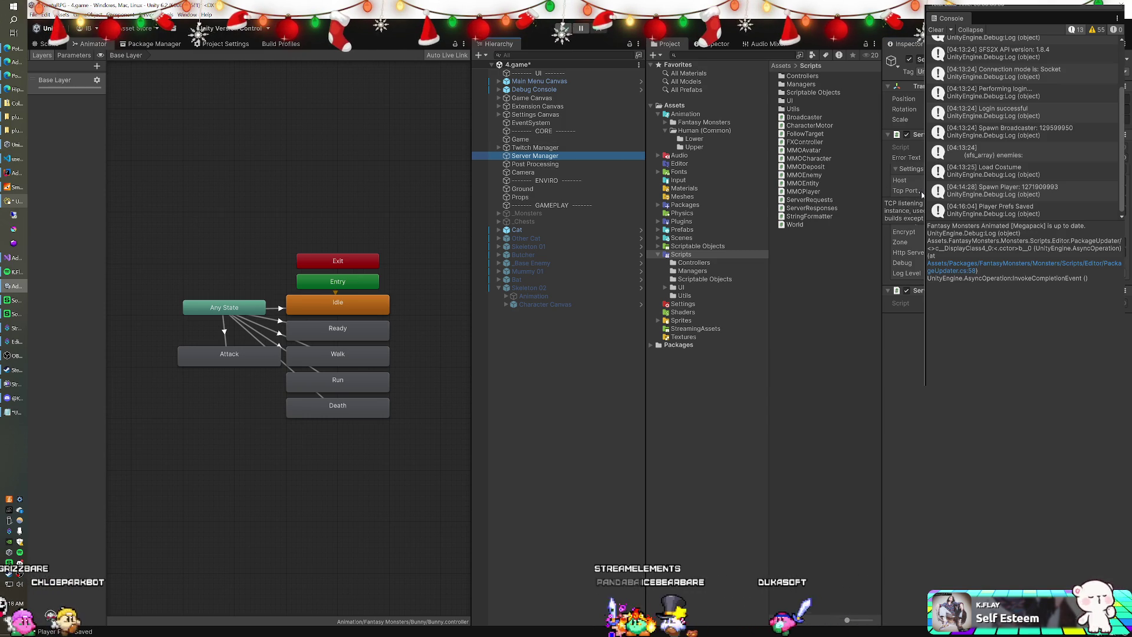
pyautogui.click(540, 141)
pyautogui.click(887, 161)
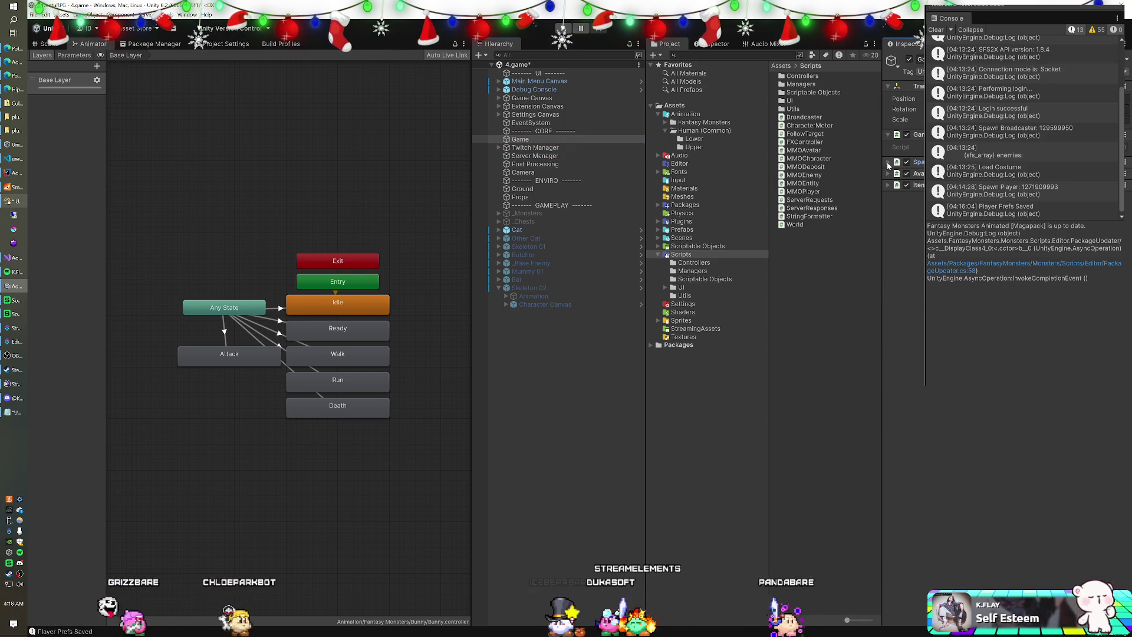
pyautogui.click(896, 196)
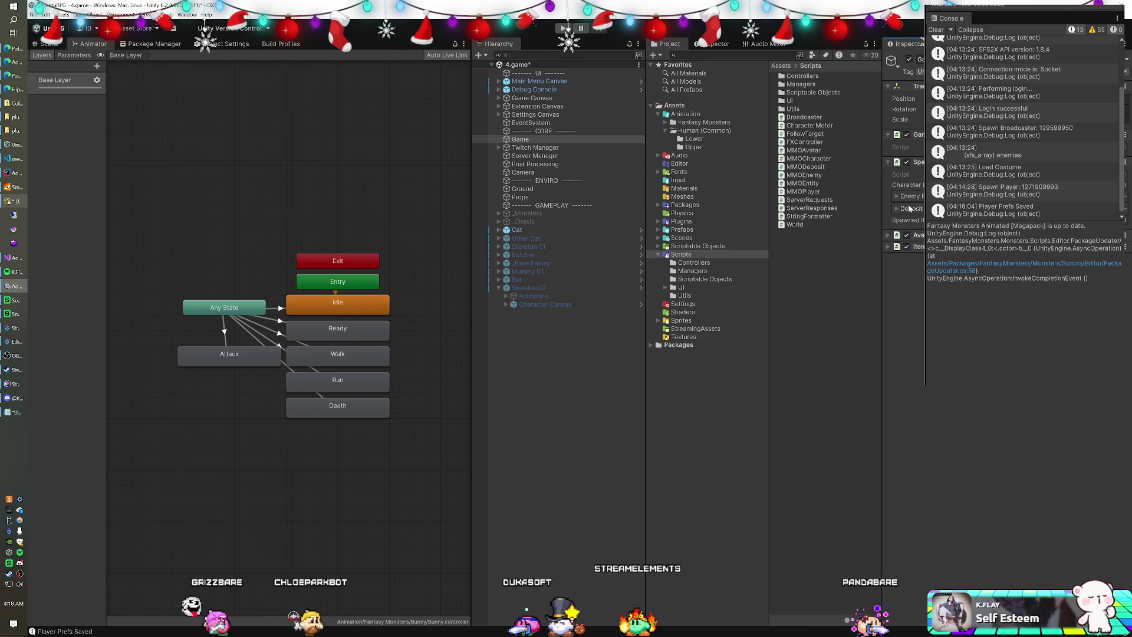
pyautogui.click(919, 174)
pyautogui.doubleClick(920, 175)
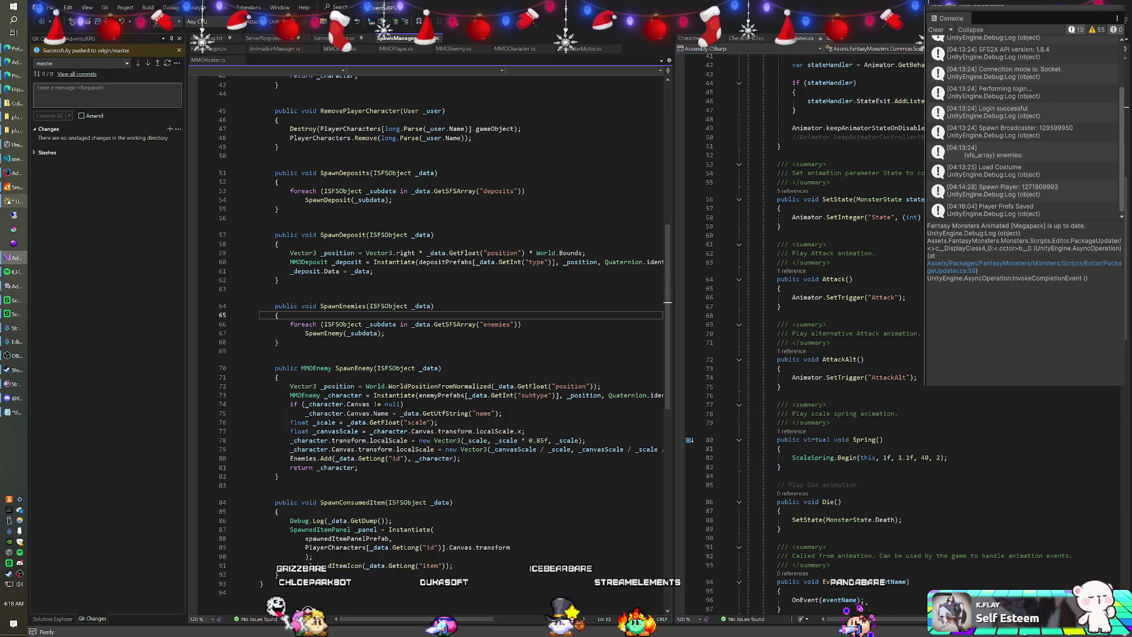
# Add a '[SerializeField] bool spawnEnemies' field below the characterPrefab declaration.
pyautogui.scroll(14, 430, 342)
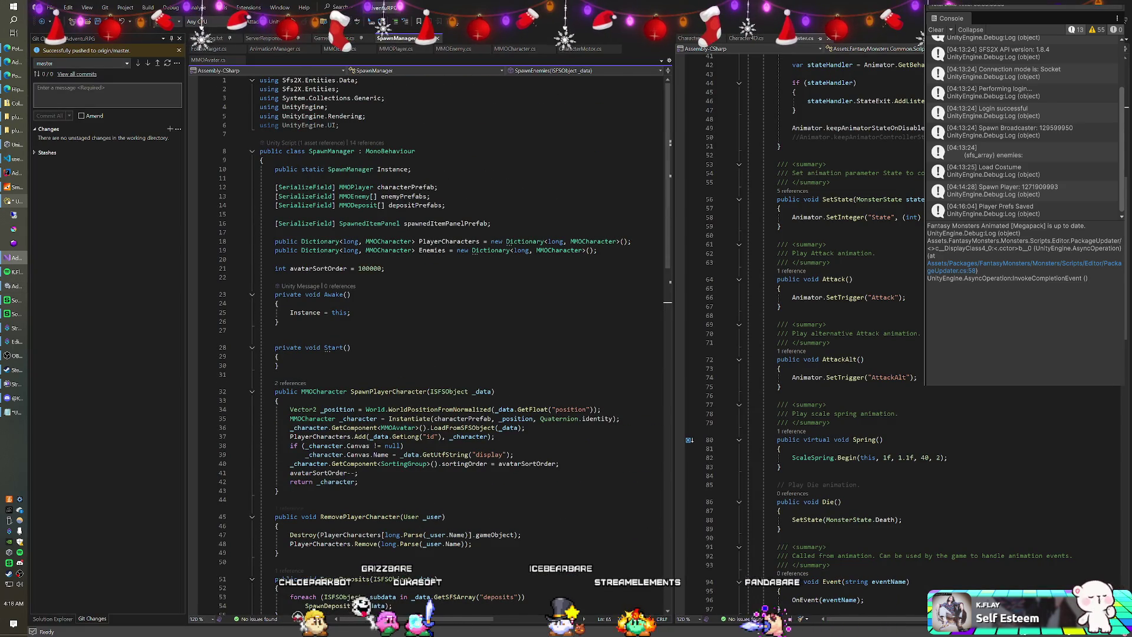
pyautogui.click(275, 178)
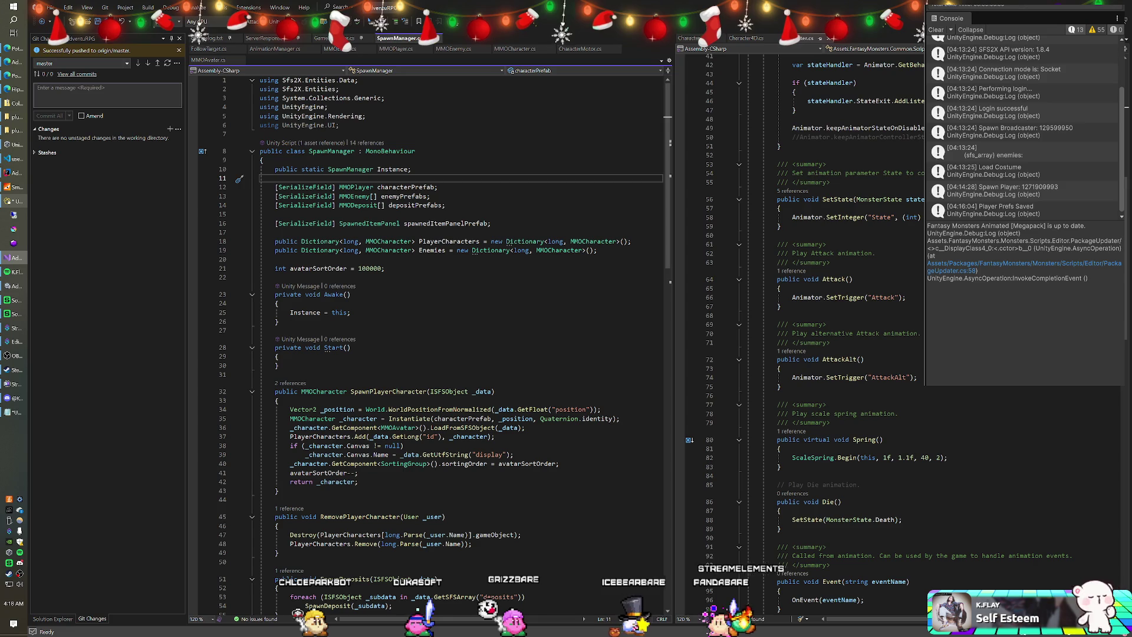
pyautogui.click(438, 187)
pyautogui.press('Return')
pyautogui.write('[SerializeField] bool spawnEnemies;')
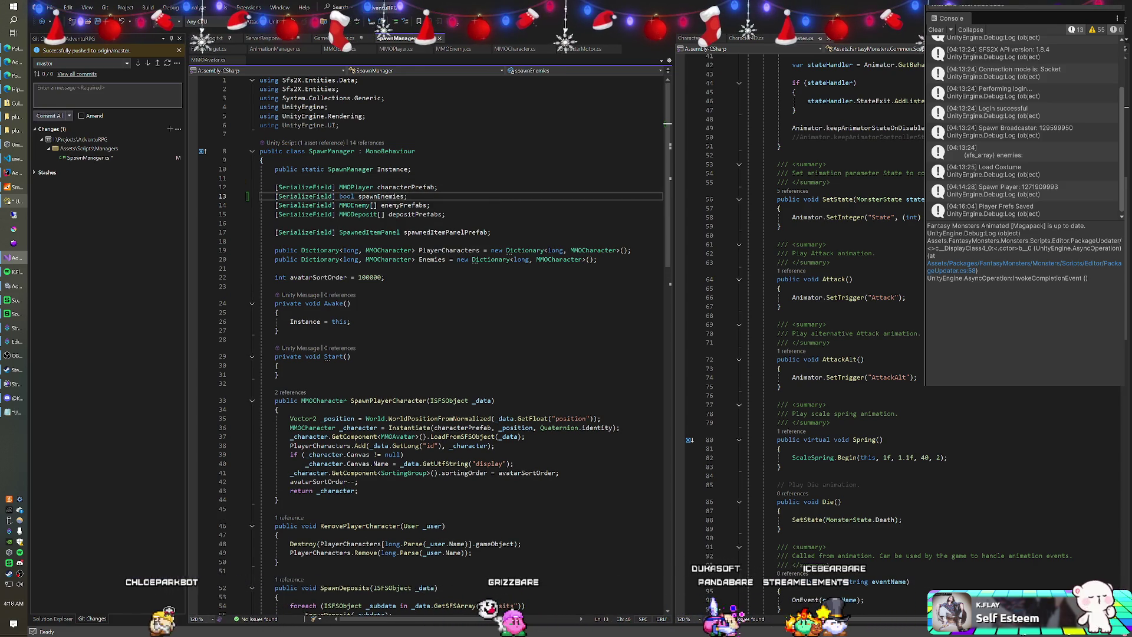
# Insert 'if (!spawnEnemies) return;' at the top of SpawnEnemies and return to Unity.
pyautogui.scroll(-10, 430, 342)
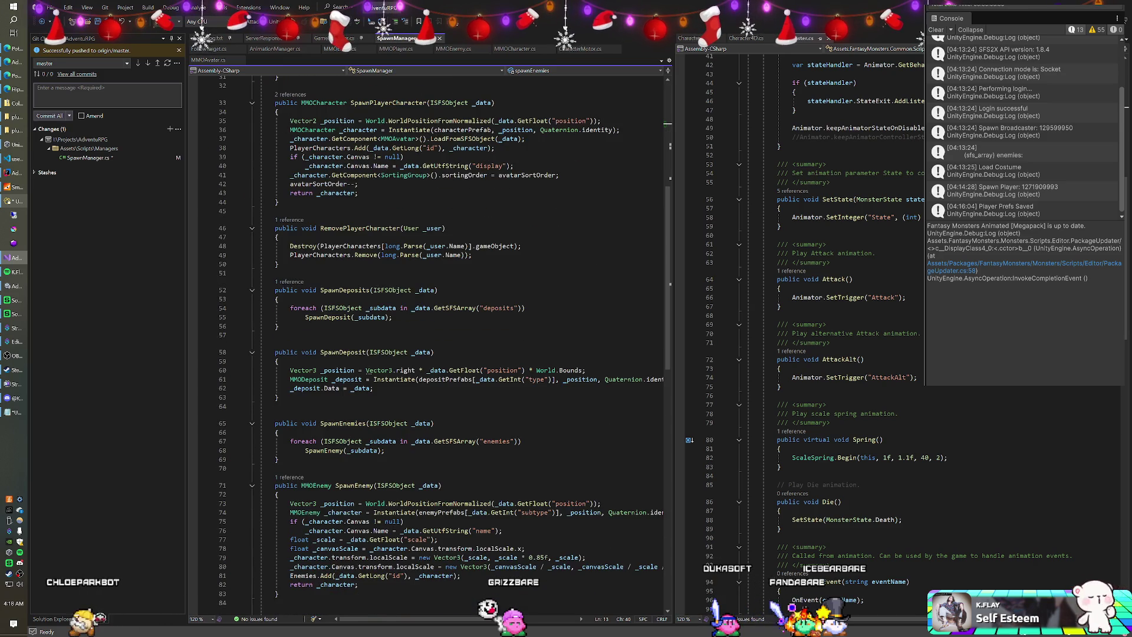
pyautogui.scroll(-1, 430, 342)
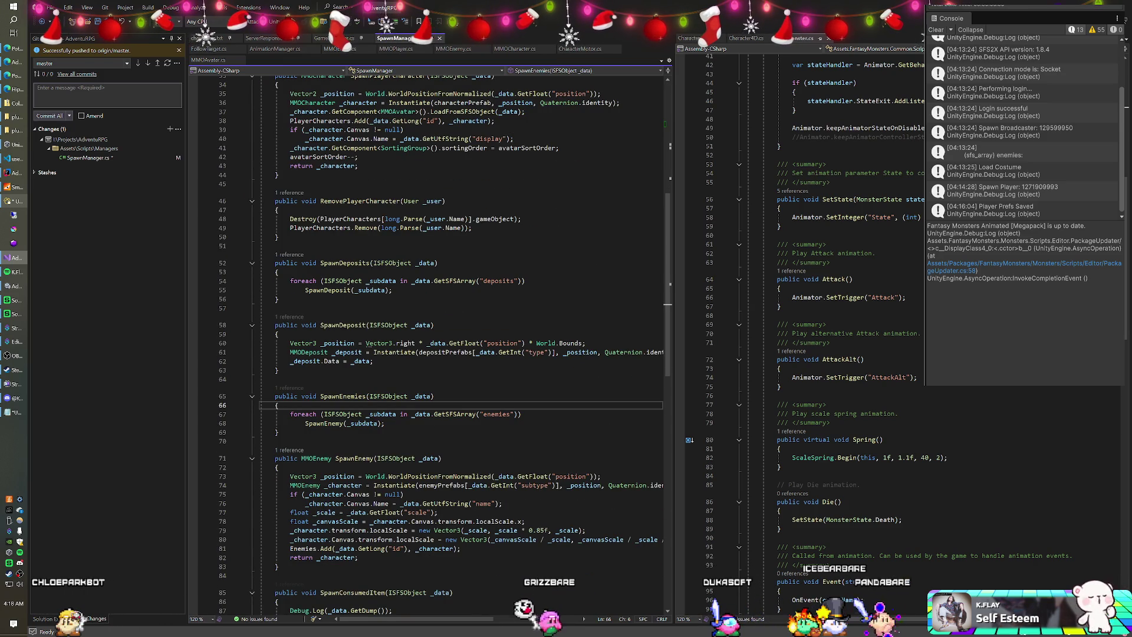
pyautogui.press('Return')
pyautogui.write('if(!s')
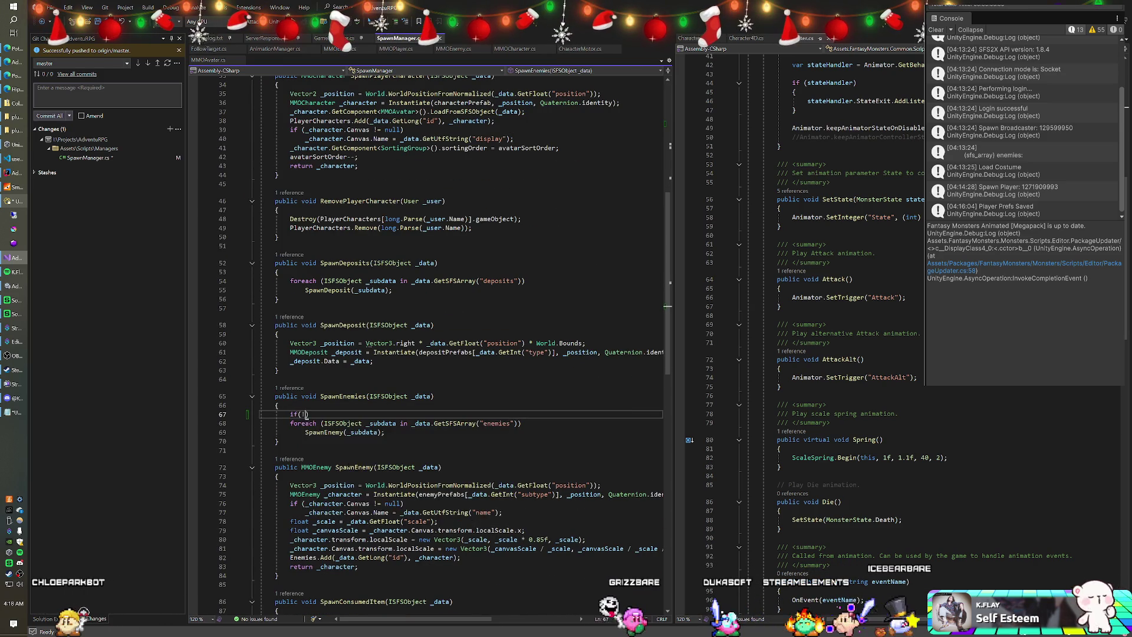
pyautogui.press('Tab')
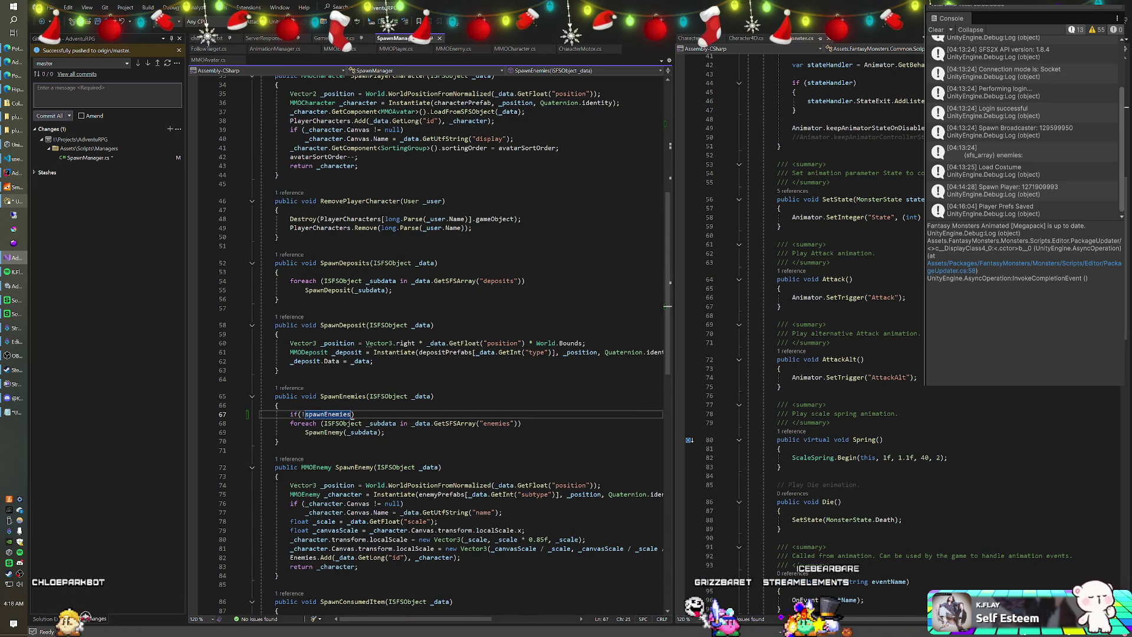
pyautogui.write('return;')
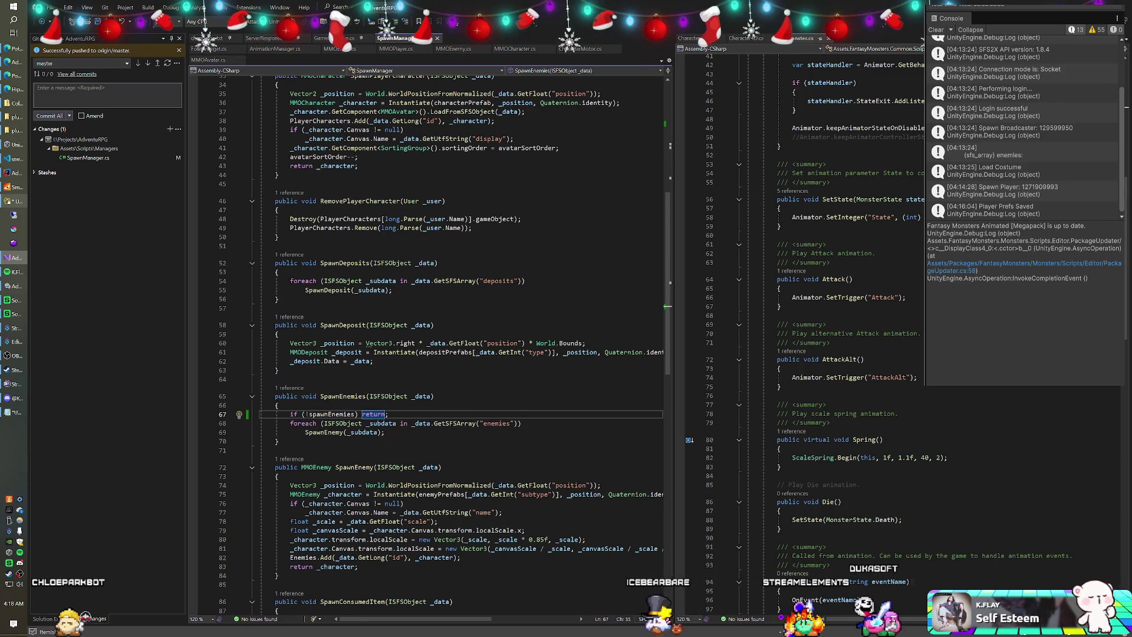
pyautogui.hotkey('alt', 'Tab')
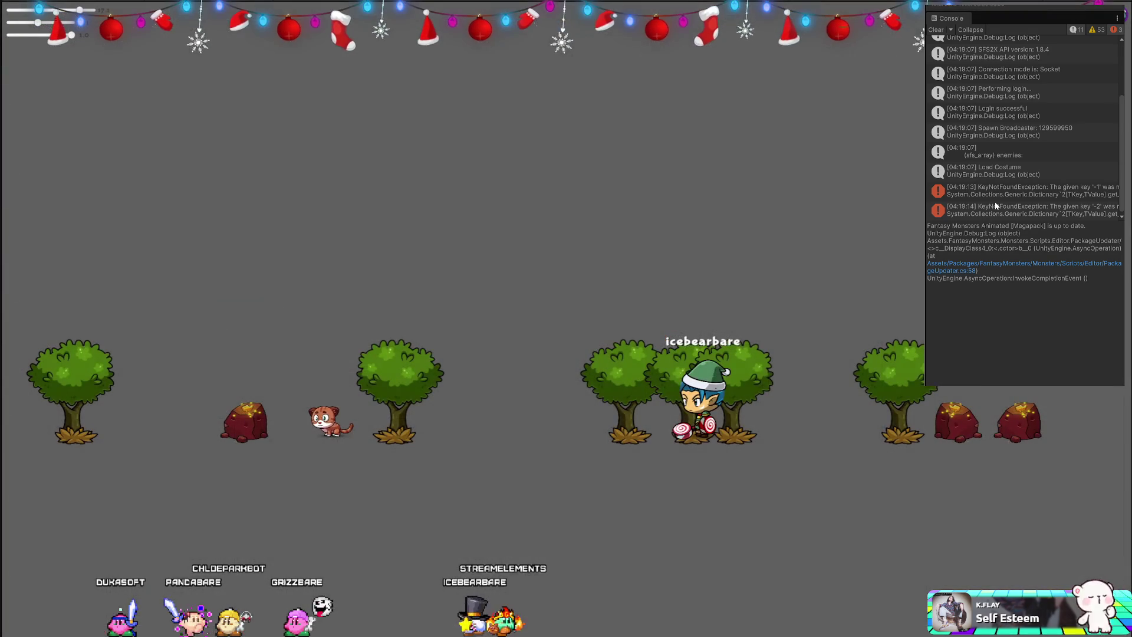
# Check the KeyNotFoundException traces for keys -1 and -2, then deactivate Cat and save 4.game.
pyautogui.click(1003, 190)
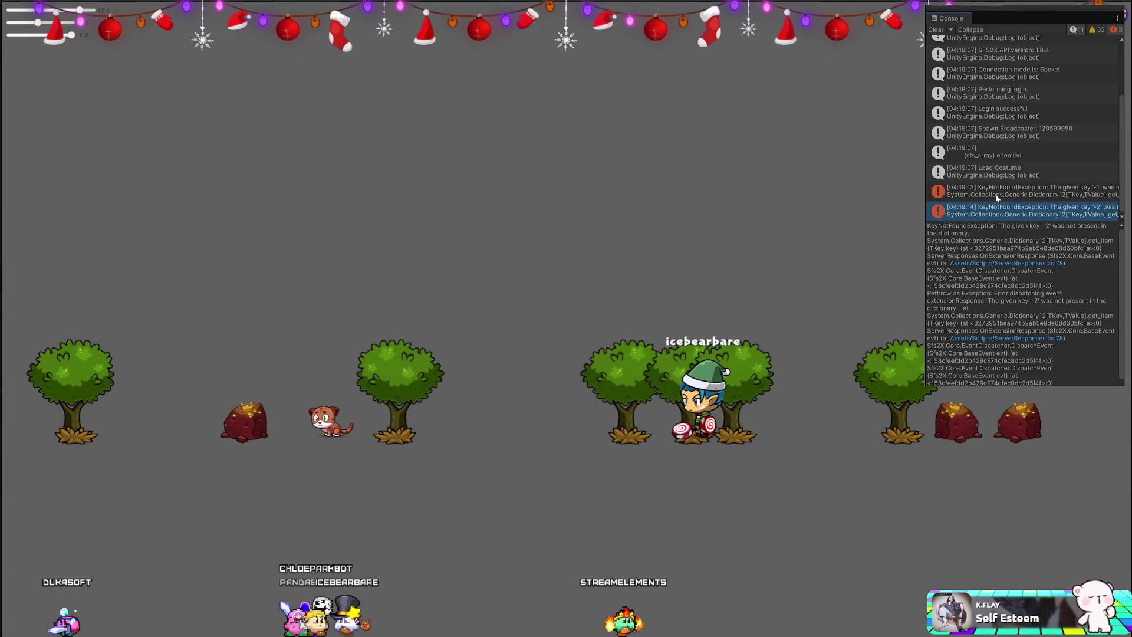
pyautogui.click(988, 217)
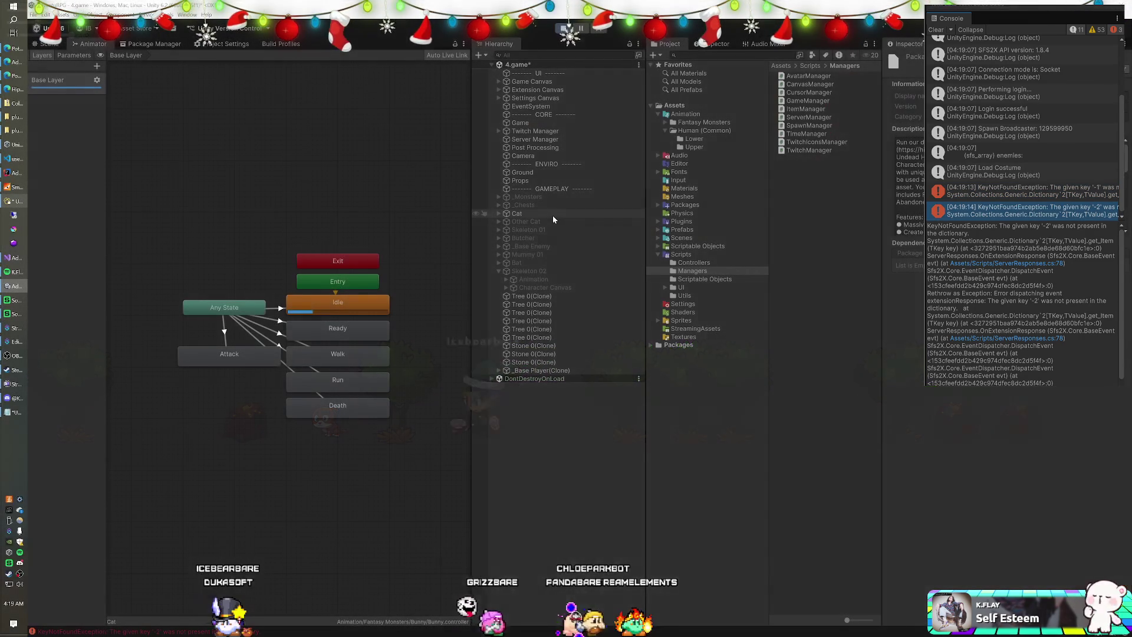
pyautogui.click(553, 214)
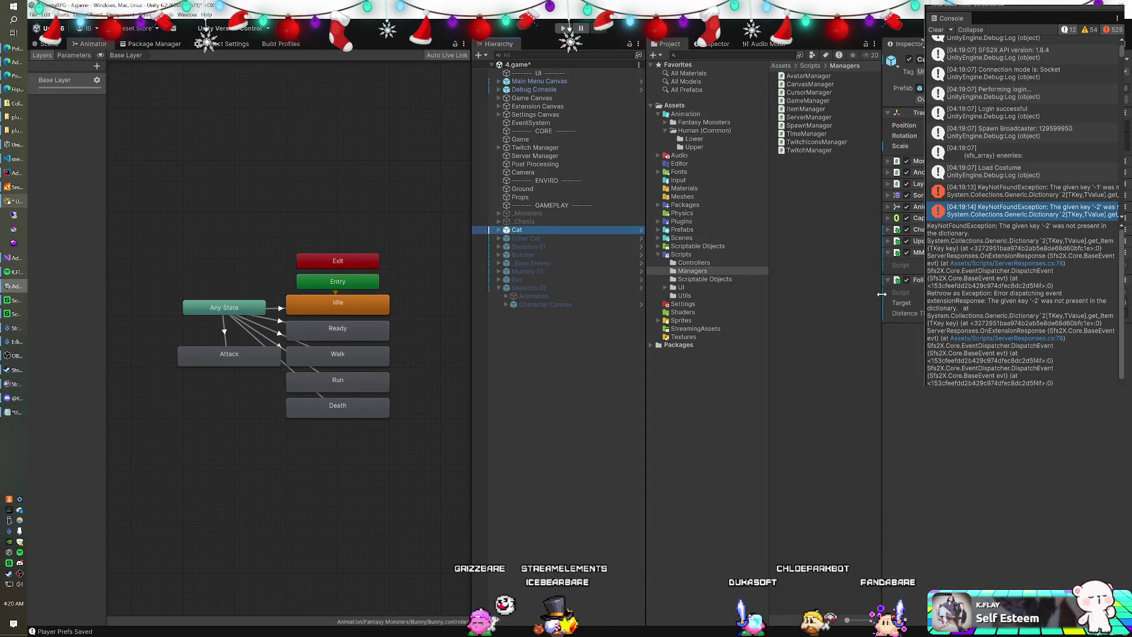
pyautogui.rightClick(937, 387)
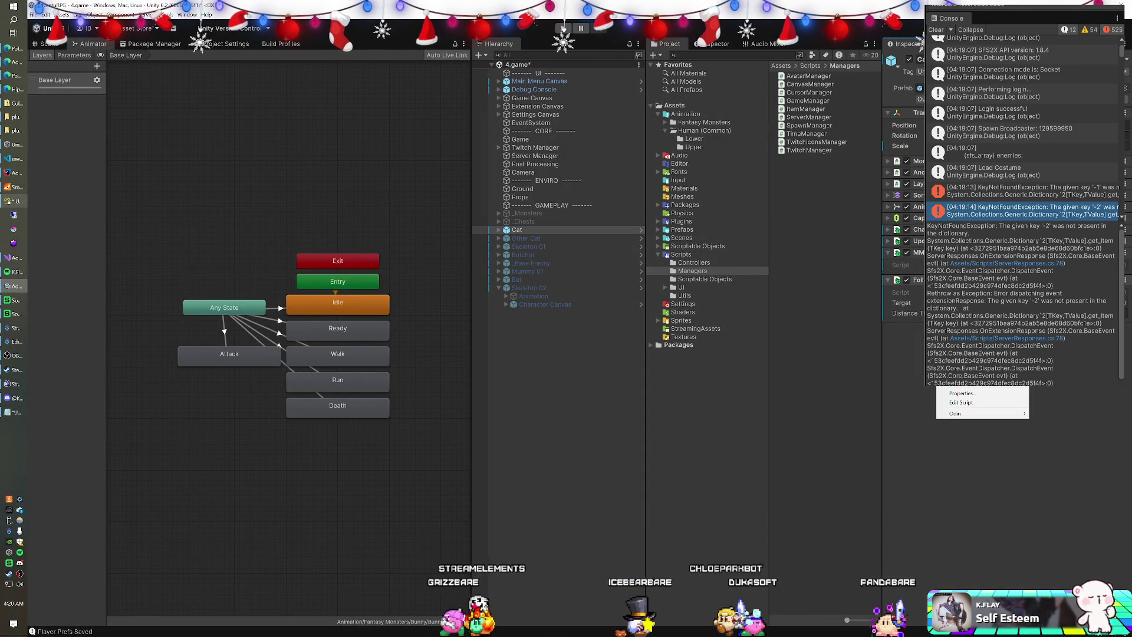
pyautogui.click(897, 330)
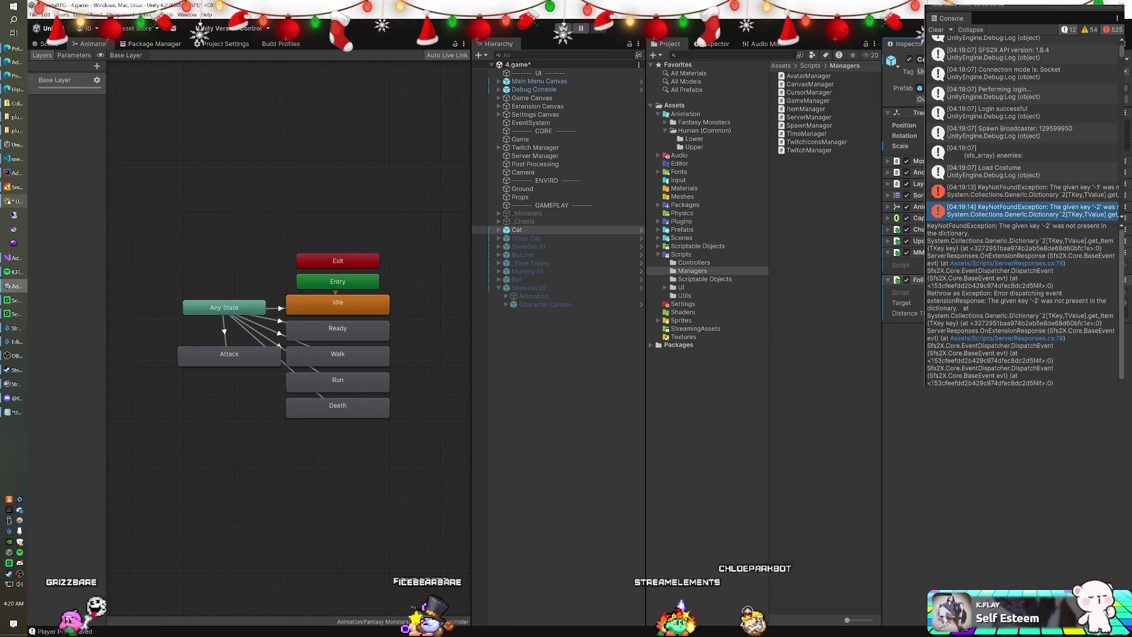
pyautogui.click(909, 59)
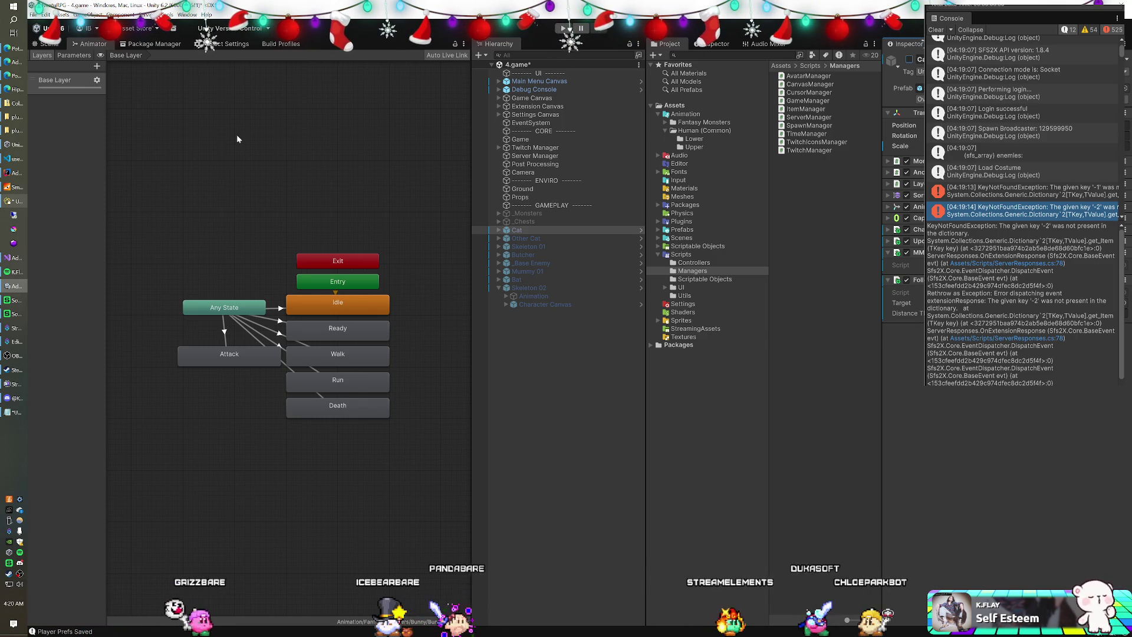
pyautogui.hotkey('ctrl', 's')
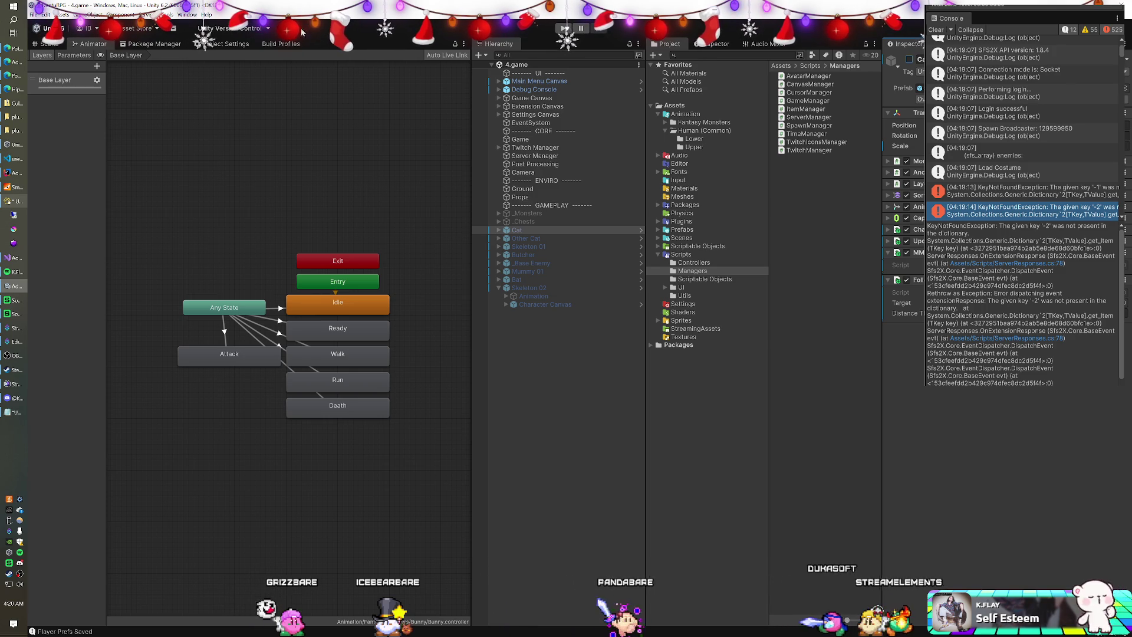
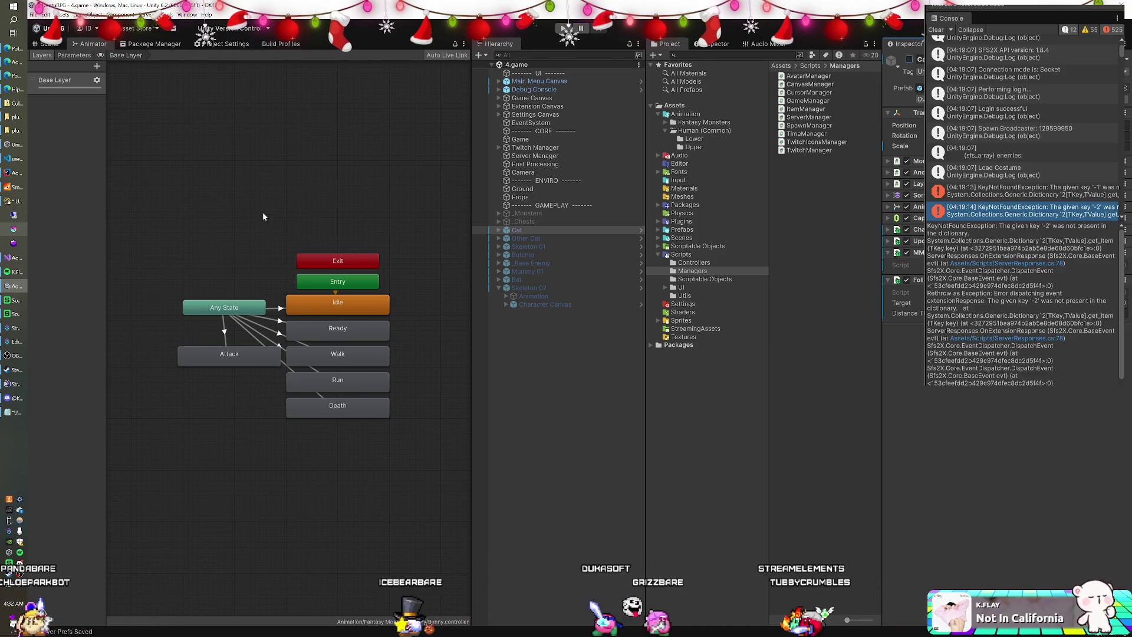
# Delete Skeleton 01 from the scene, undoing an accidental Mummy 01 deletion.
pyautogui.click(686, 229)
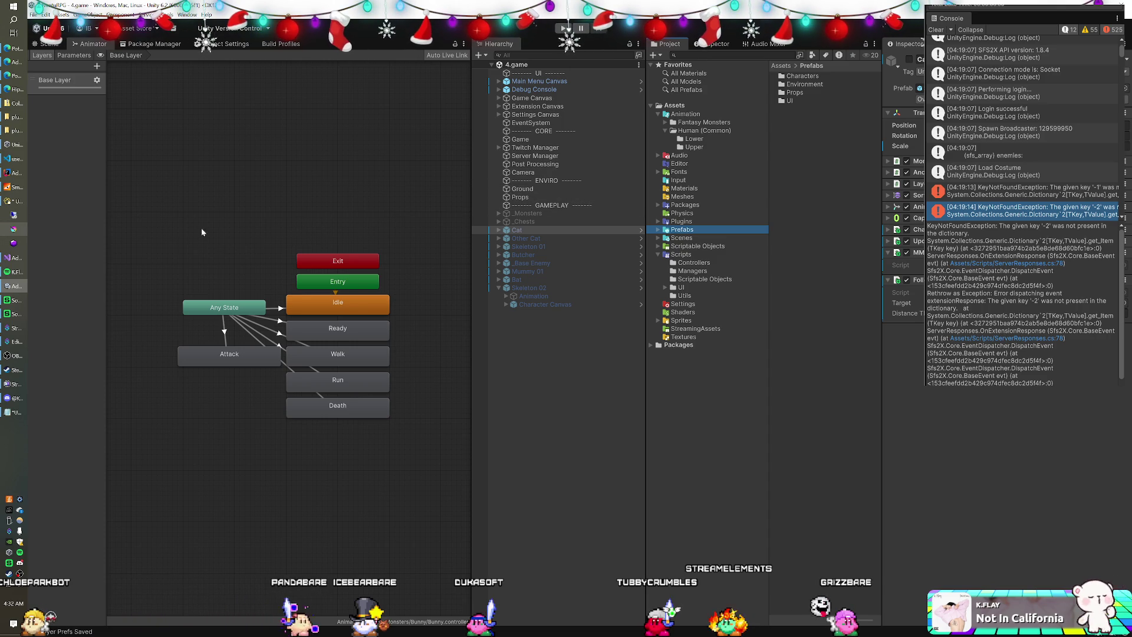
pyautogui.click(555, 247)
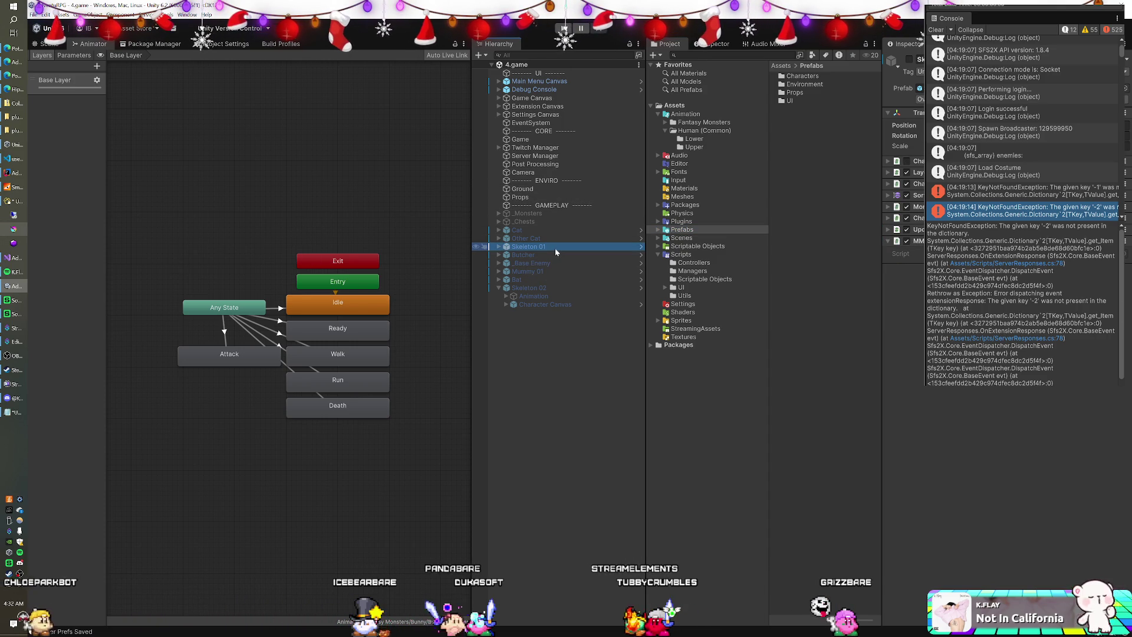
pyautogui.press('Delete')
pyautogui.click(552, 256)
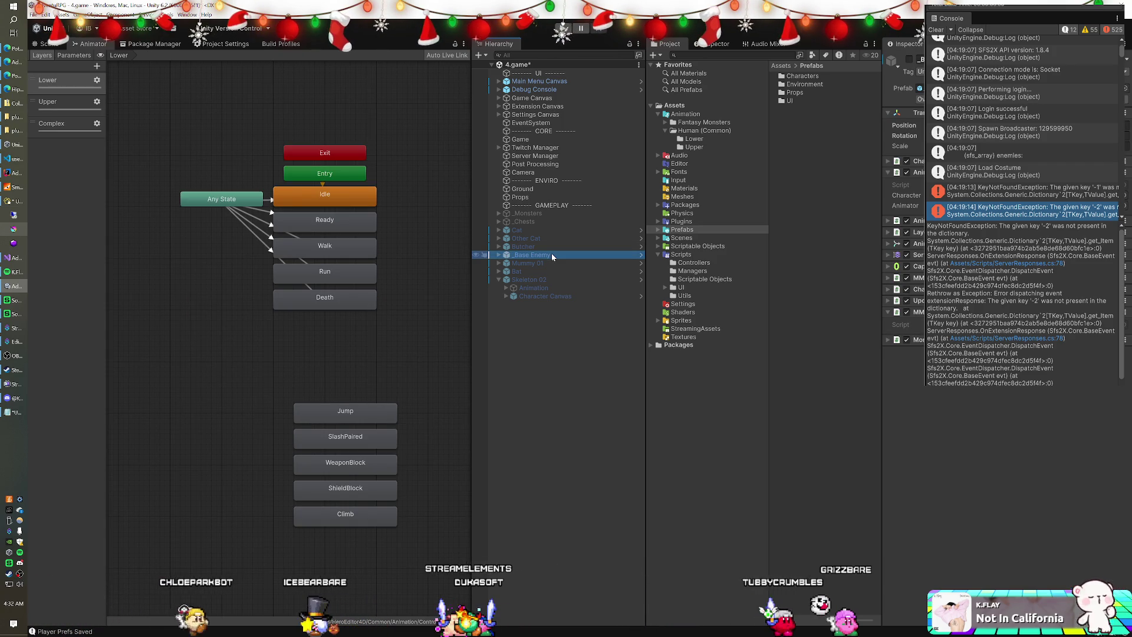
pyautogui.click(538, 263)
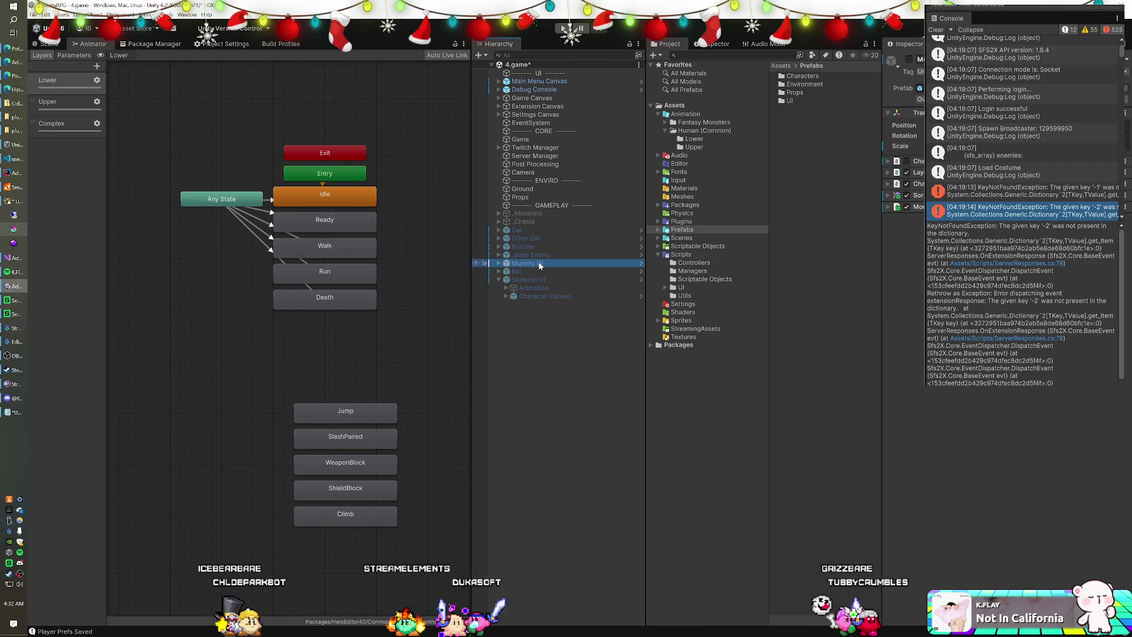
pyautogui.press('Delete')
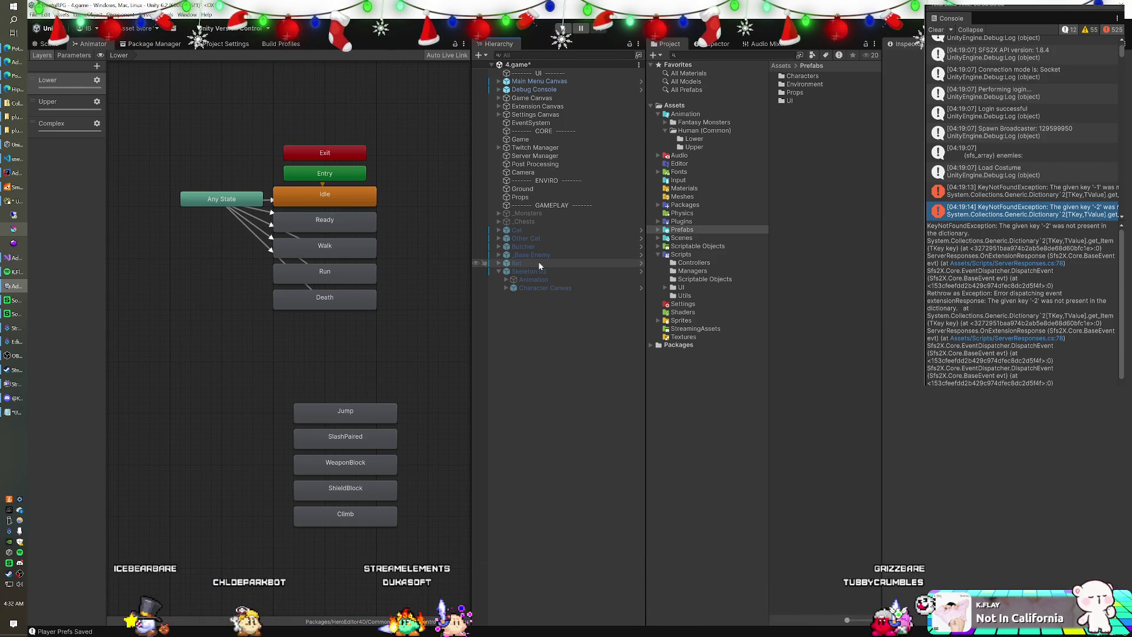
pyautogui.hotkey('ctrl', 'z')
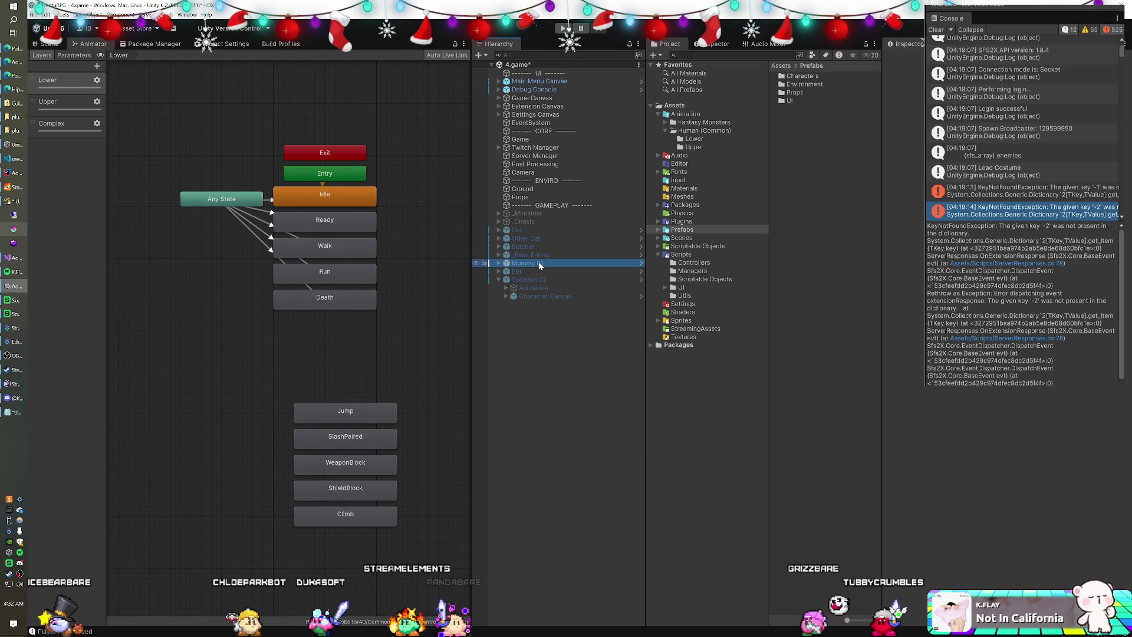
# Review the Bat and Skeleton 02 components, restoring Skeleton 02 after a trial delete.
pyautogui.click(532, 271)
pyautogui.click(526, 271)
pyautogui.click(522, 278)
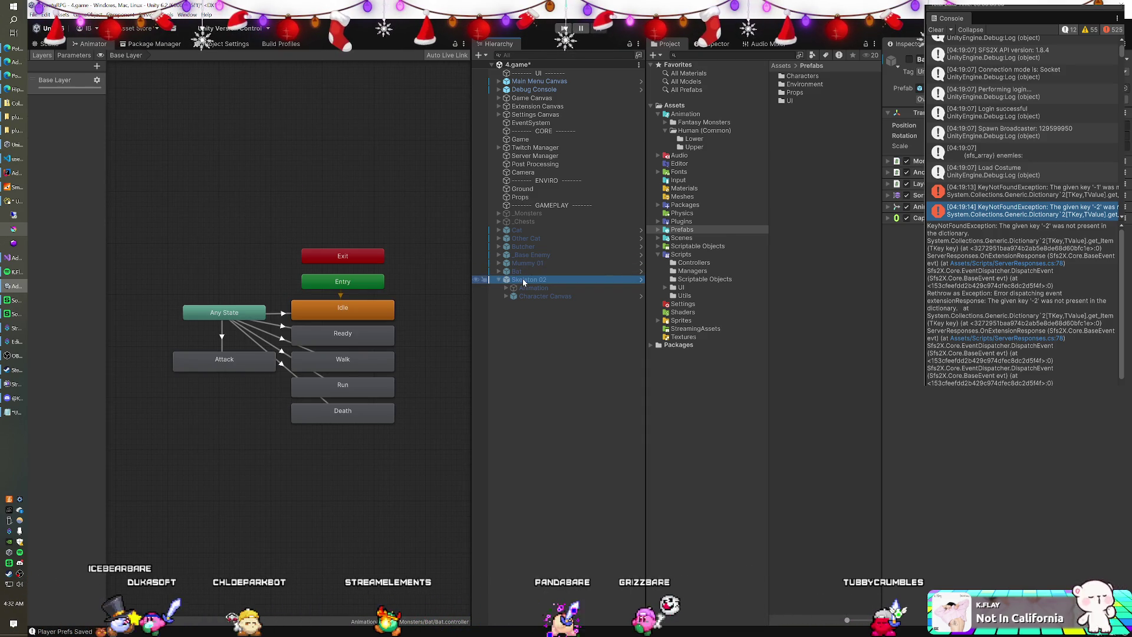
pyautogui.press('Delete')
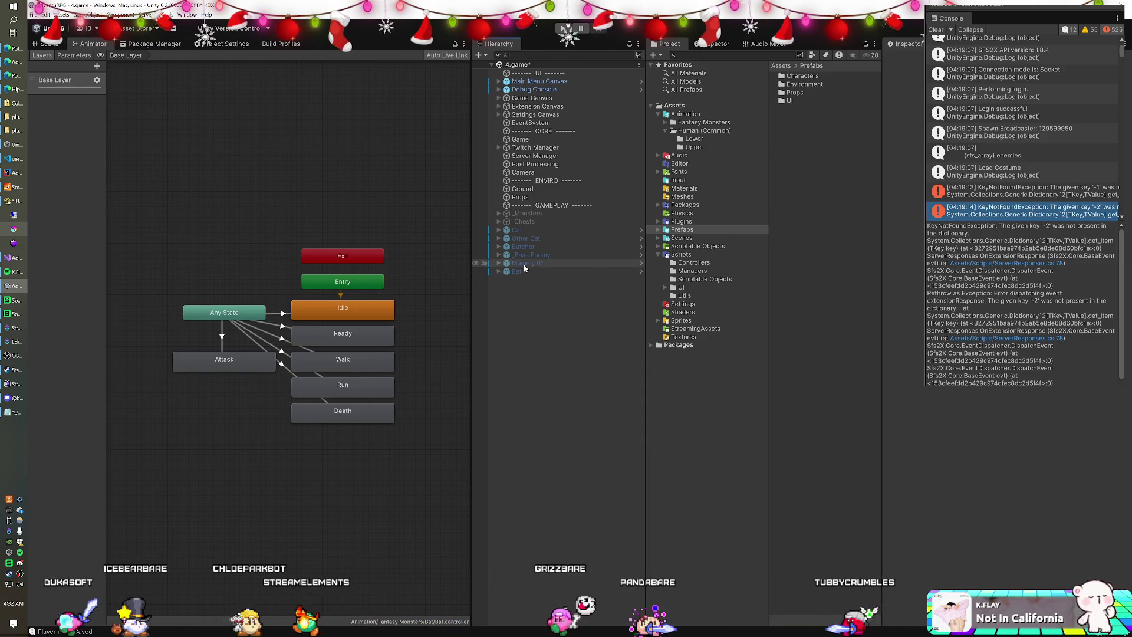
pyautogui.hotkey('ctrl', 'z')
pyautogui.click(530, 264)
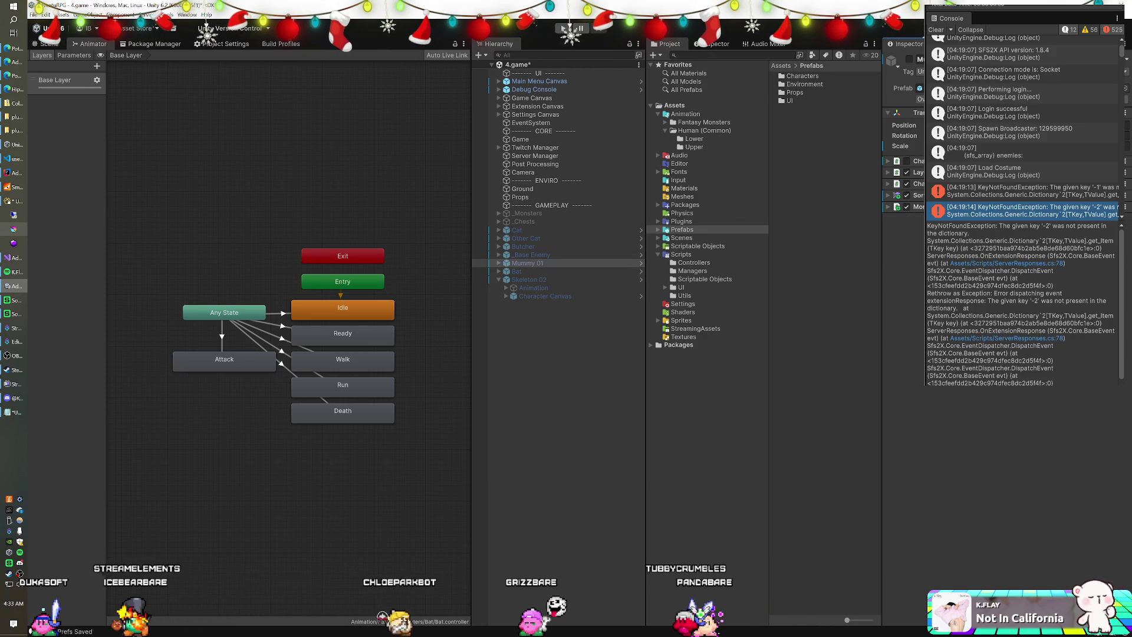
pyautogui.hotkey('ctrl', 'z')
pyautogui.click(716, 45)
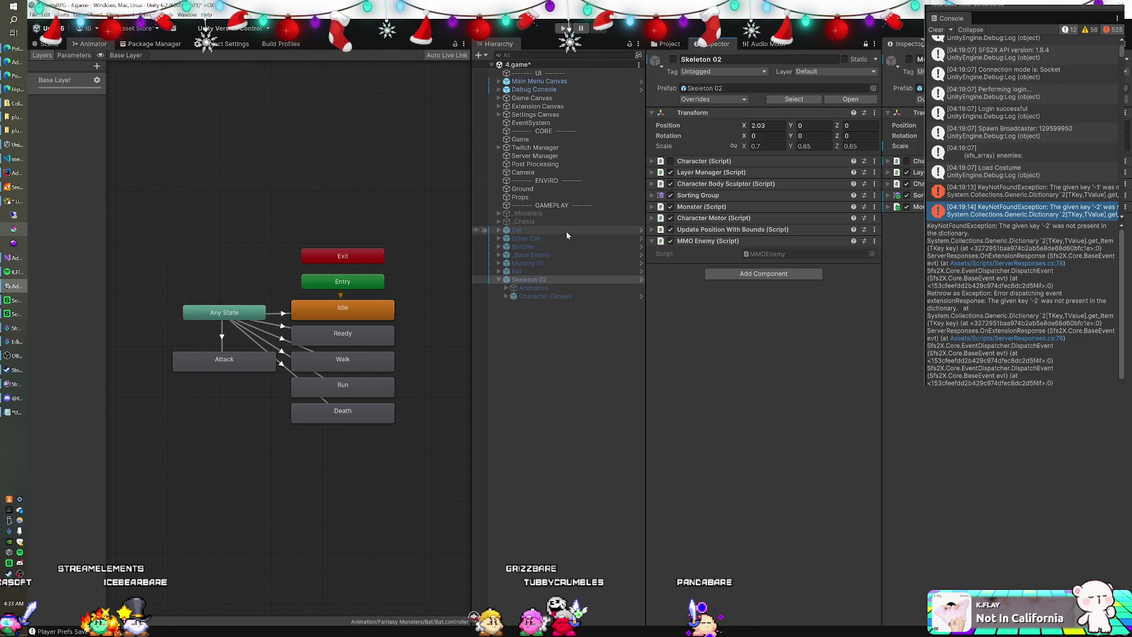
pyautogui.click(543, 264)
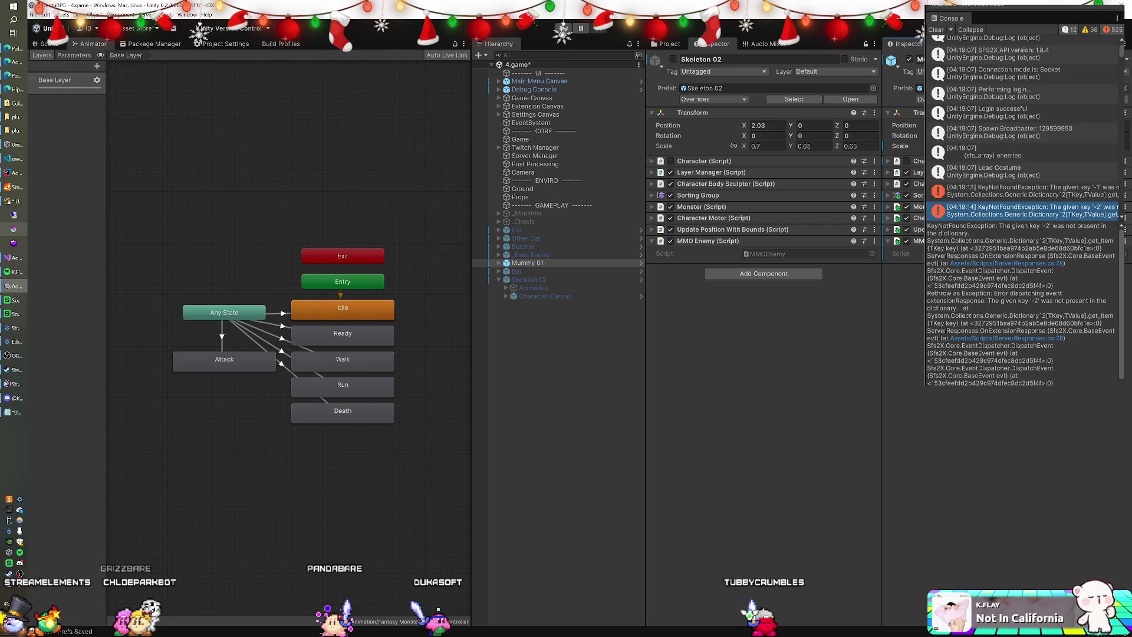
# Locate the Human controller used by the Animator on Mummy 01's Animation child.
pyautogui.click(525, 263)
pyautogui.press('Right')
pyautogui.click(524, 271)
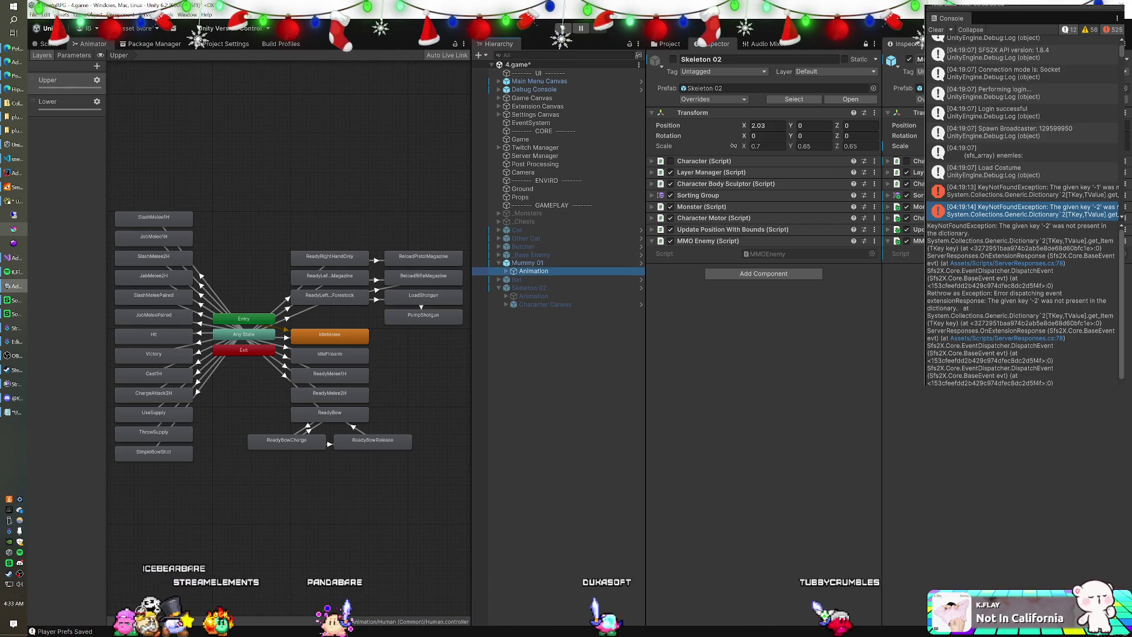
pyautogui.click(889, 136)
pyautogui.click(889, 136)
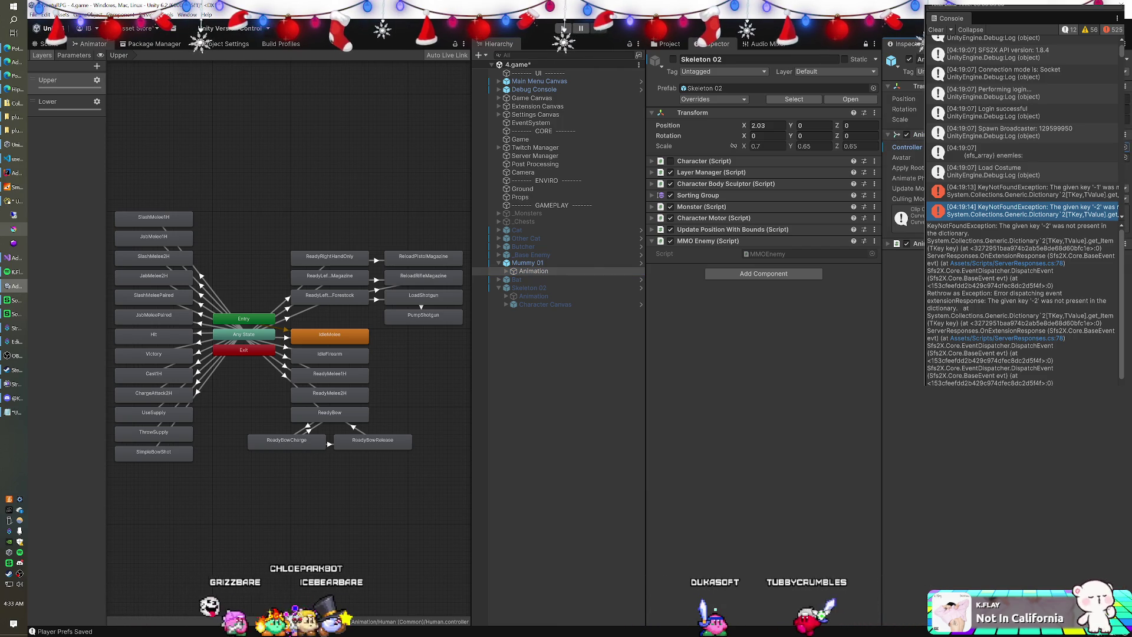
pyautogui.click(669, 45)
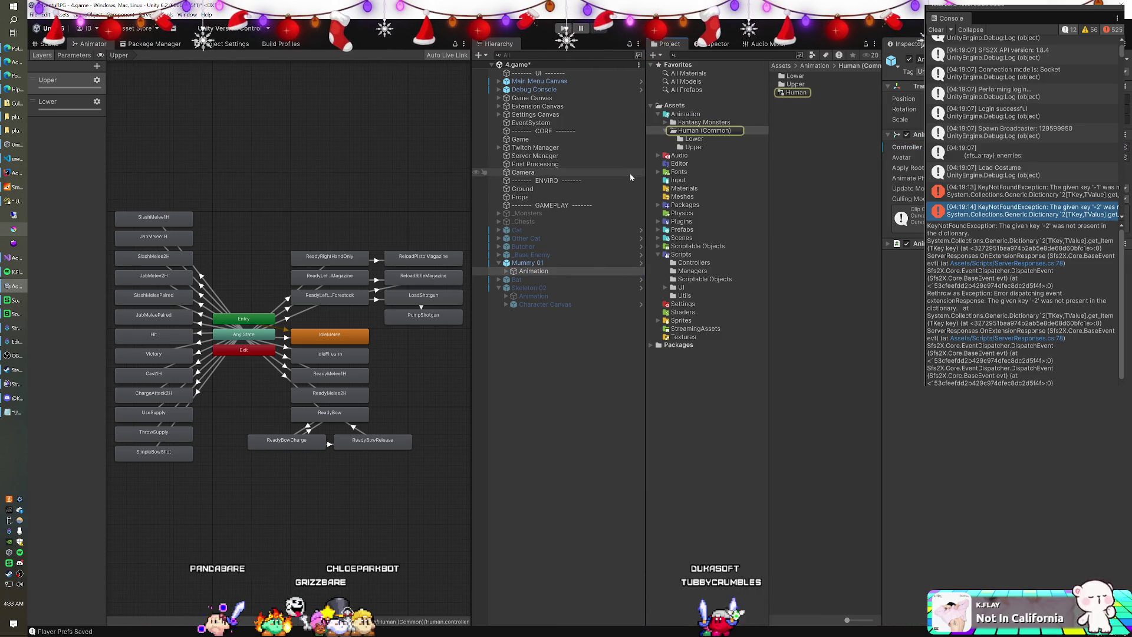
pyautogui.click(534, 263)
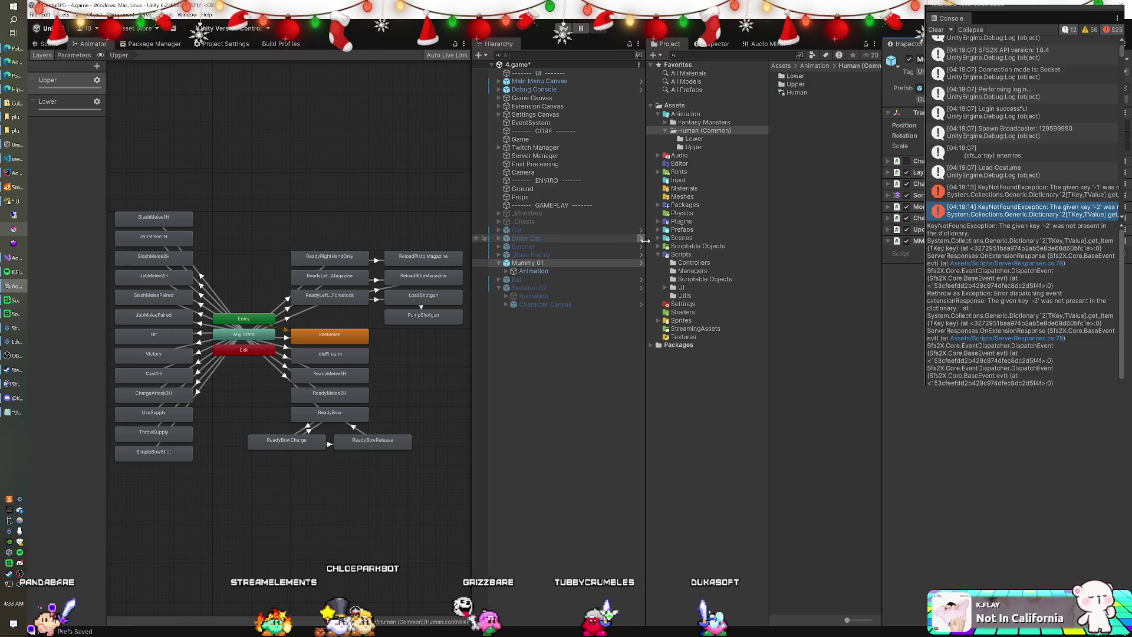
# Expand Assets/Prefabs to show its Characters, Environment, Props and UI subfolders.
pyautogui.click(682, 230)
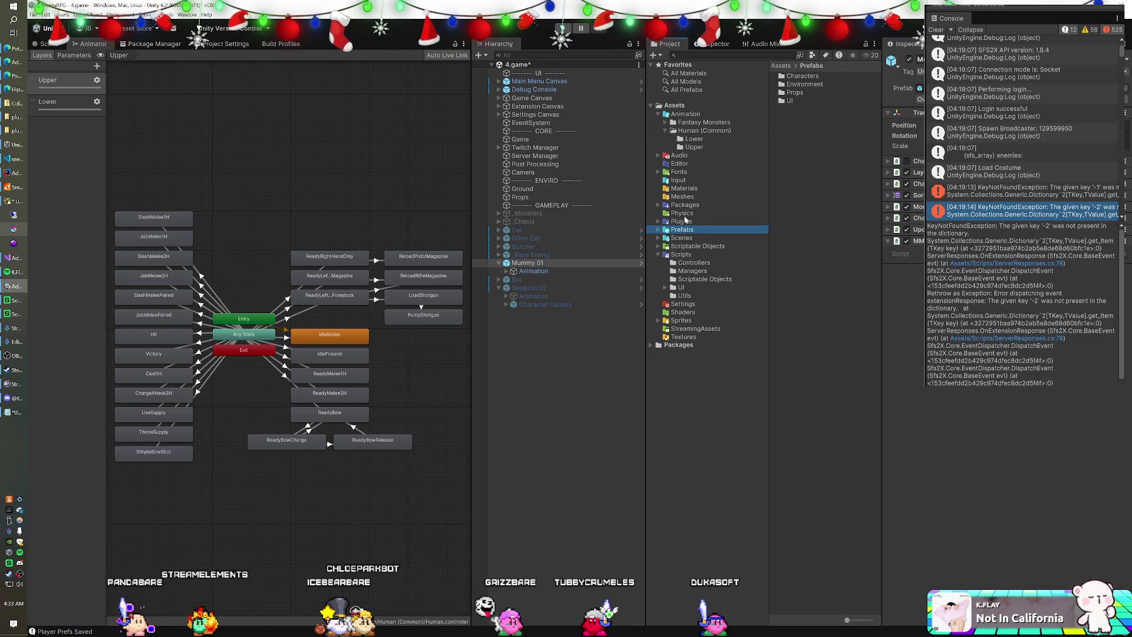
pyautogui.click(658, 229)
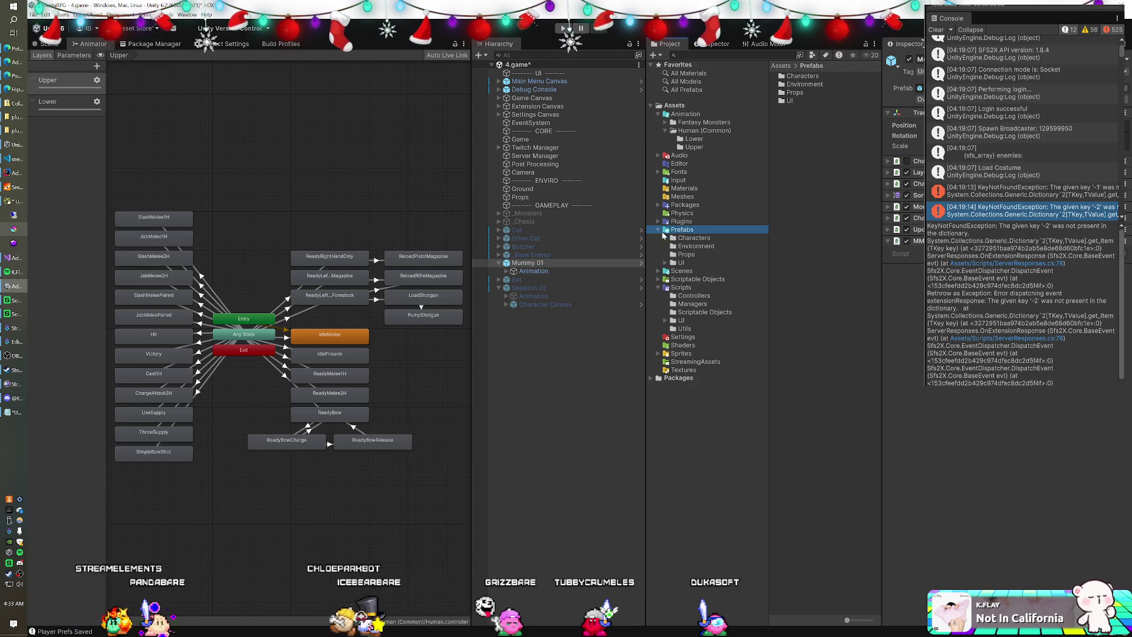
pyautogui.click(694, 237)
# Create a new folder named Enemies inside Prefabs/Characters.
pyautogui.click(790, 148)
pyautogui.rightClick(790, 148)
pyautogui.moveTo(825, 152)
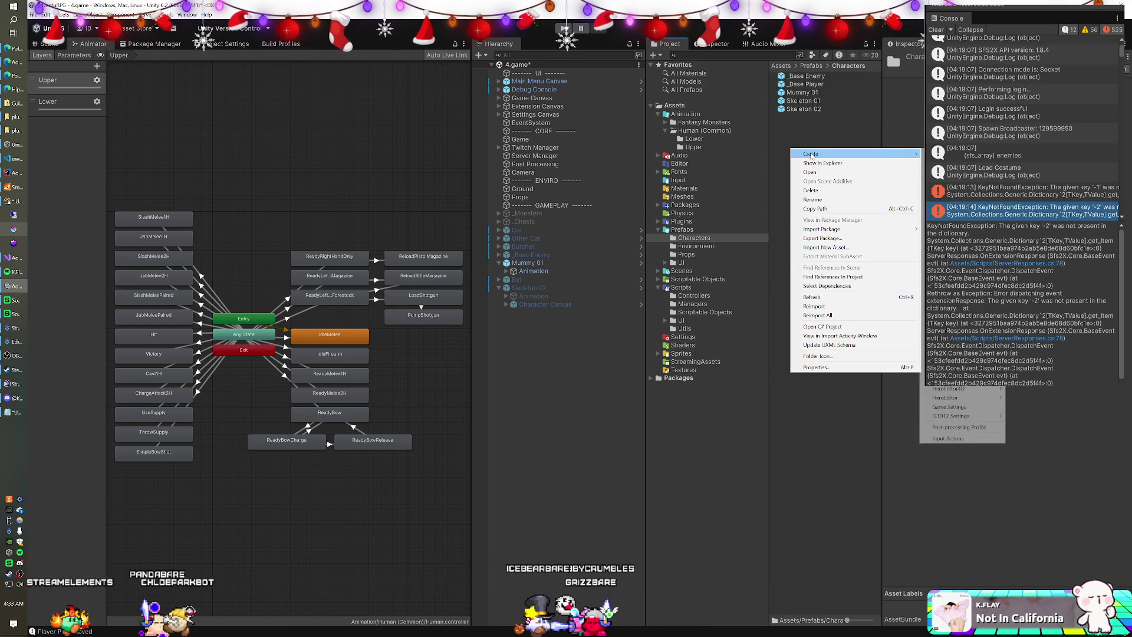
pyautogui.click(937, 152)
pyautogui.write('Enemies')
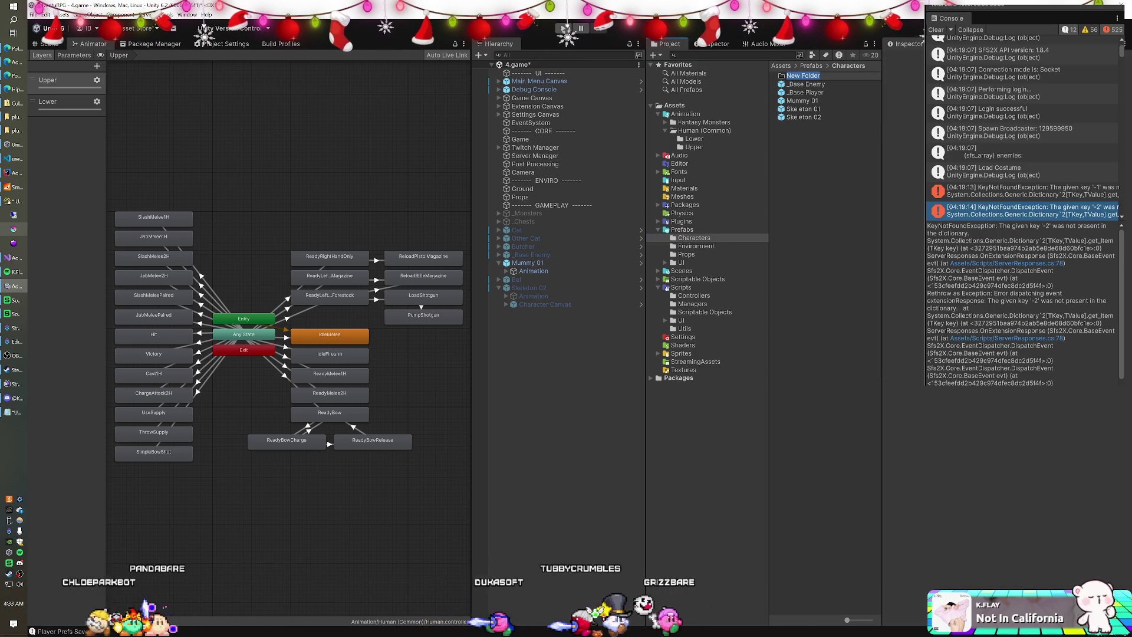
pyautogui.press('Return')
# Move Mummy 01, Skeleton 01 and Skeleton 02 into Enemies, then search 't:scene undead'.
pyautogui.click(799, 100)
pyautogui.keyDown('shift'); pyautogui.click(807, 118); pyautogui.keyUp('shift')
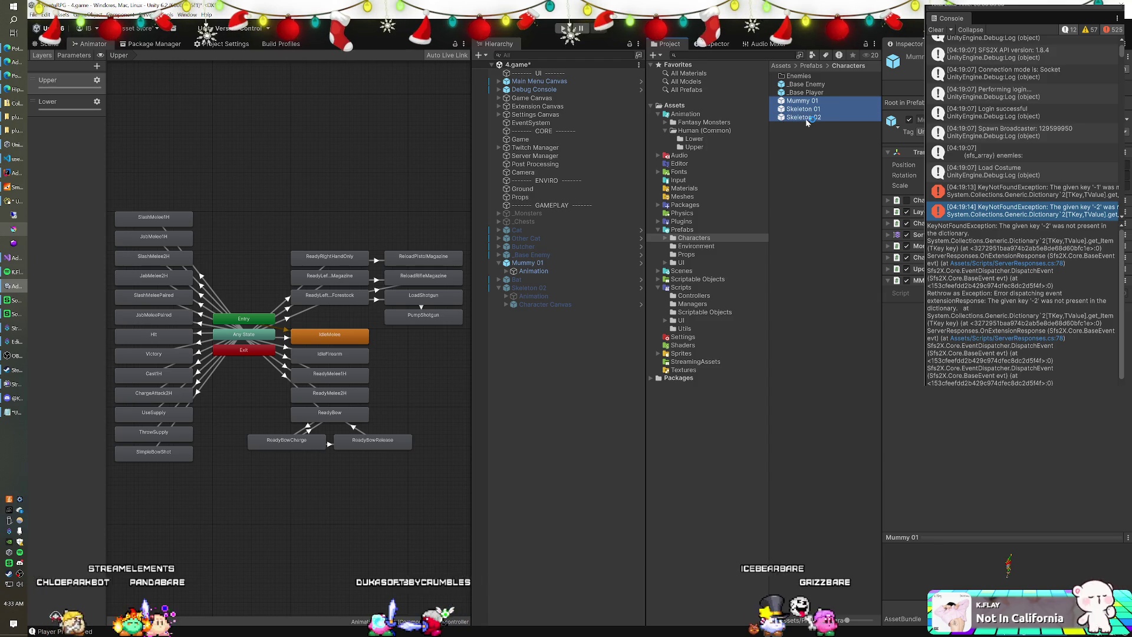
pyautogui.moveTo(807, 118); pyautogui.dragTo(802, 77)
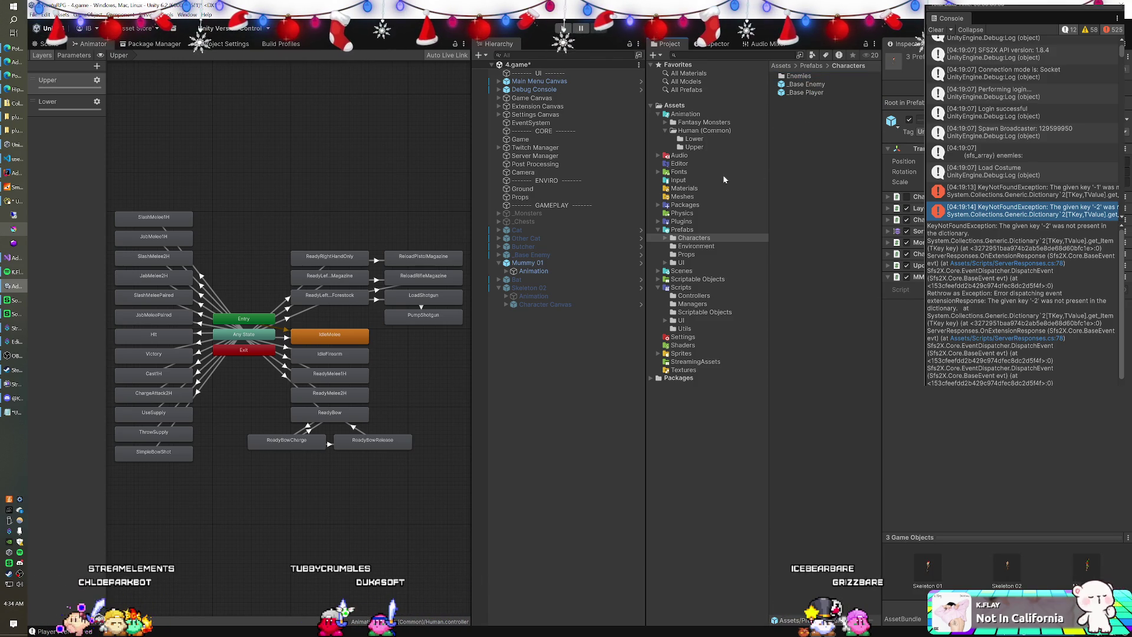
pyautogui.click(682, 230)
pyautogui.click(687, 238)
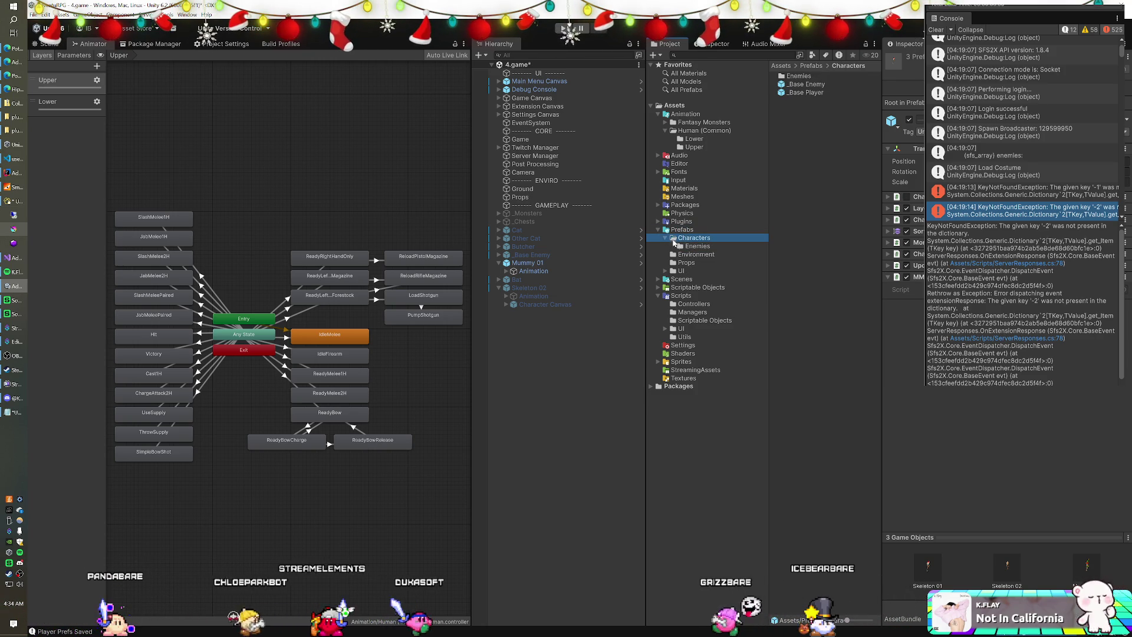
pyautogui.click(666, 238)
pyautogui.click(680, 247)
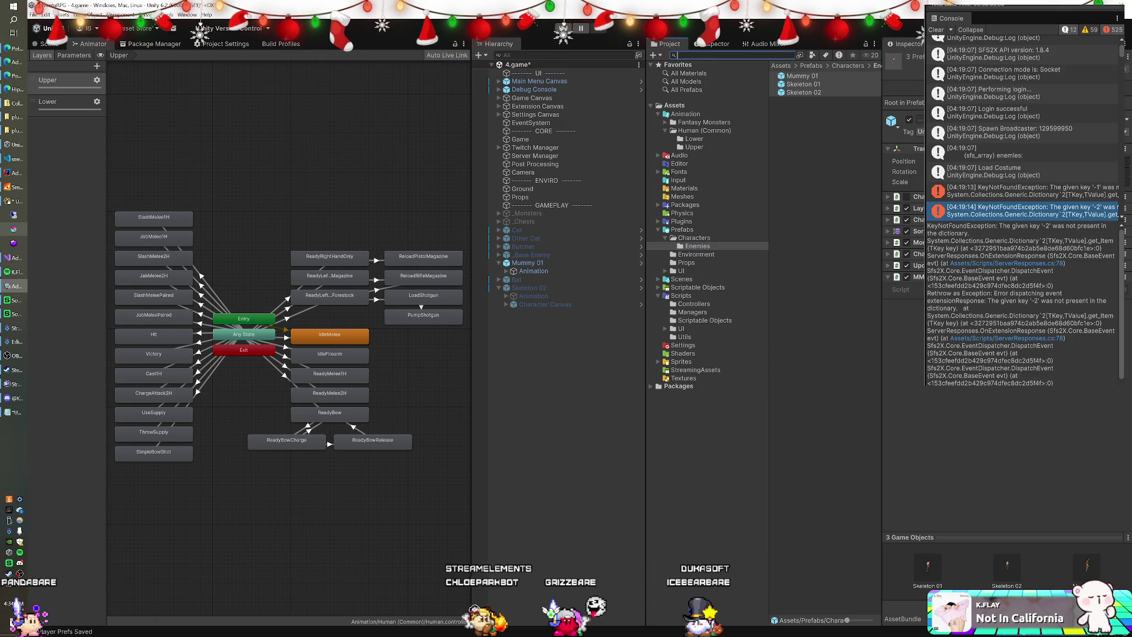
pyautogui.write('t:sc')
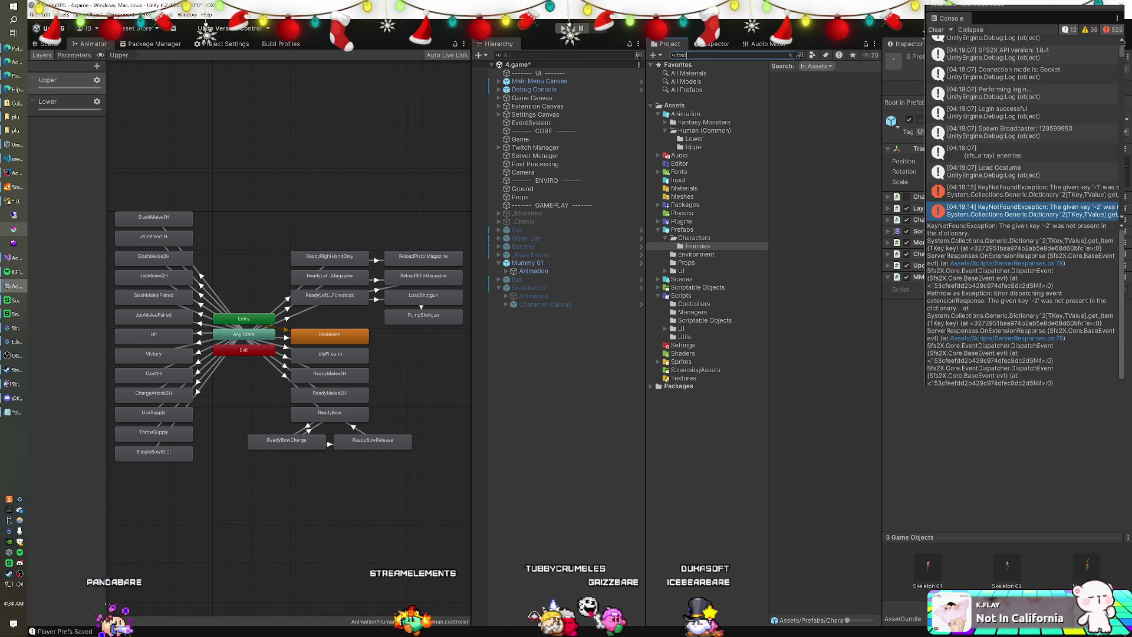
pyautogui.write('ene undead')
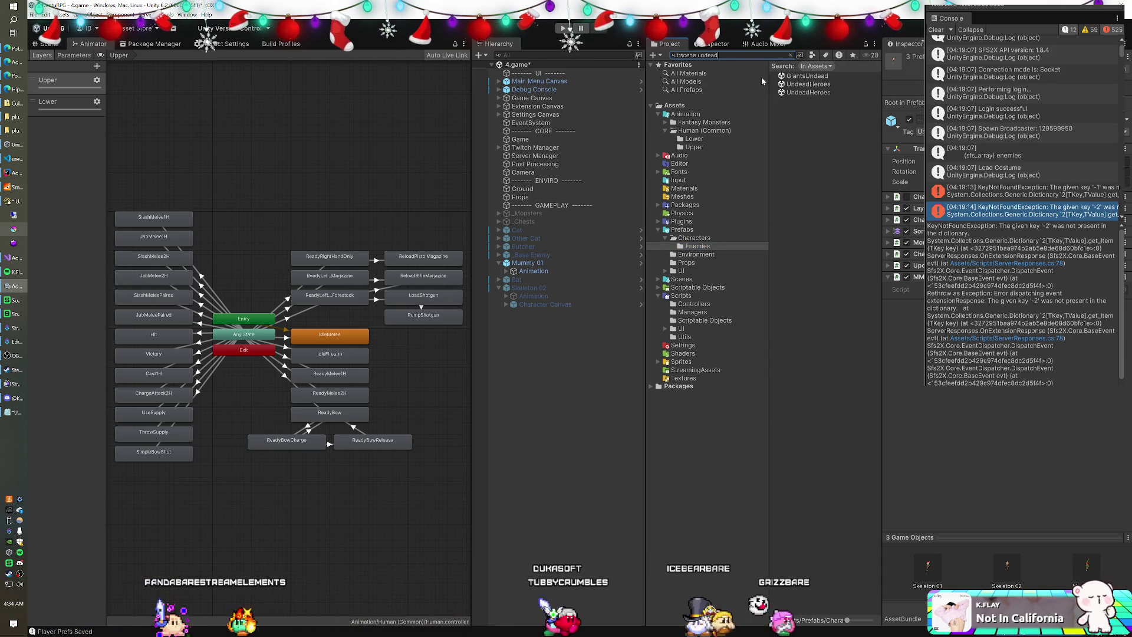
# Load the UndeadHeroes scene, accepting the unsaved-changes prompt.
pyautogui.doubleClick(808, 91)
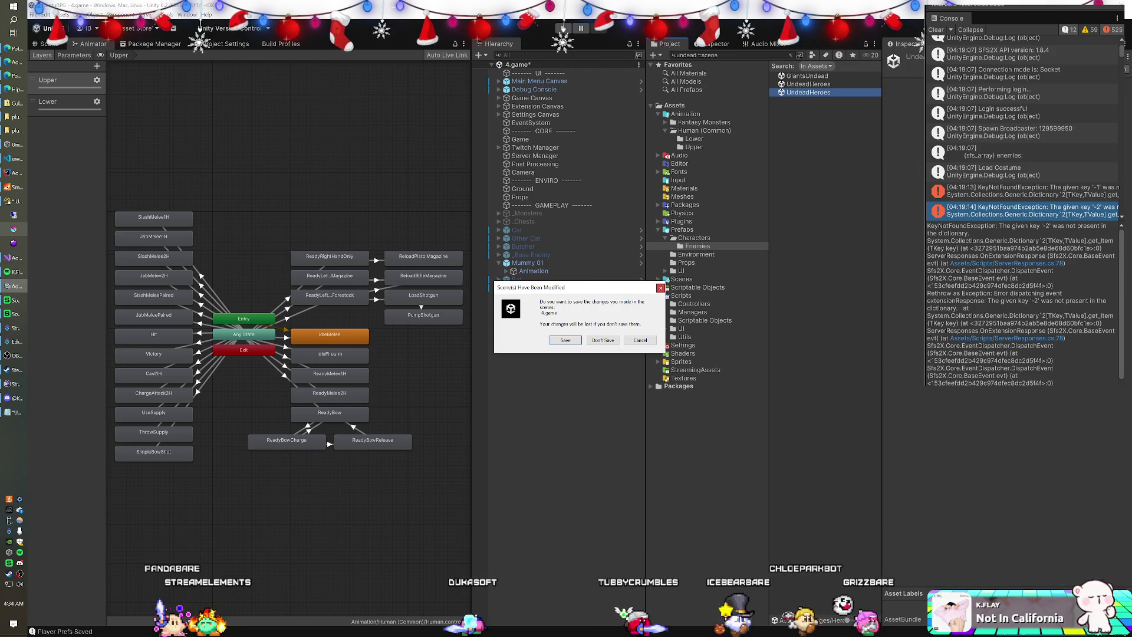
pyautogui.press('Return')
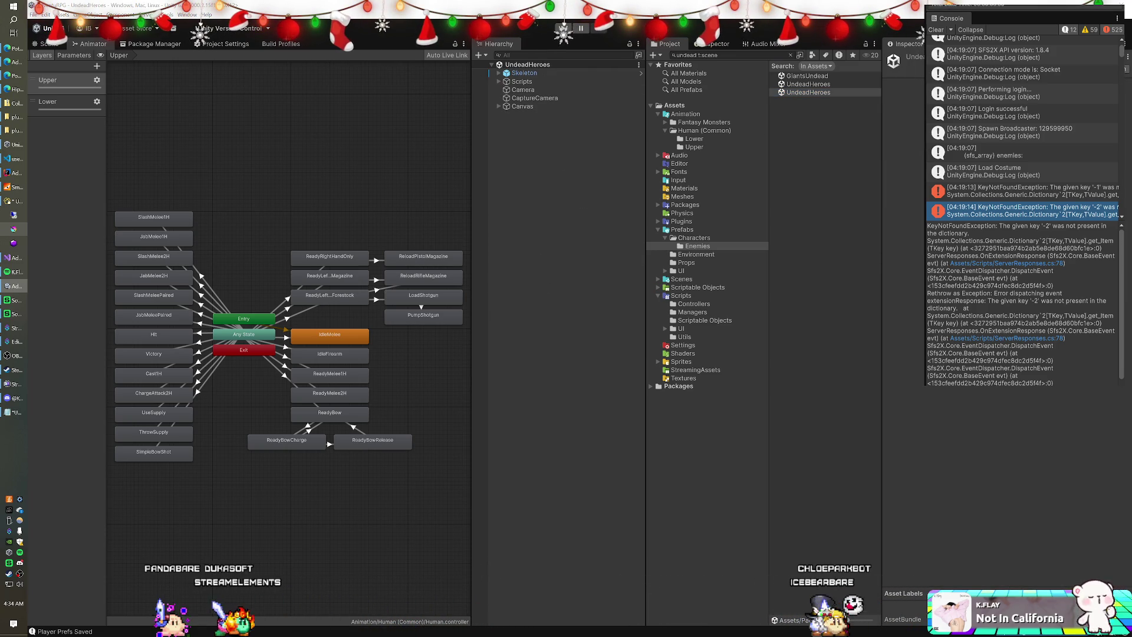
pyautogui.click(812, 83)
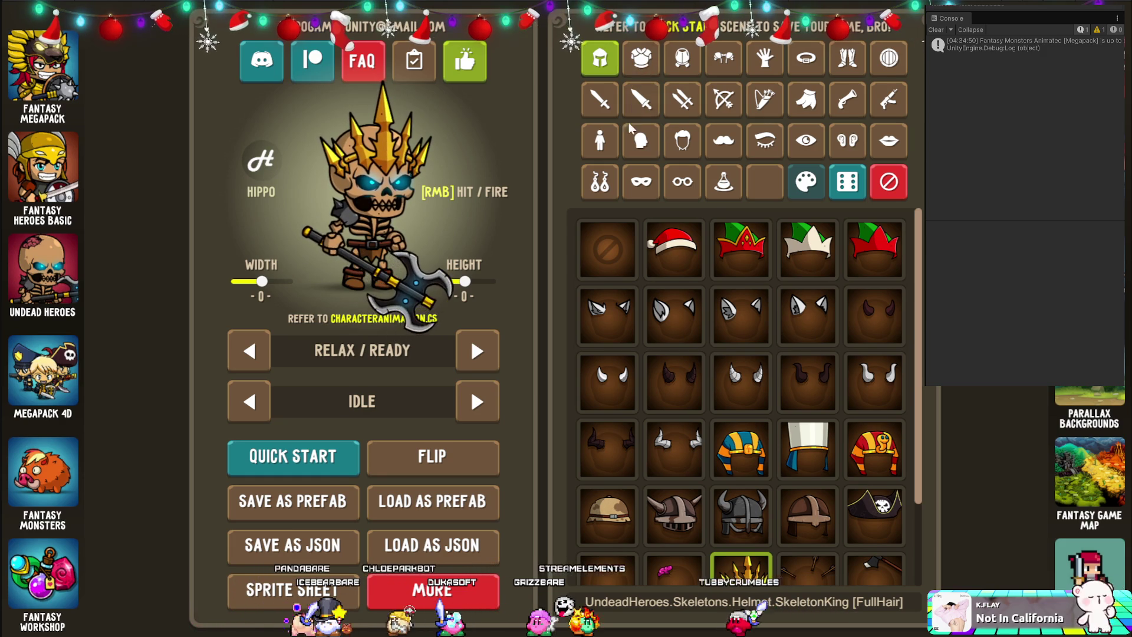
# Give the character the mummy body and mummy head.
pyautogui.click(616, 150)
pyautogui.click(740, 315)
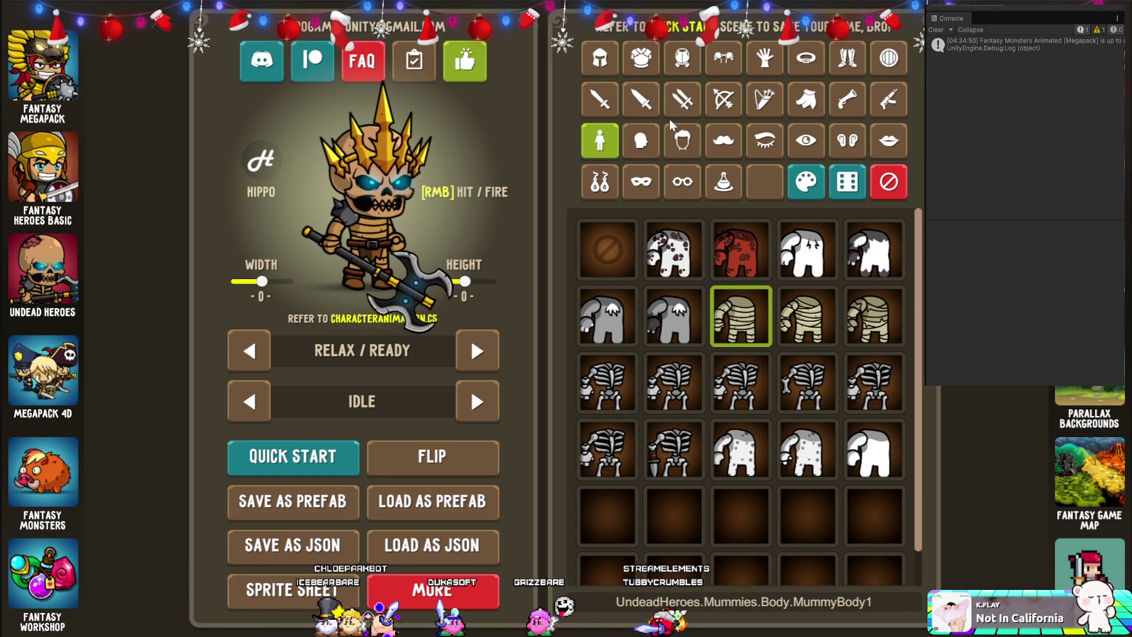
pyautogui.click(641, 140)
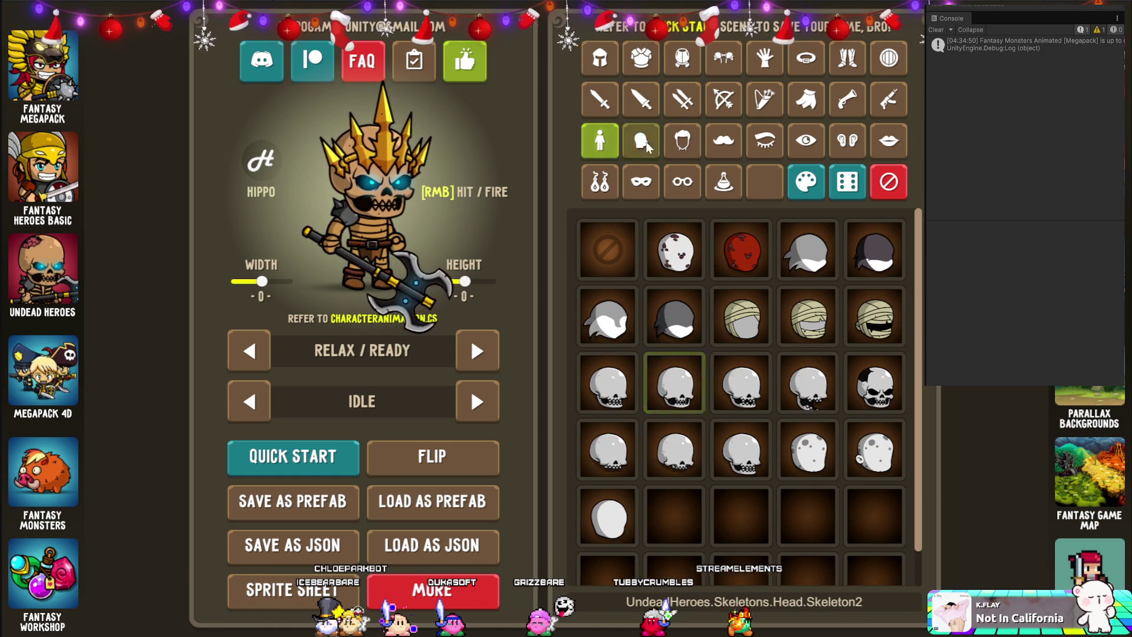
pyautogui.click(862, 326)
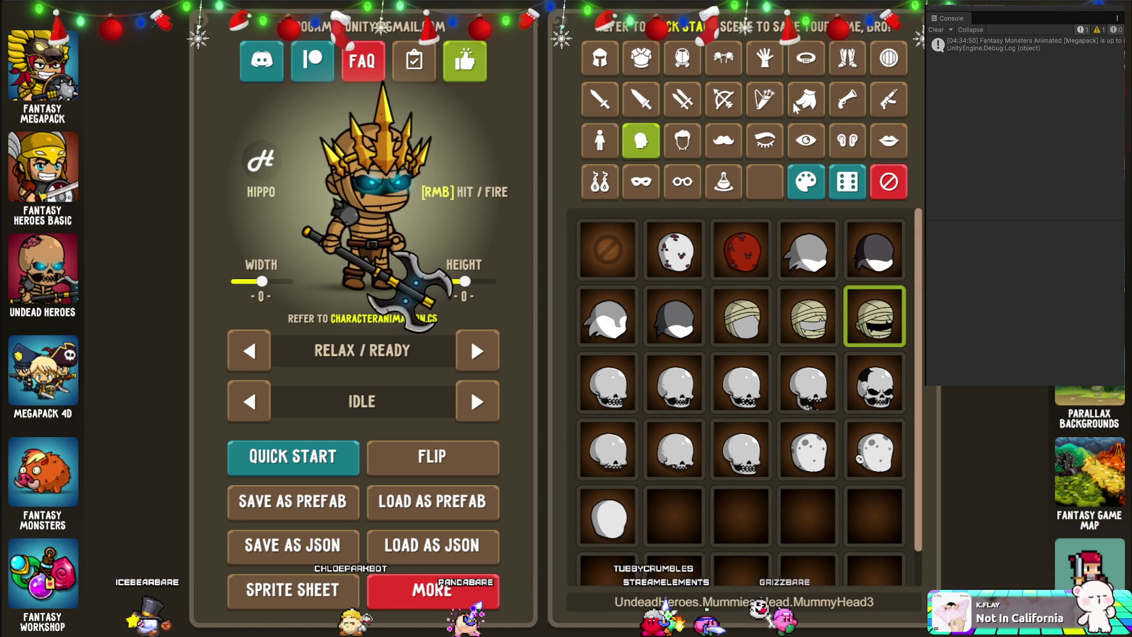
# Equip the Santa Hat helmet and MummyWand one-handed weapon, then choose Save as Prefab.
pyautogui.click(599, 57)
pyautogui.click(696, 255)
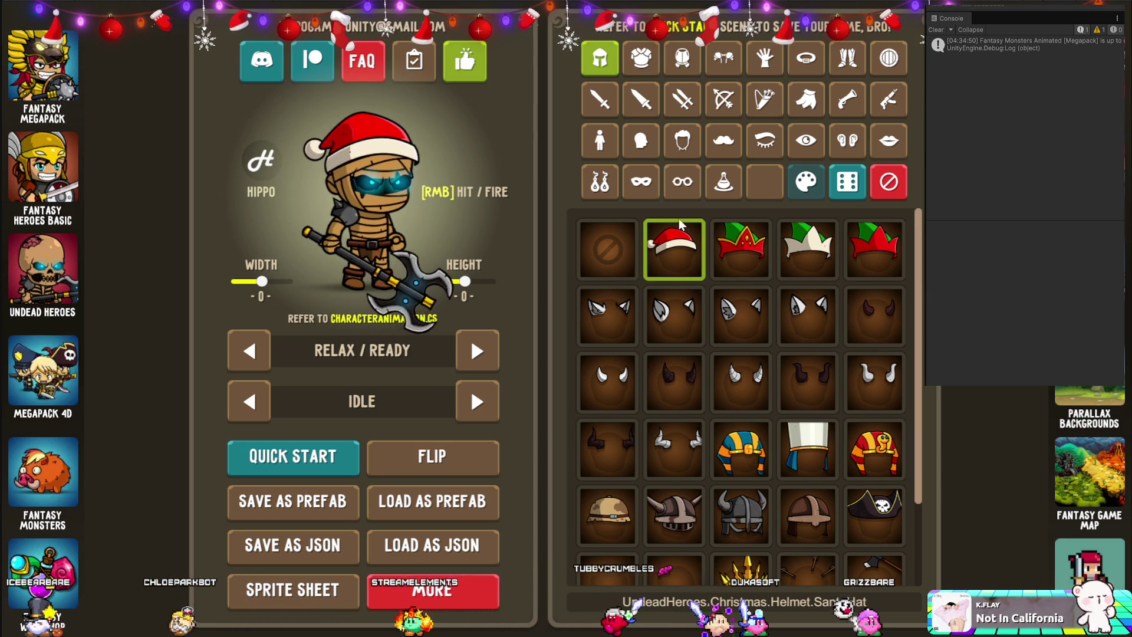
pyautogui.click(599, 99)
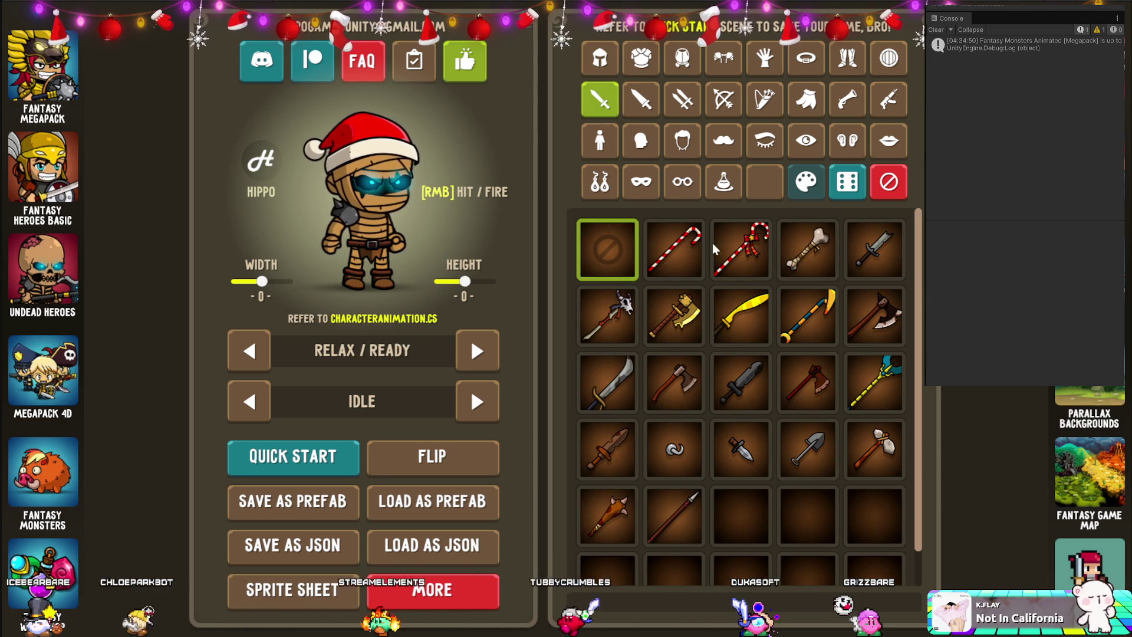
pyautogui.click(741, 448)
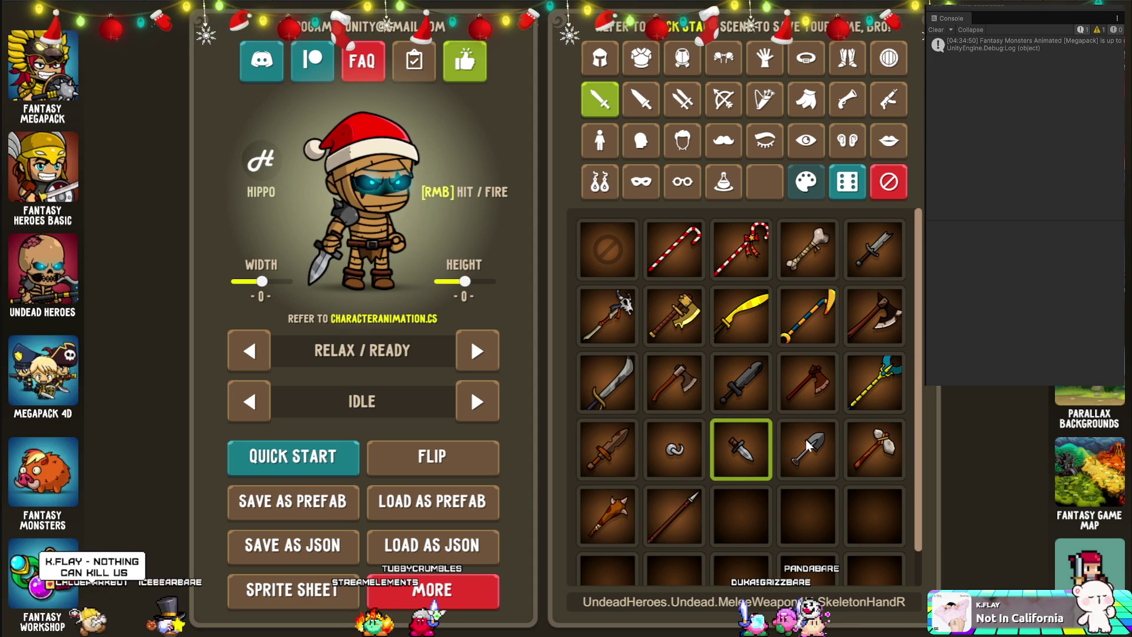
pyautogui.click(886, 380)
pyautogui.click(808, 315)
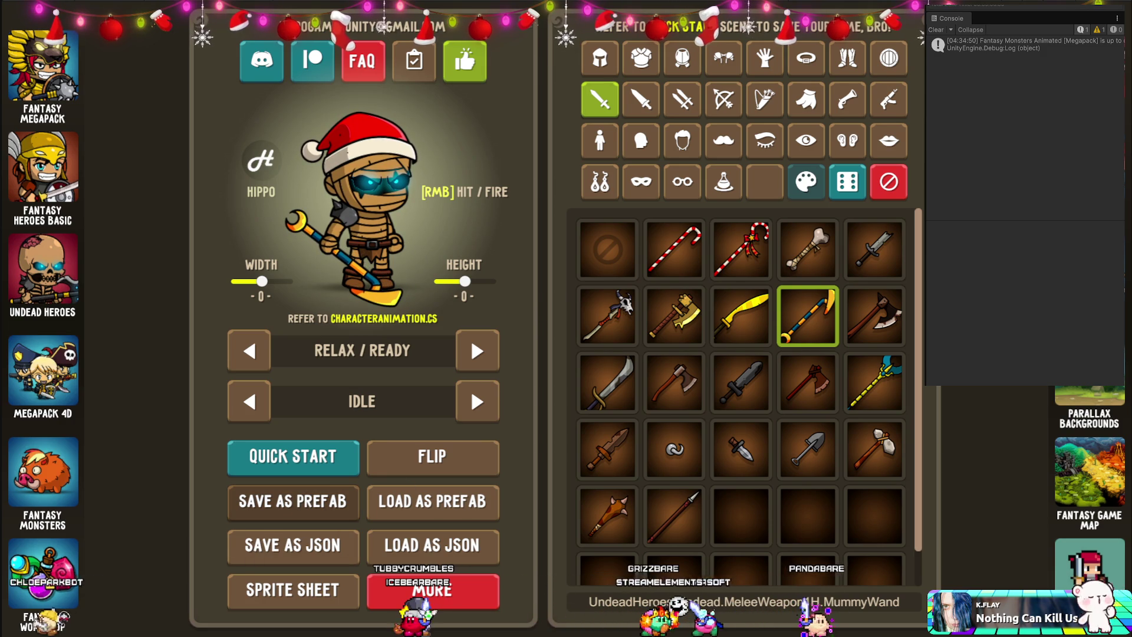
pyautogui.click(292, 501)
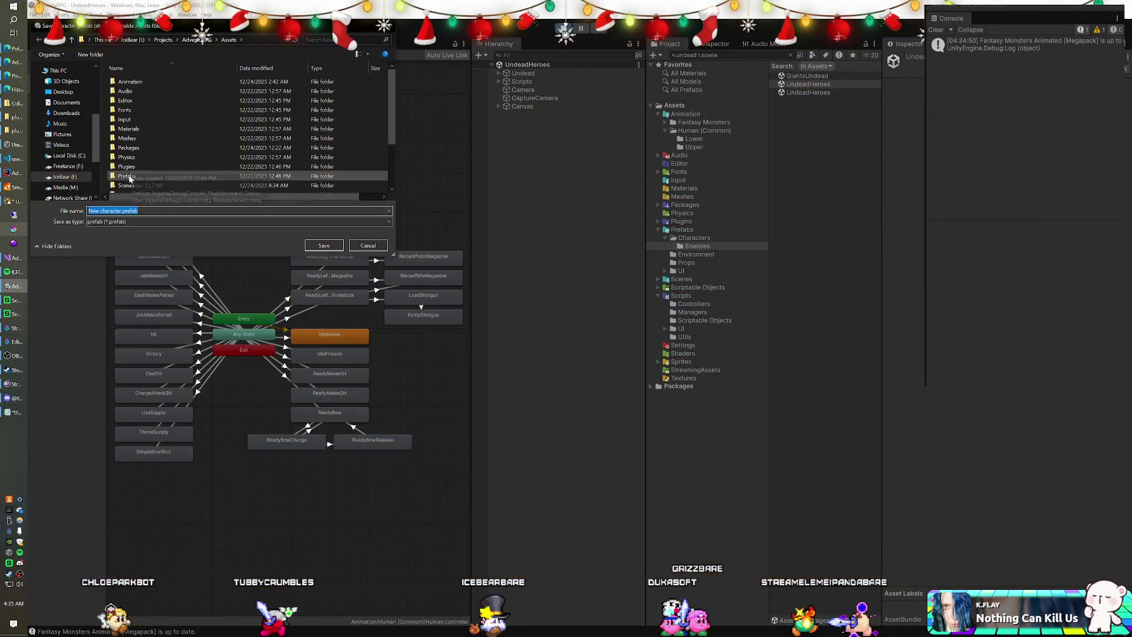
# Save the character as Mummy 02.prefab in Prefabs/Characters/Enemies, retrying past the permission error.
pyautogui.doubleClick(127, 176)
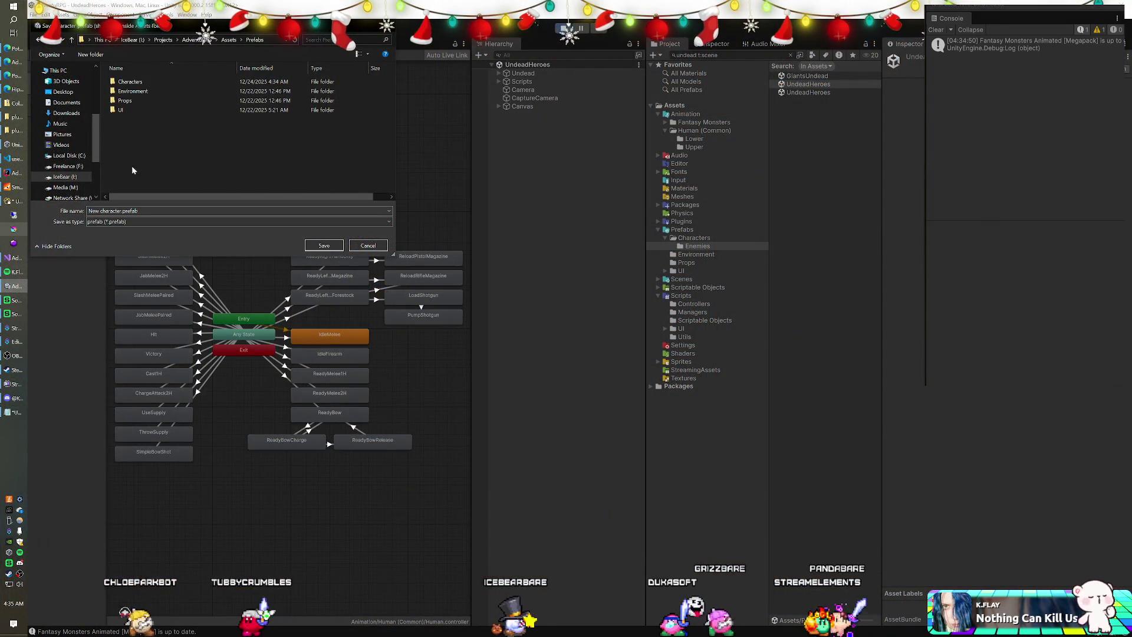
pyautogui.doubleClick(130, 82)
pyautogui.doubleClick(143, 86)
pyautogui.click(138, 81)
pyautogui.click(127, 210)
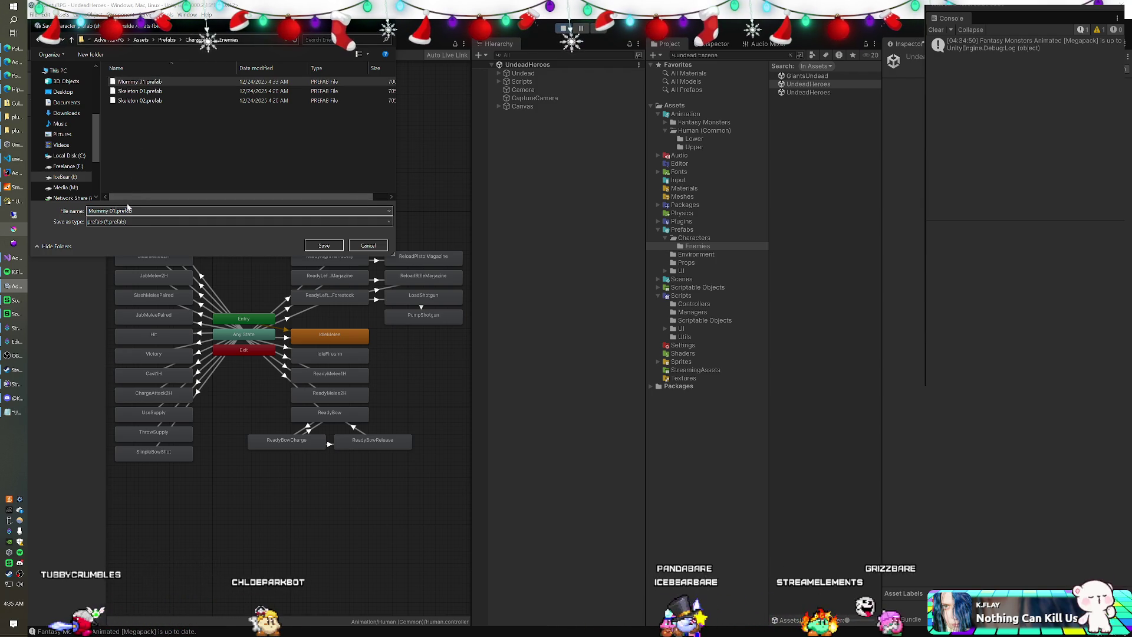
pyautogui.press('BackSpace')
pyautogui.write('2')
pyautogui.press('Return')
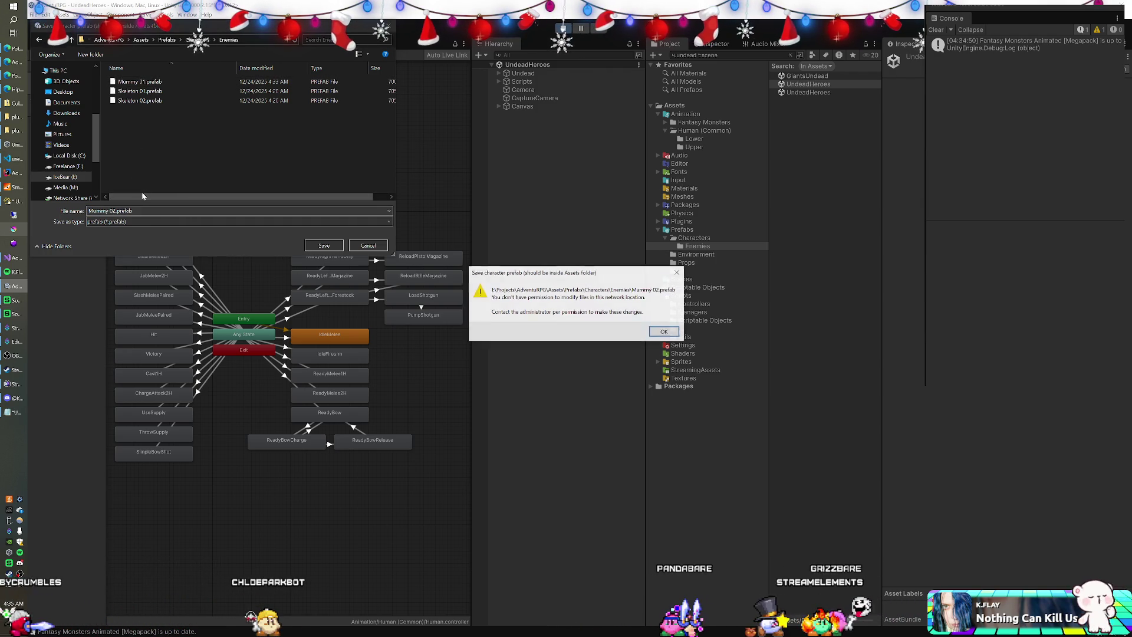
pyautogui.click(675, 335)
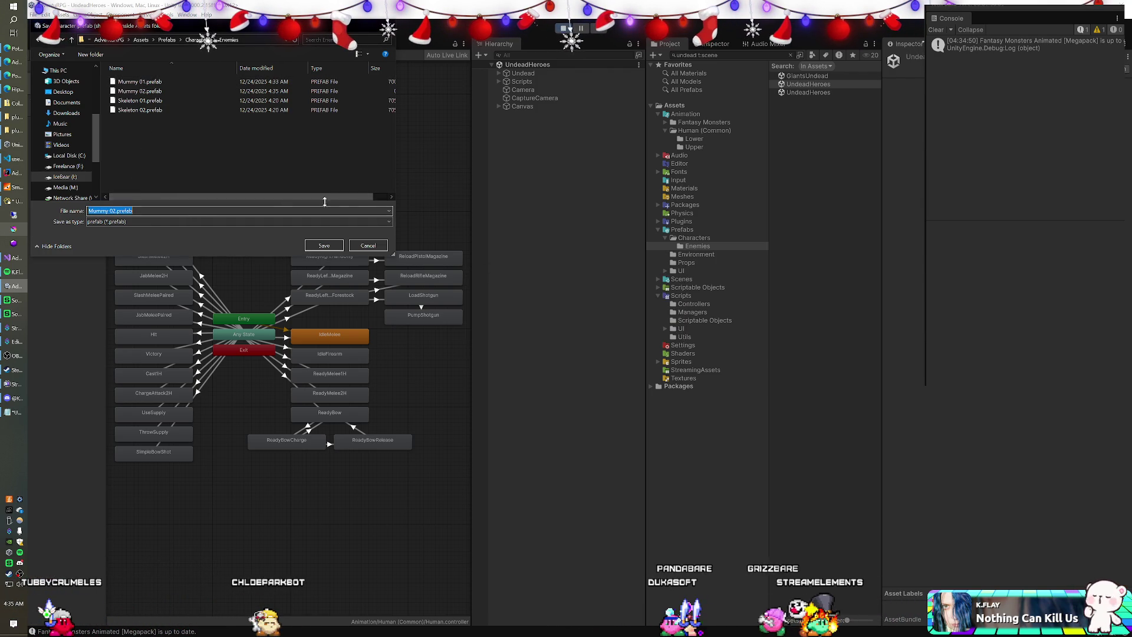
pyautogui.click(327, 246)
pyautogui.click(600, 325)
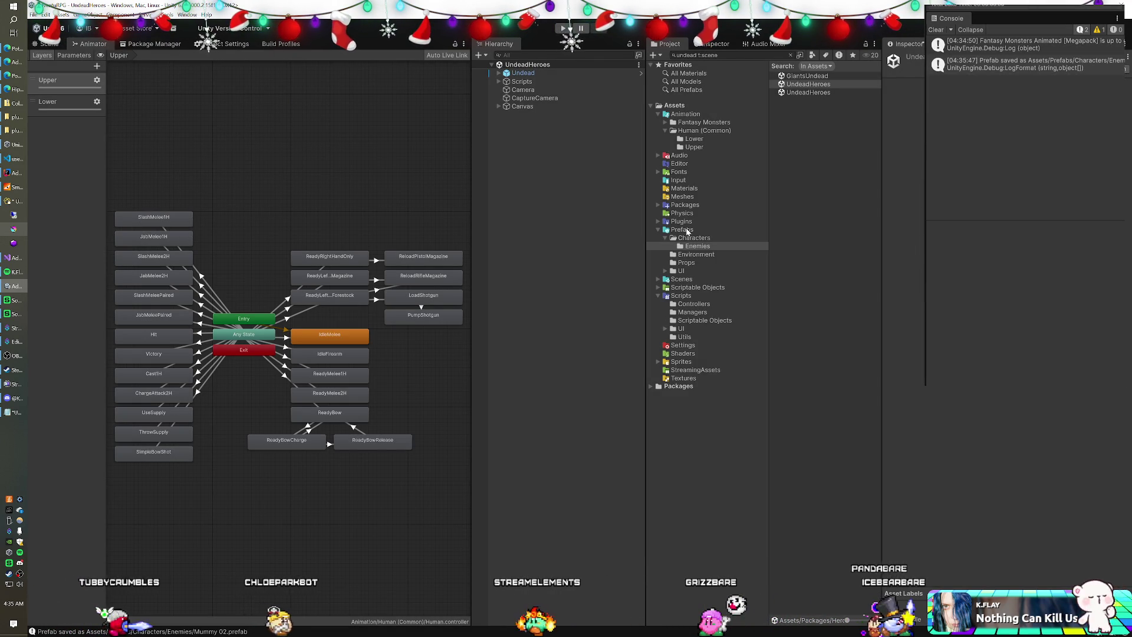
# Open the 4.game scene from Assets/Scenes.
pyautogui.click(681, 279)
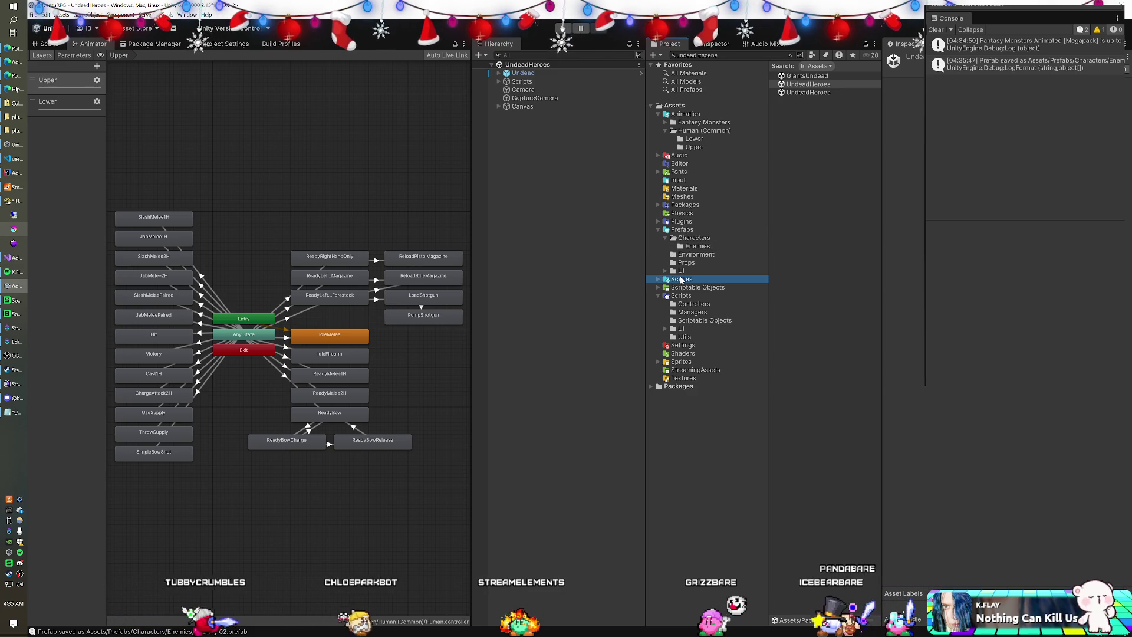
pyautogui.click(801, 84)
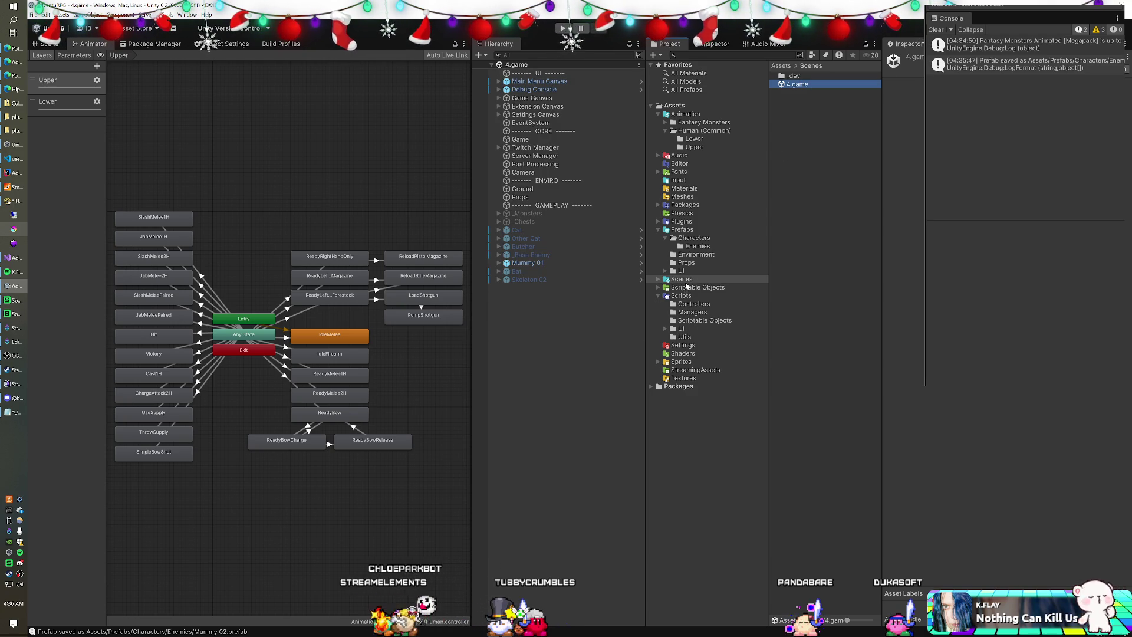
# Add a Mummy 02 instance and assign Human.controller to its Animation child's Animator.
pyautogui.click(691, 246)
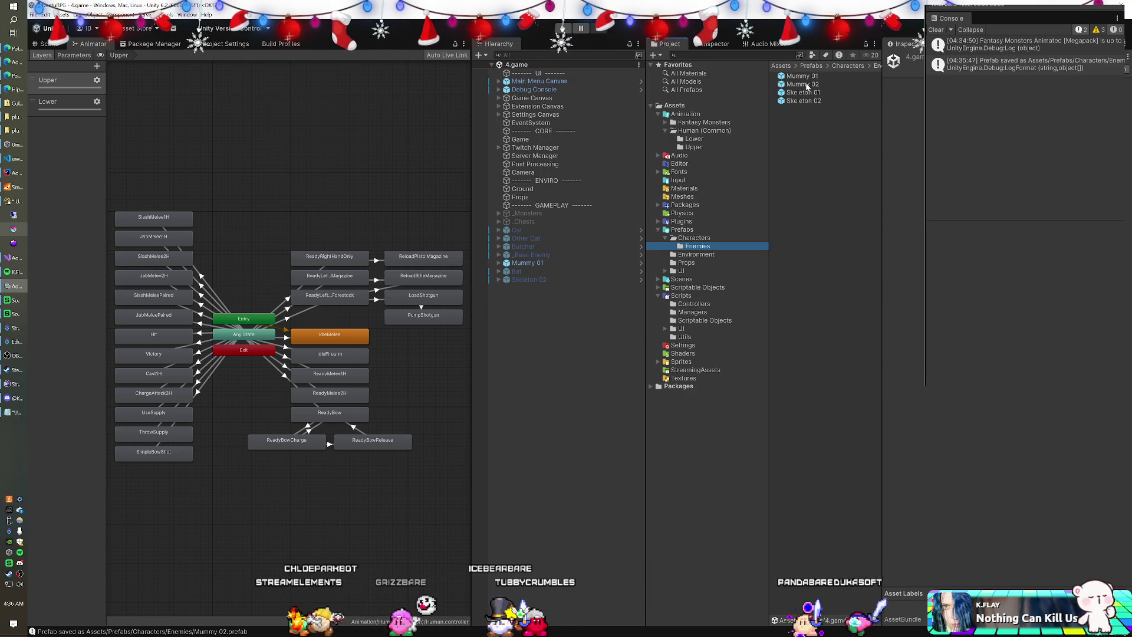
pyautogui.moveTo(564, 330); pyautogui.dragTo(550, 327)
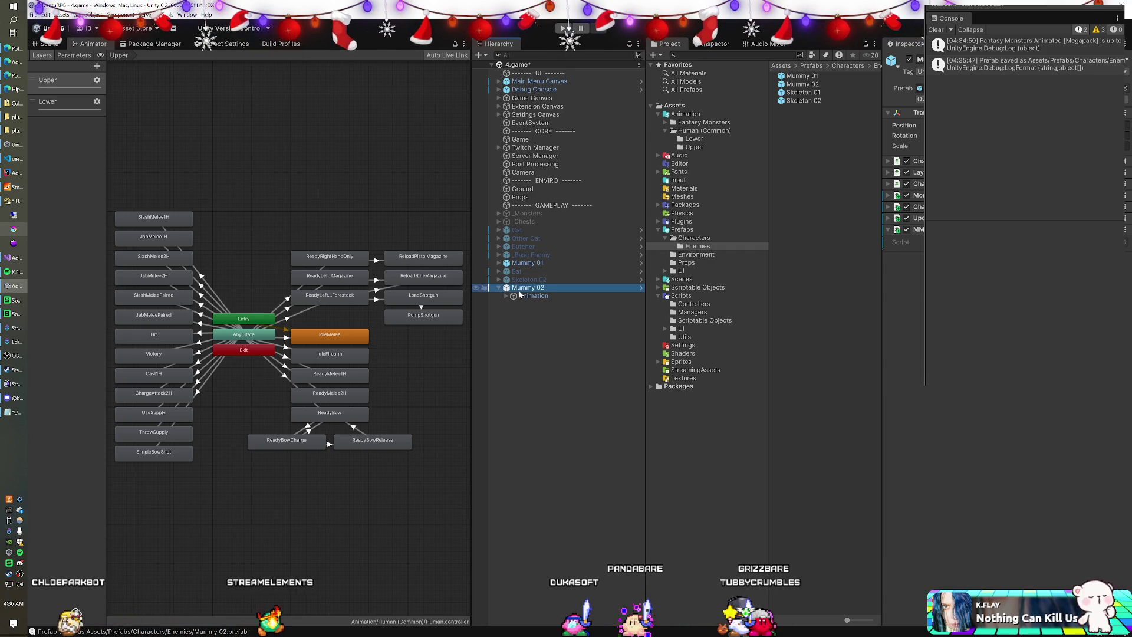
pyautogui.click(520, 294)
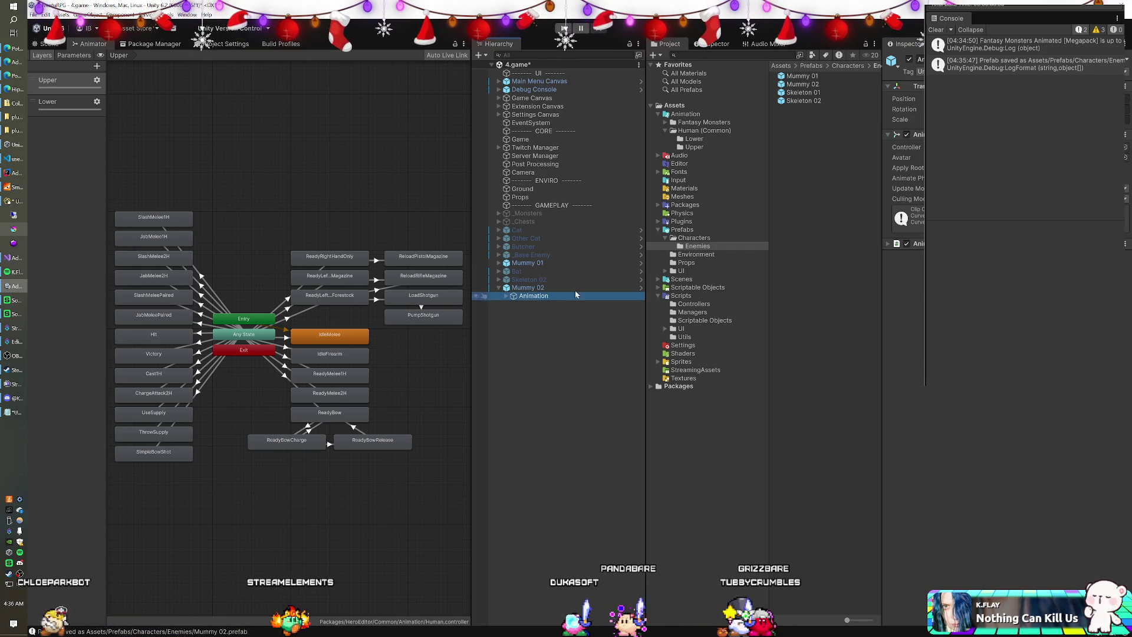
pyautogui.click(689, 129)
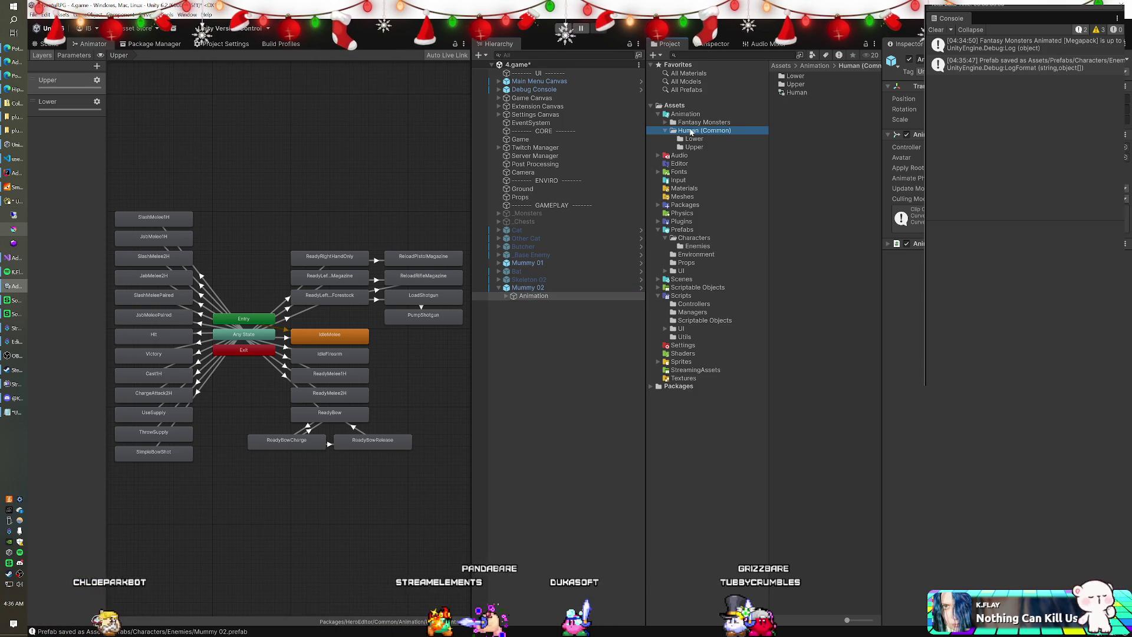
pyautogui.moveTo(797, 93); pyautogui.dragTo(906, 147)
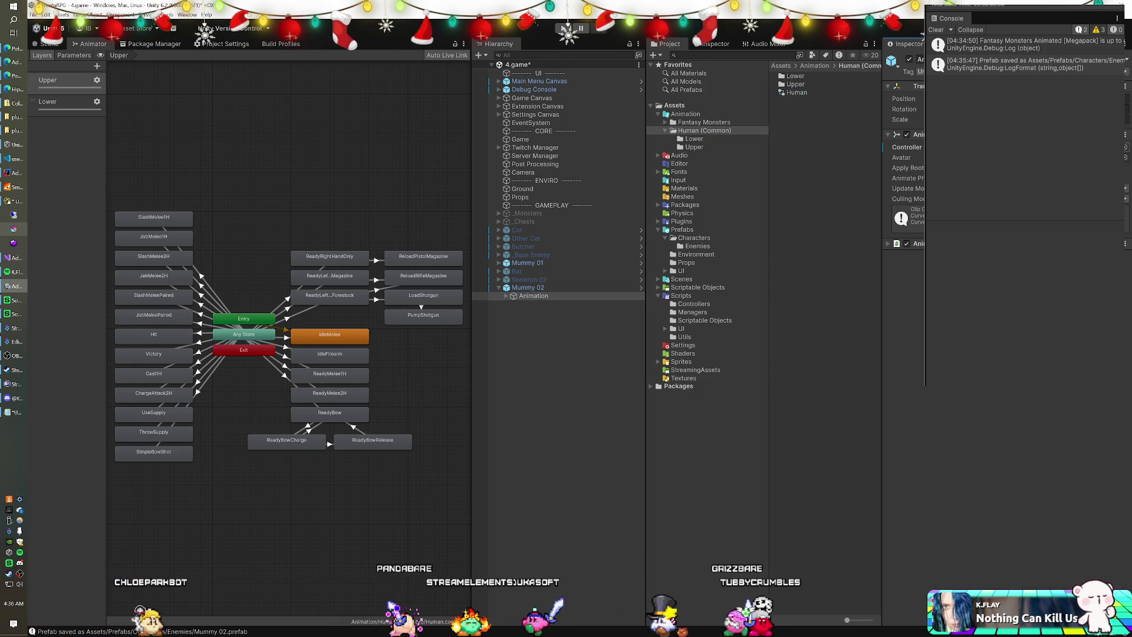
# Disable Mummy 02's first component and expand its head settings and bone hierarchy.
pyautogui.click(528, 287)
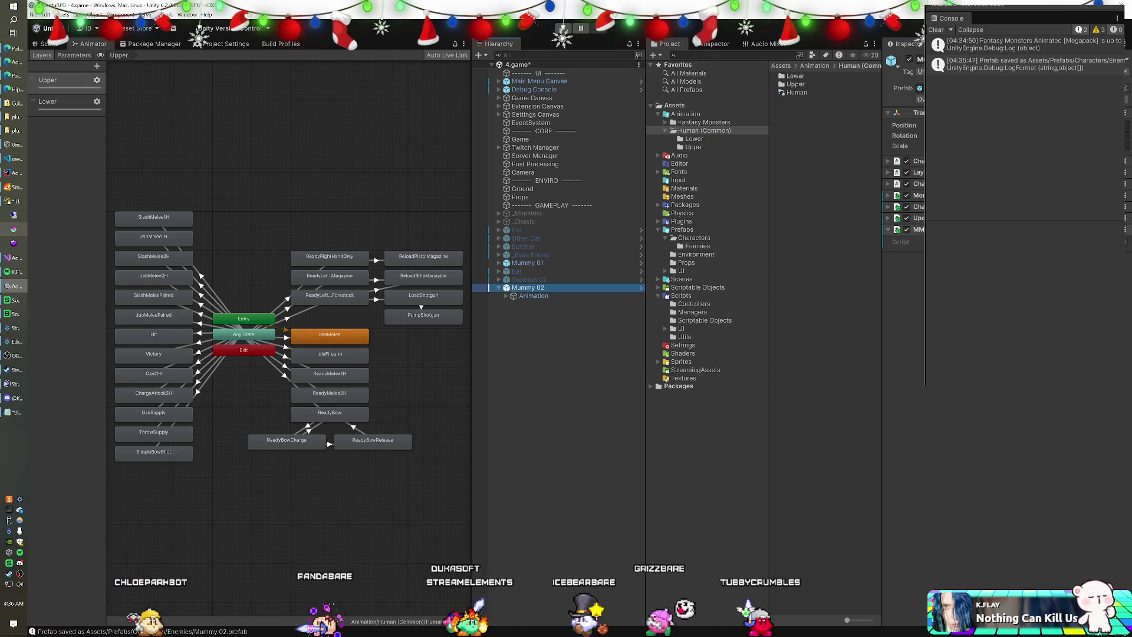
pyautogui.click(906, 161)
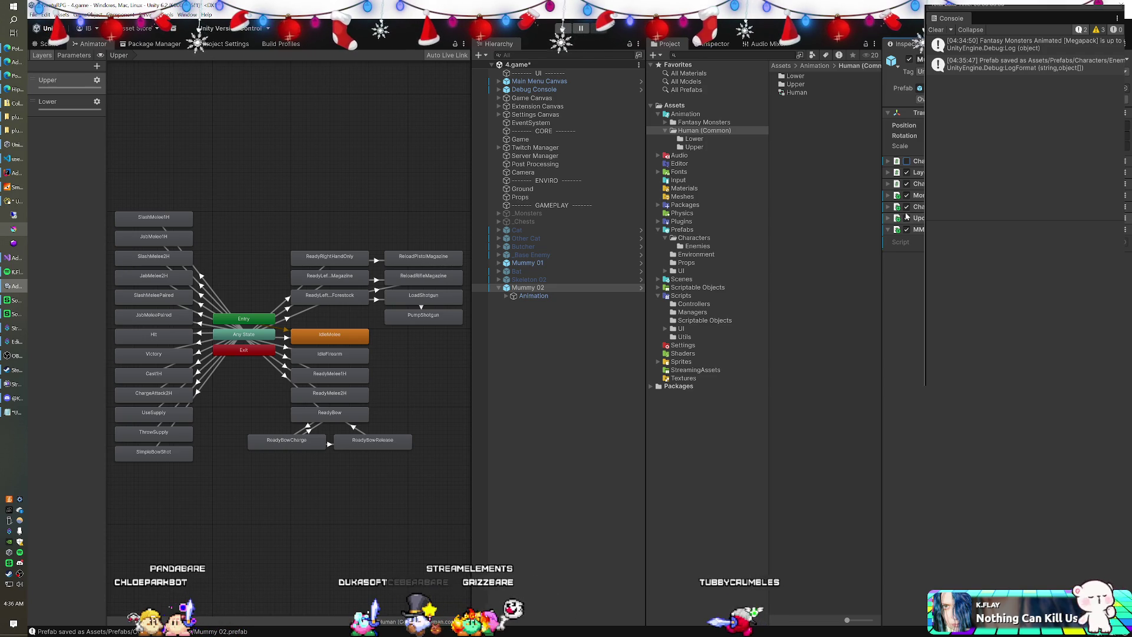
pyautogui.click(888, 195)
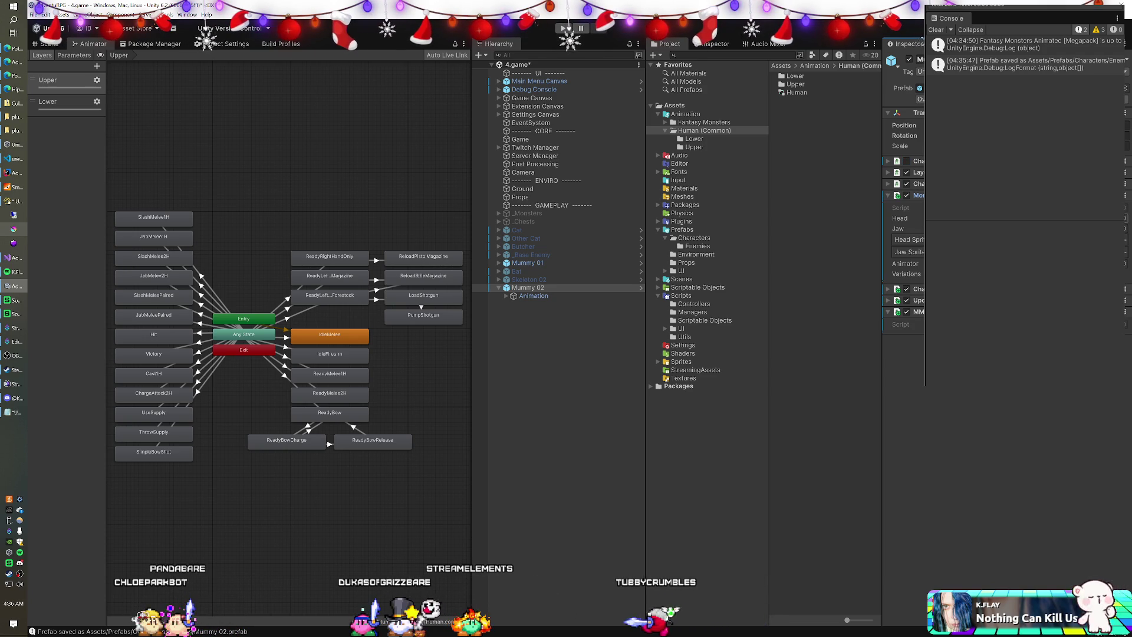
pyautogui.click(522, 287)
pyautogui.keyDown('alt'); pyautogui.click(506, 295); pyautogui.keyUp('alt')
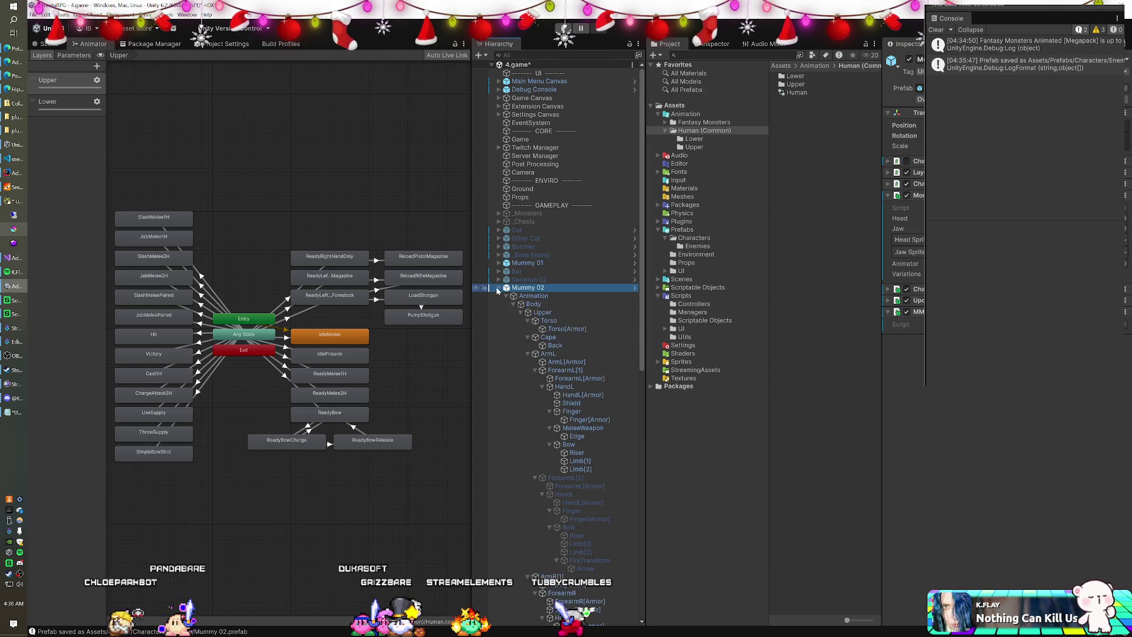
# Assign Mummy 02's Head bone to a field of its component in the Inspector.
pyautogui.scroll(-15, 551, 359)
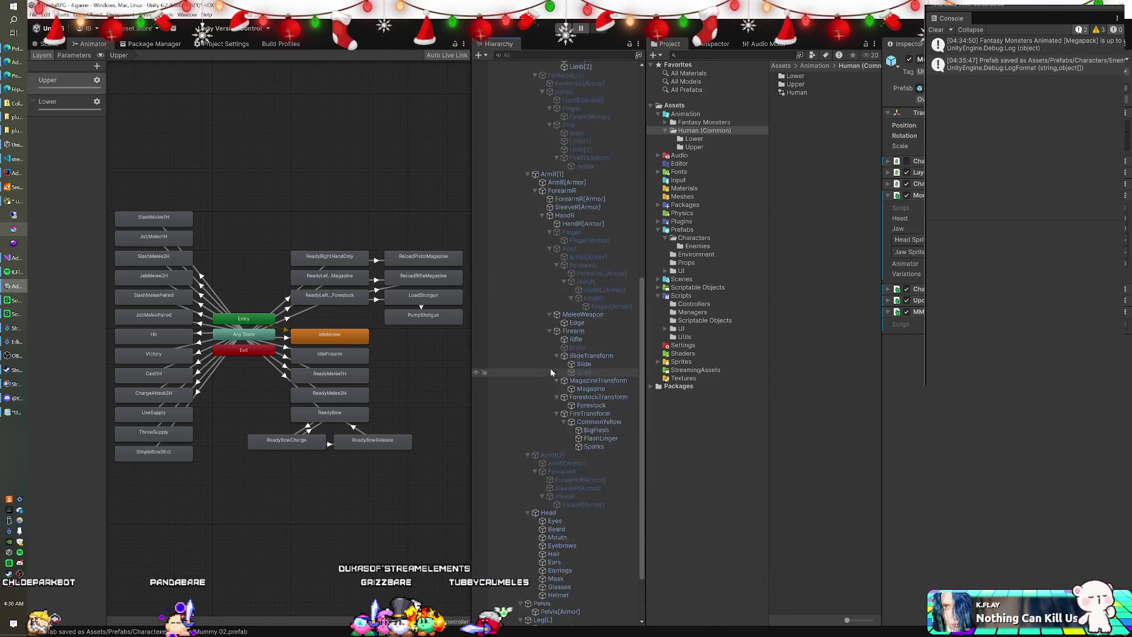
pyautogui.click(550, 441)
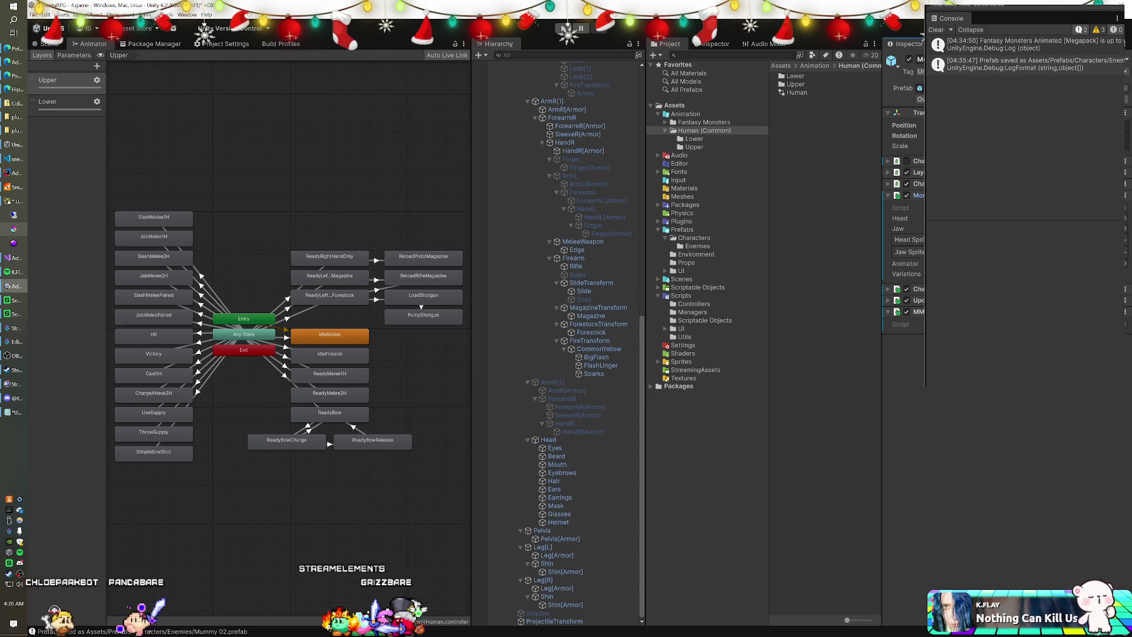
pyautogui.moveTo(548, 439); pyautogui.dragTo(877, 345)
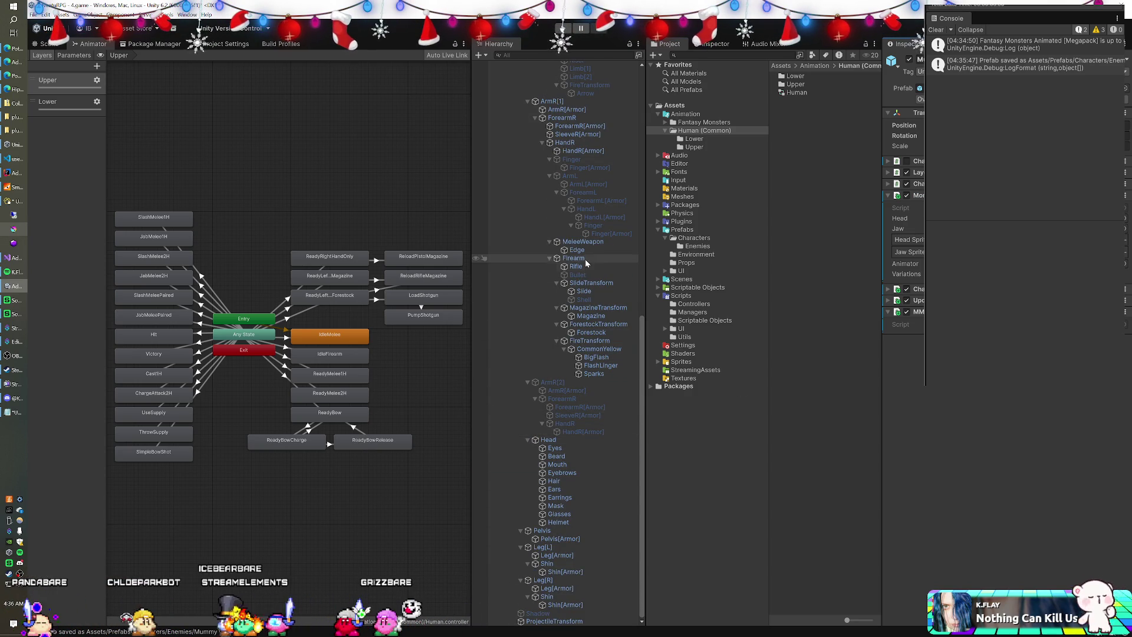
pyautogui.scroll(18, 589, 254)
pyautogui.moveTo(552, 286); pyautogui.dragTo(554, 287)
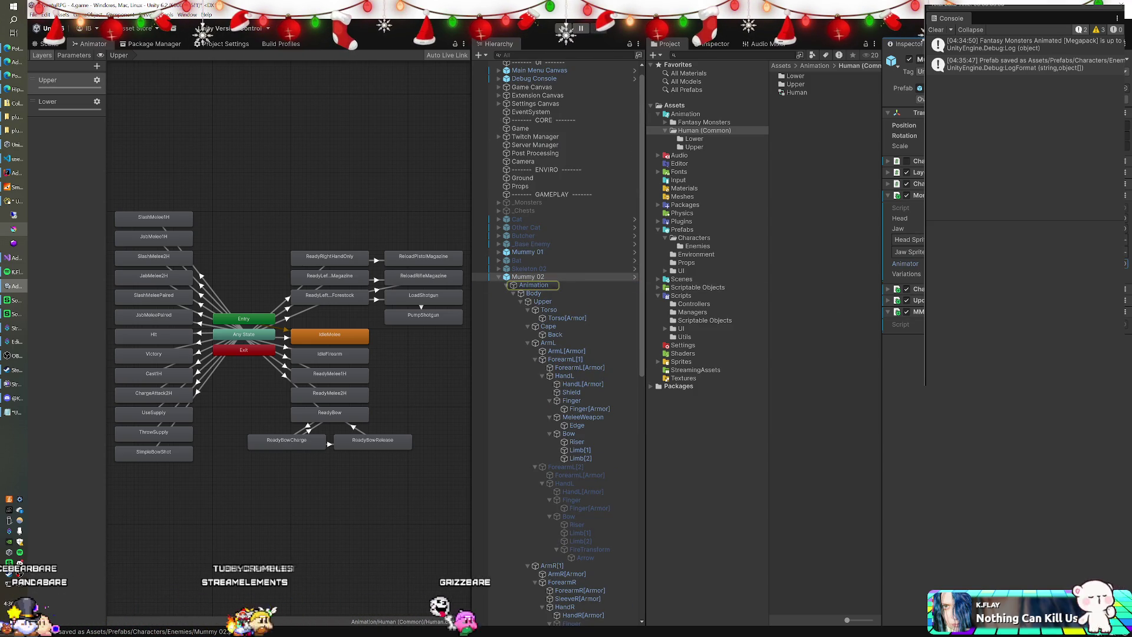
# Add the sorting component found by searching 'sorting' and pick its sorting layer.
pyautogui.moveTo(904, 263); pyautogui.dragTo(908, 266)
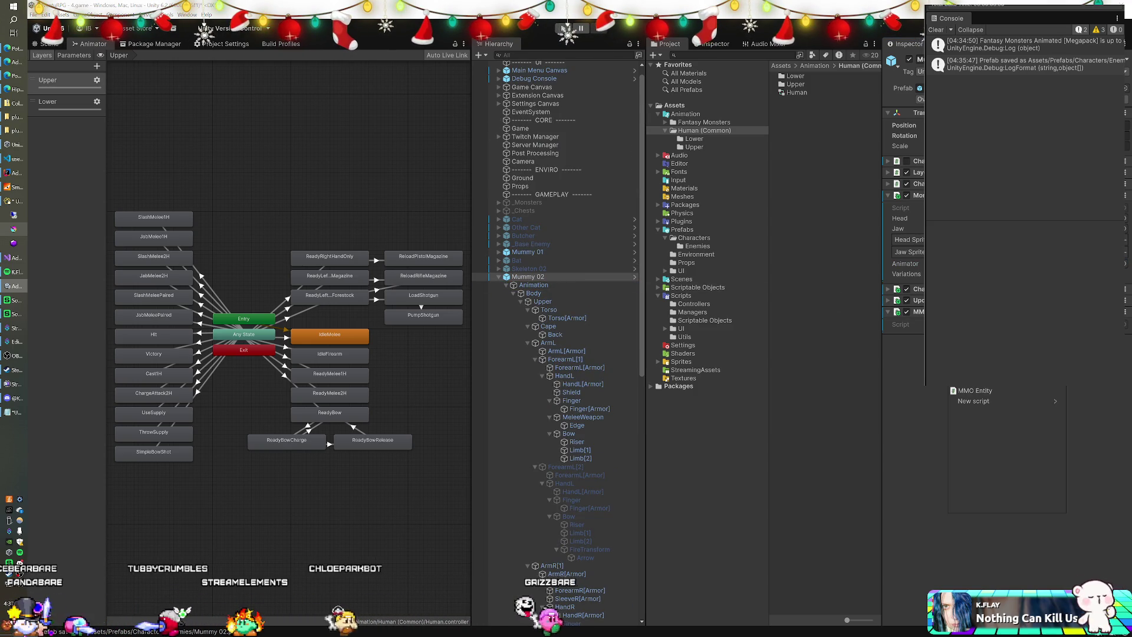
pyautogui.press('BackSpace')
pyautogui.write('sorting')
pyautogui.press('Return')
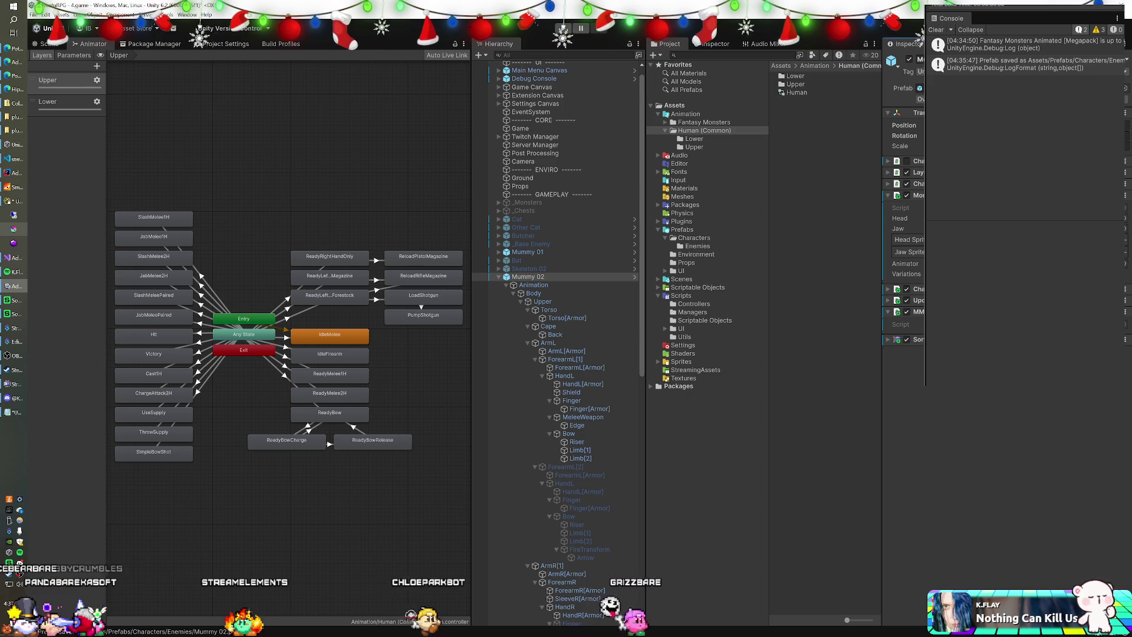
pyautogui.click(888, 341)
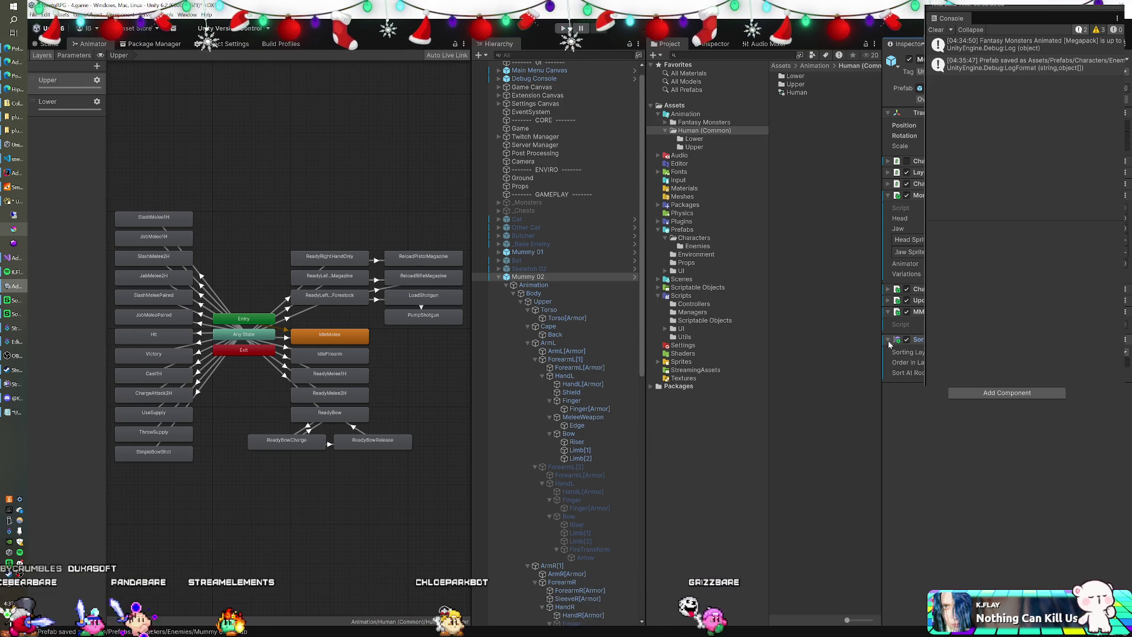
pyautogui.click(1055, 352)
pyautogui.click(1000, 390)
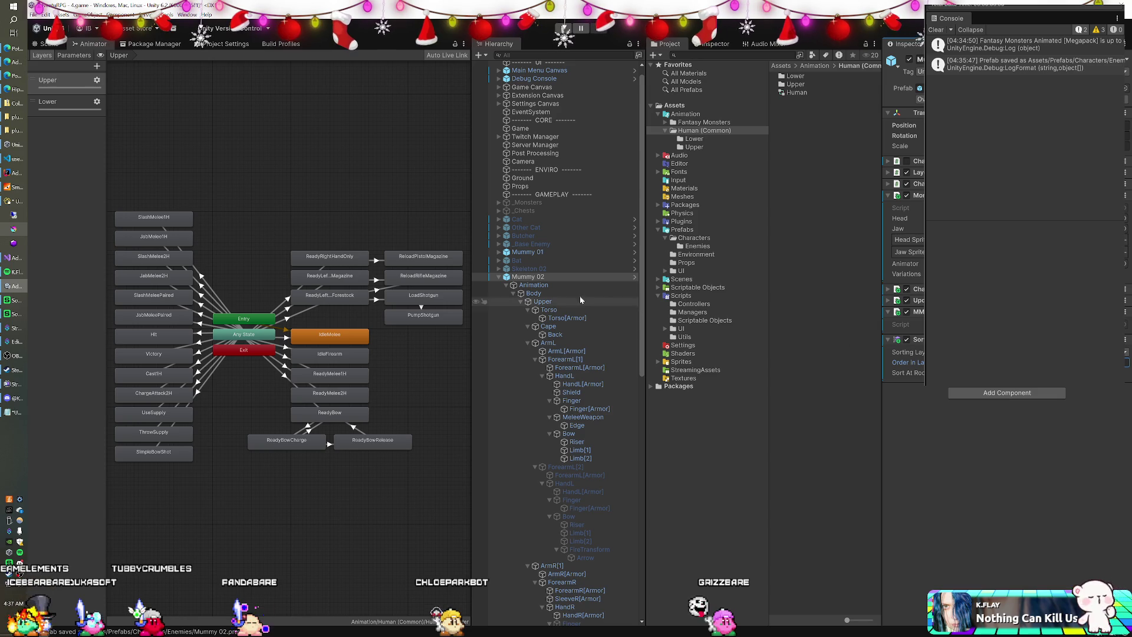
# Compare Mummy 01 with Mummy 02, then switch to EnemyManager.java in the code editor.
pyautogui.click(558, 258)
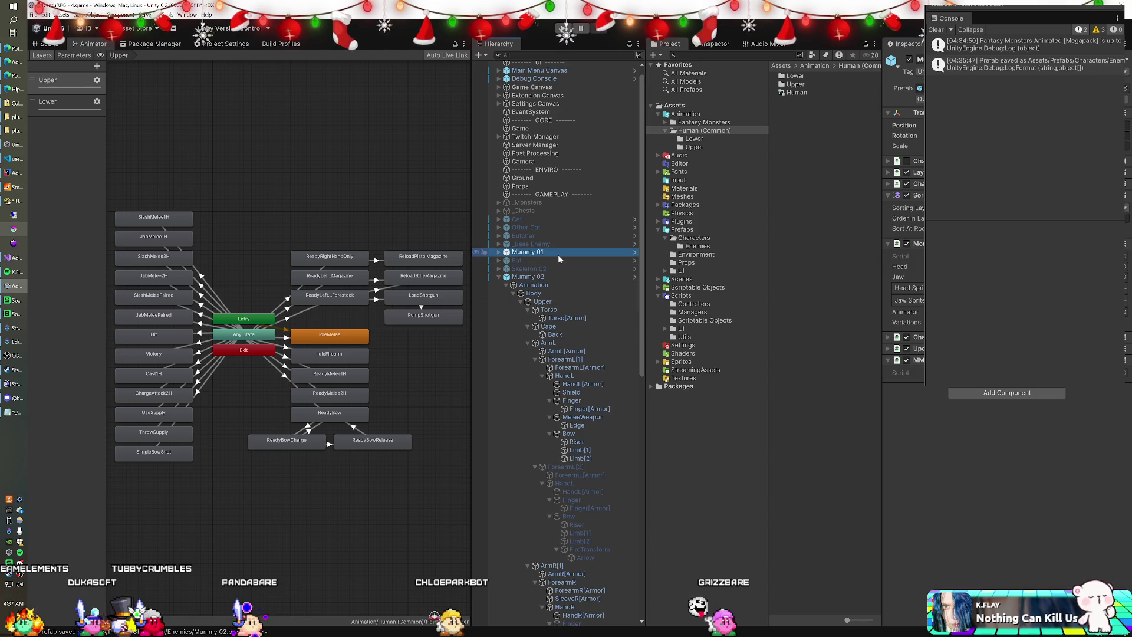
pyautogui.click(545, 276)
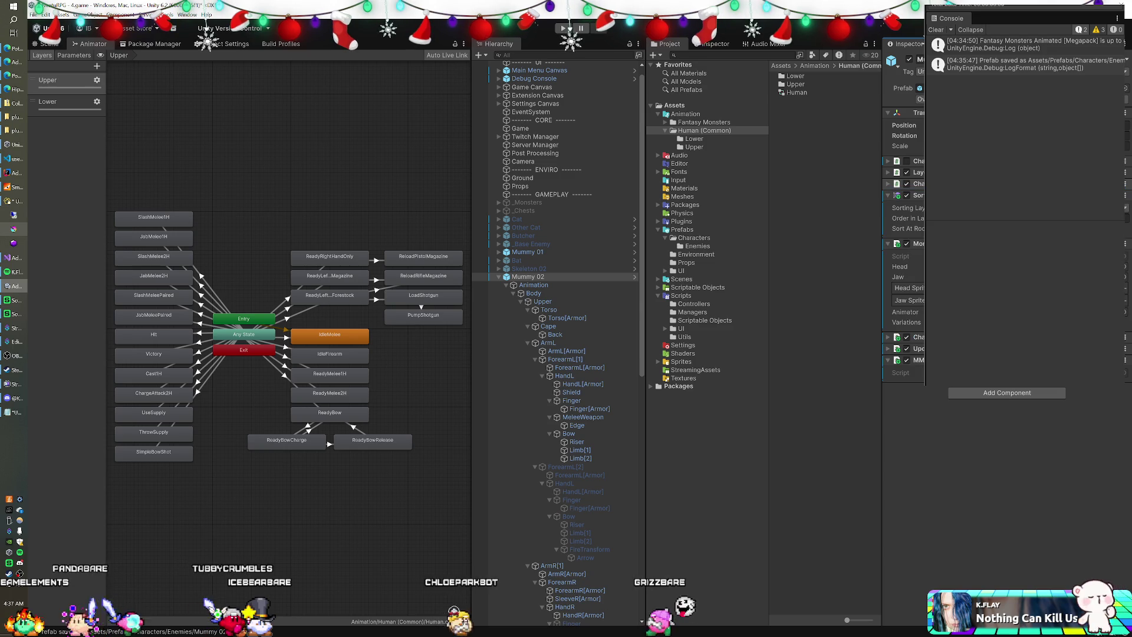
pyautogui.click(552, 253)
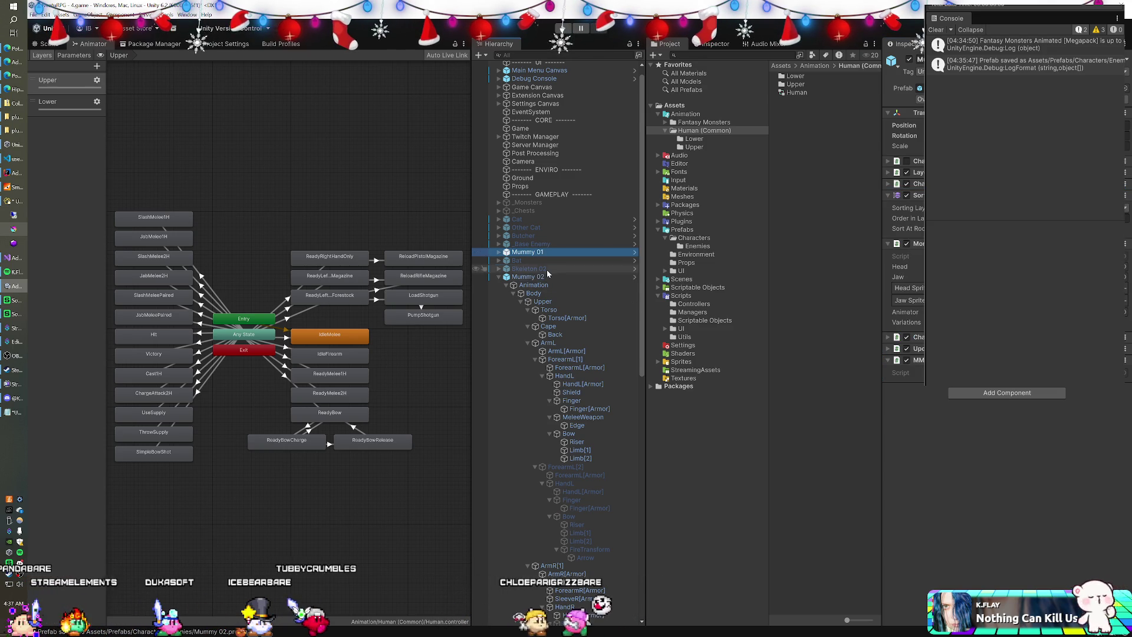
pyautogui.click(544, 275)
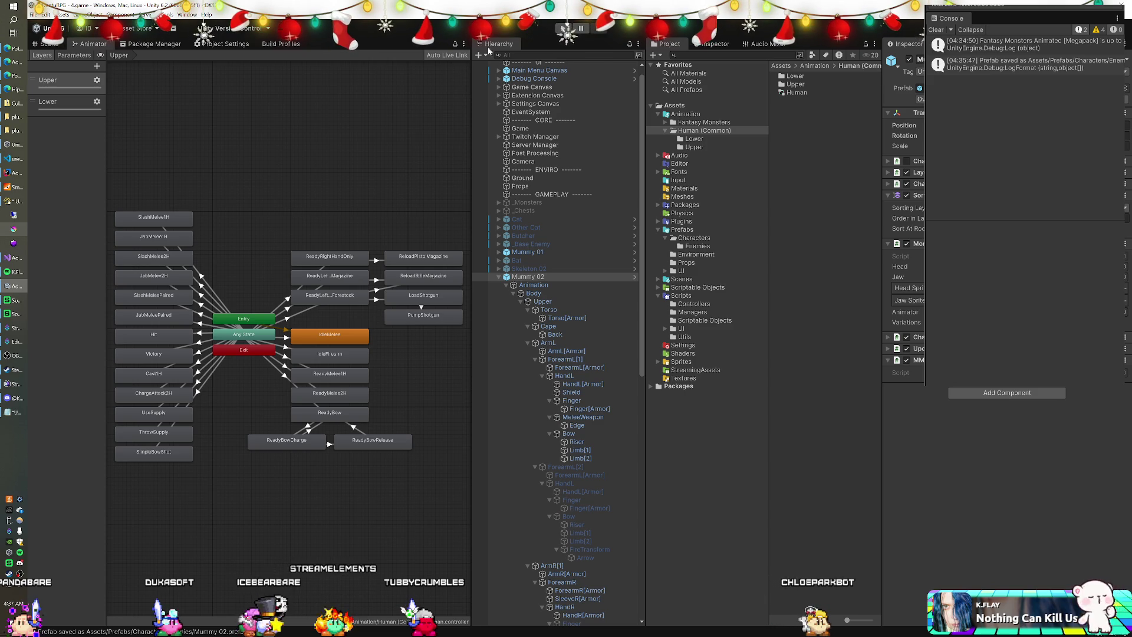
pyautogui.click(16, 188)
pyautogui.click(17, 187)
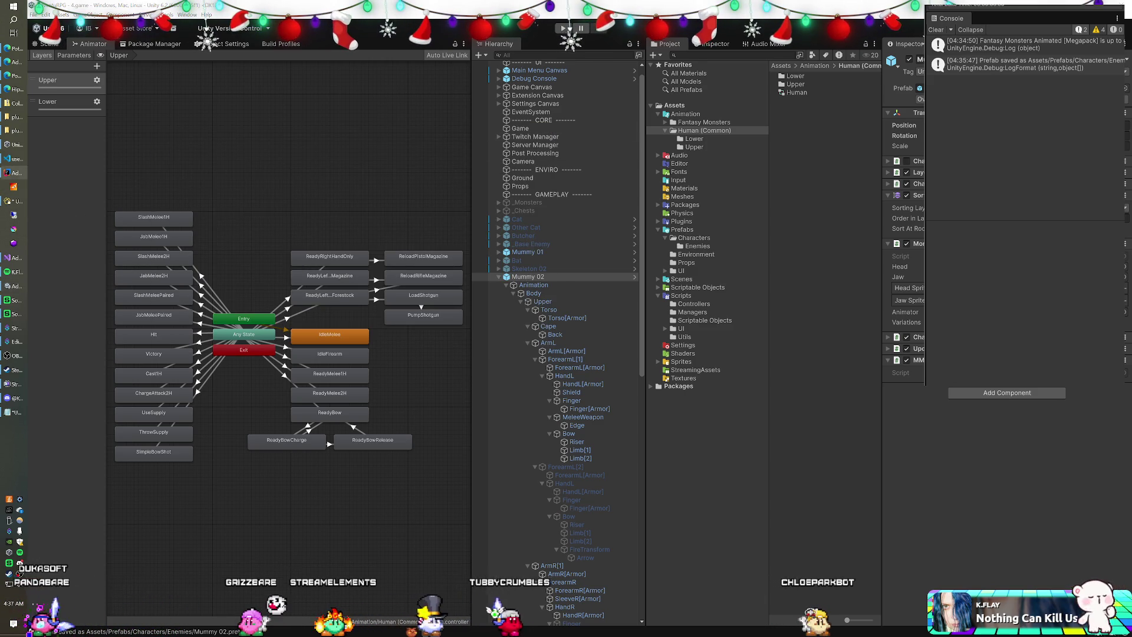
pyautogui.click(17, 172)
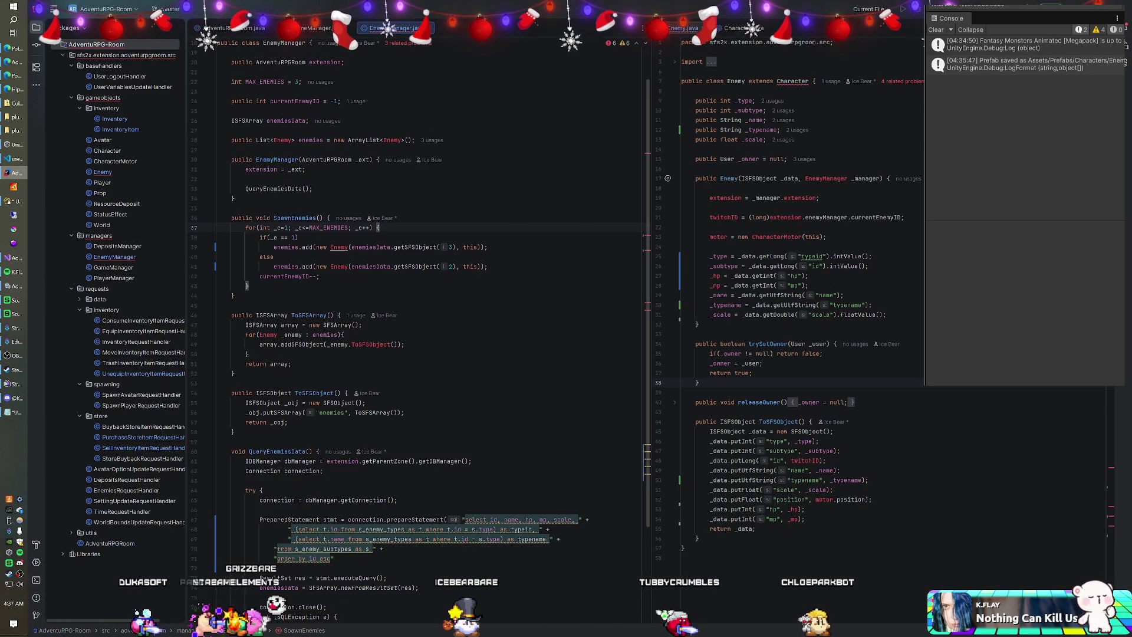
# Change MAX_ENEMIES from 3 to 4 in EnemyManager.java and return to Unity's Skeleton 02.
pyautogui.scroll(2, 413, 324)
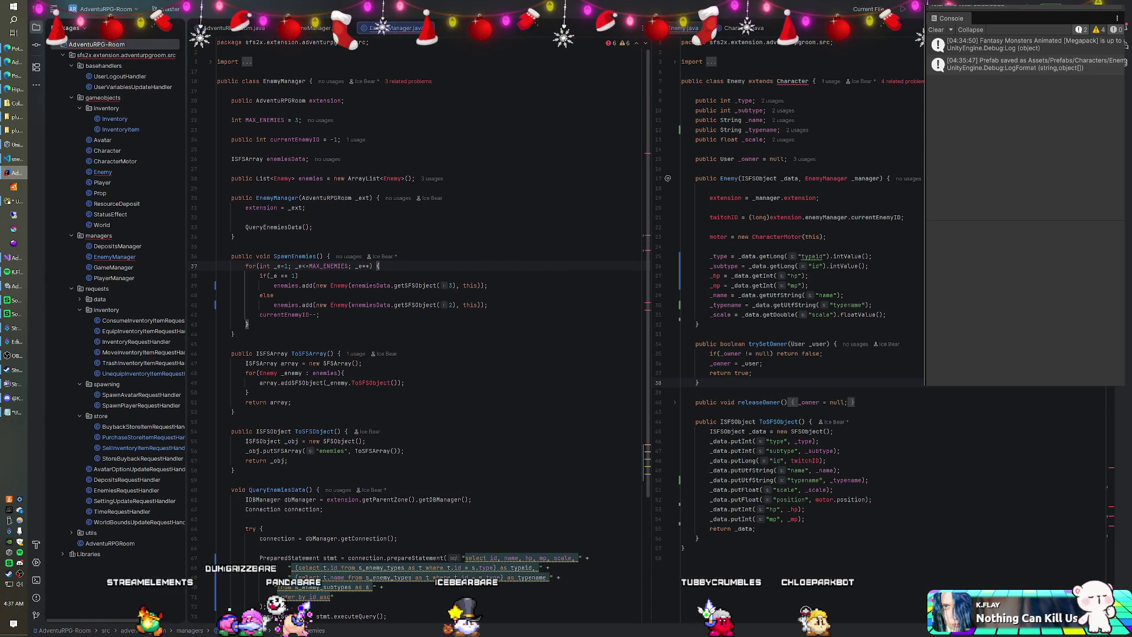
pyautogui.write('4')
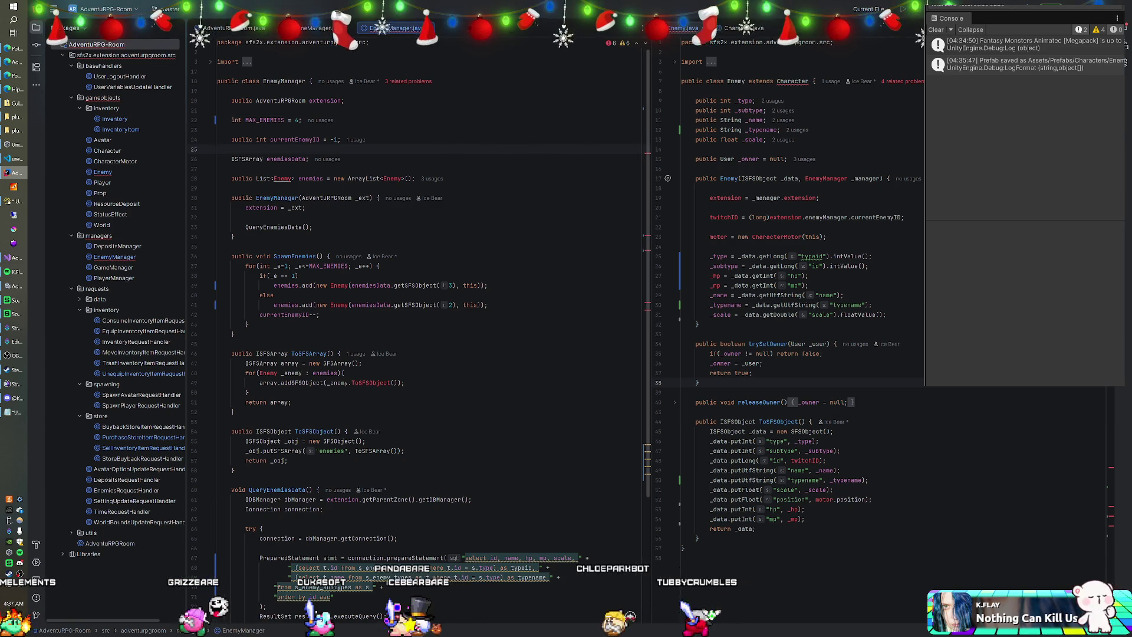
pyautogui.hotkey('alt', 'Tab')
pyautogui.click(565, 268)
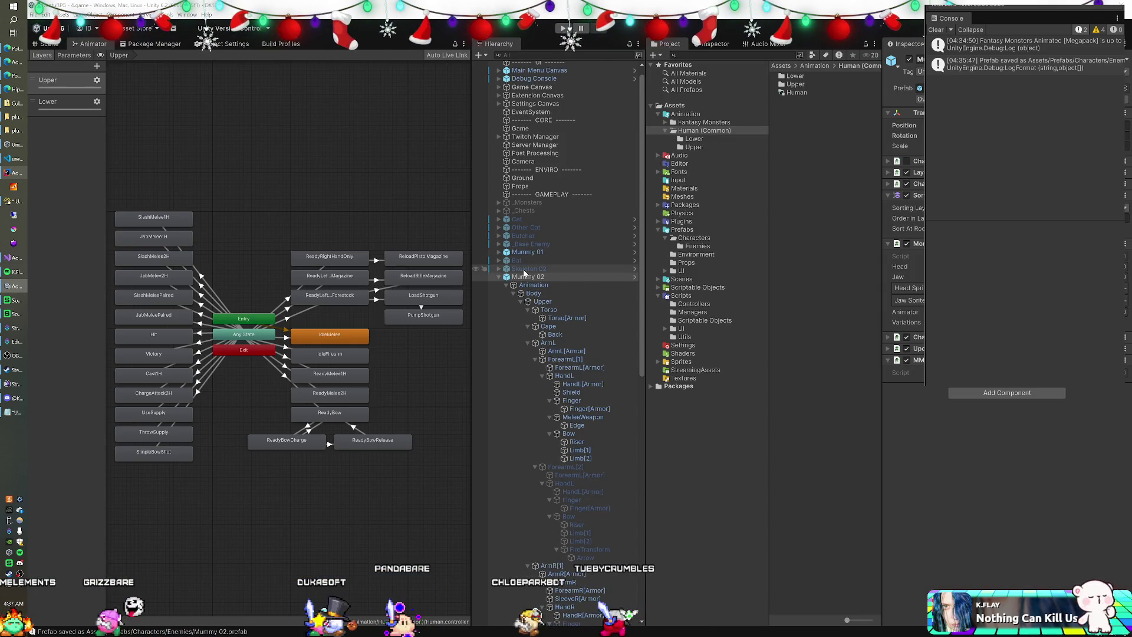
# Deactivate the Mummy 02 object in the scene and collapse its children.
pyautogui.click(517, 277)
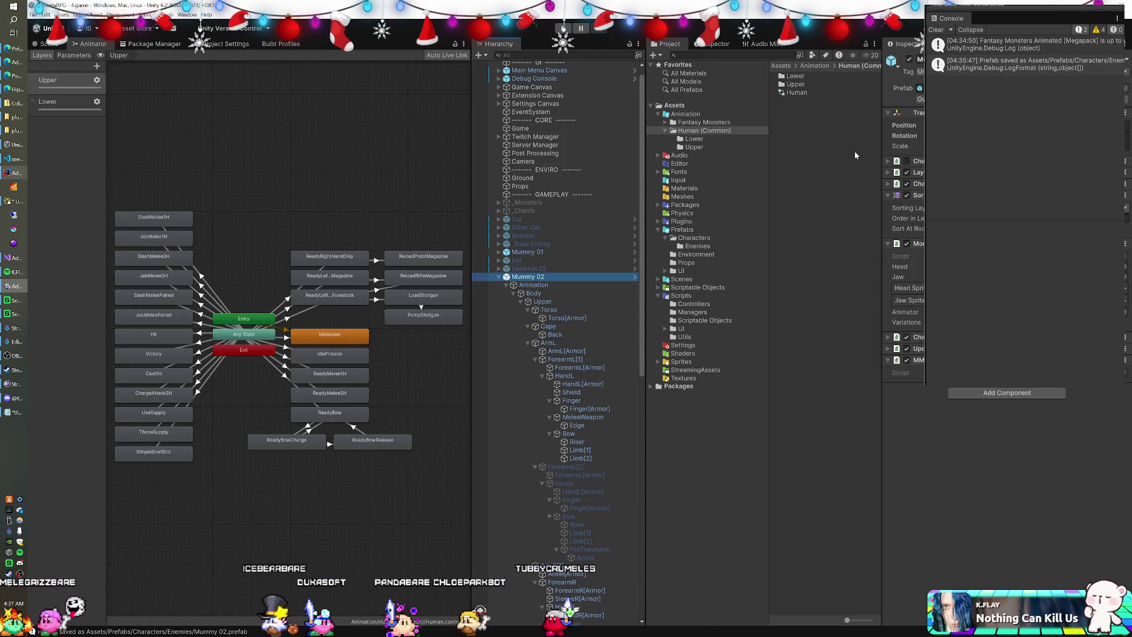
pyautogui.click(908, 59)
pyautogui.click(560, 251)
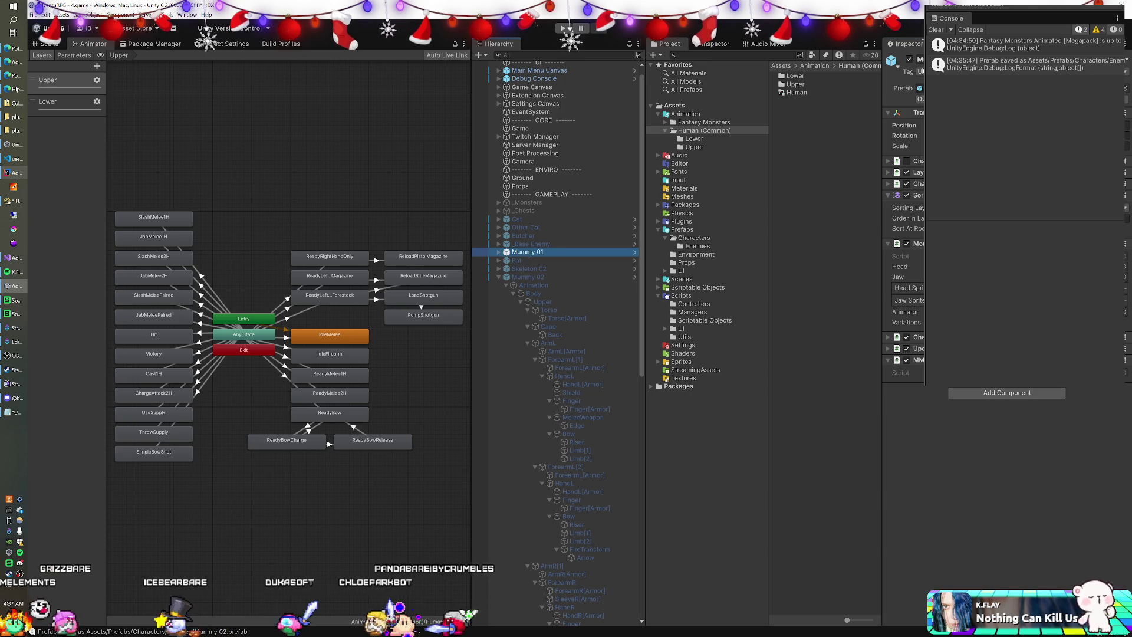
pyautogui.click(494, 277)
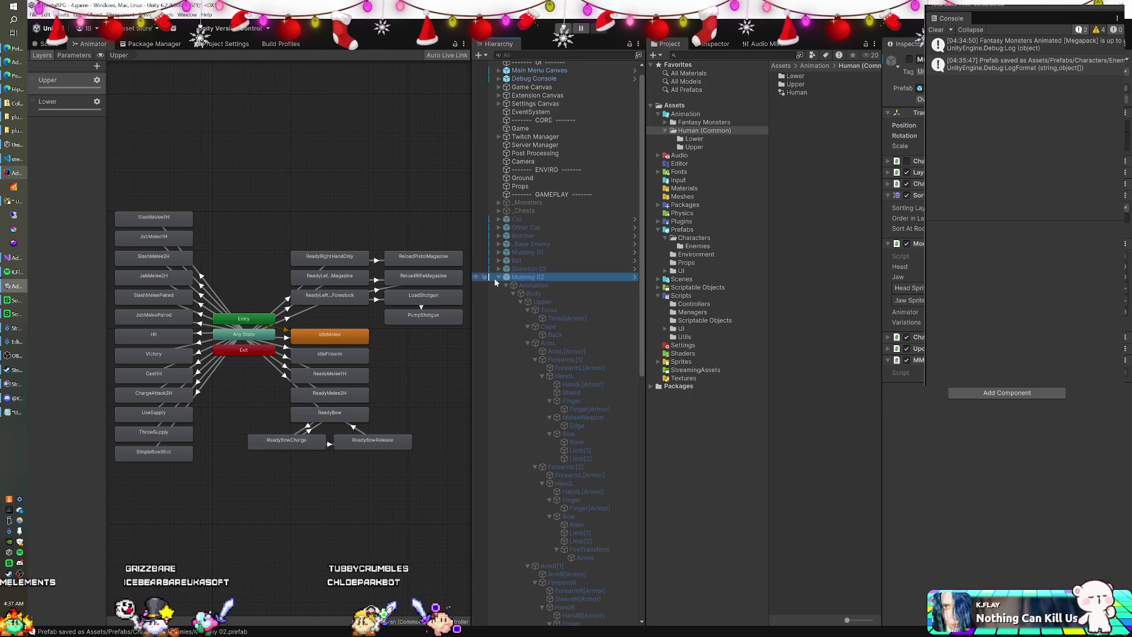
pyautogui.click(499, 277)
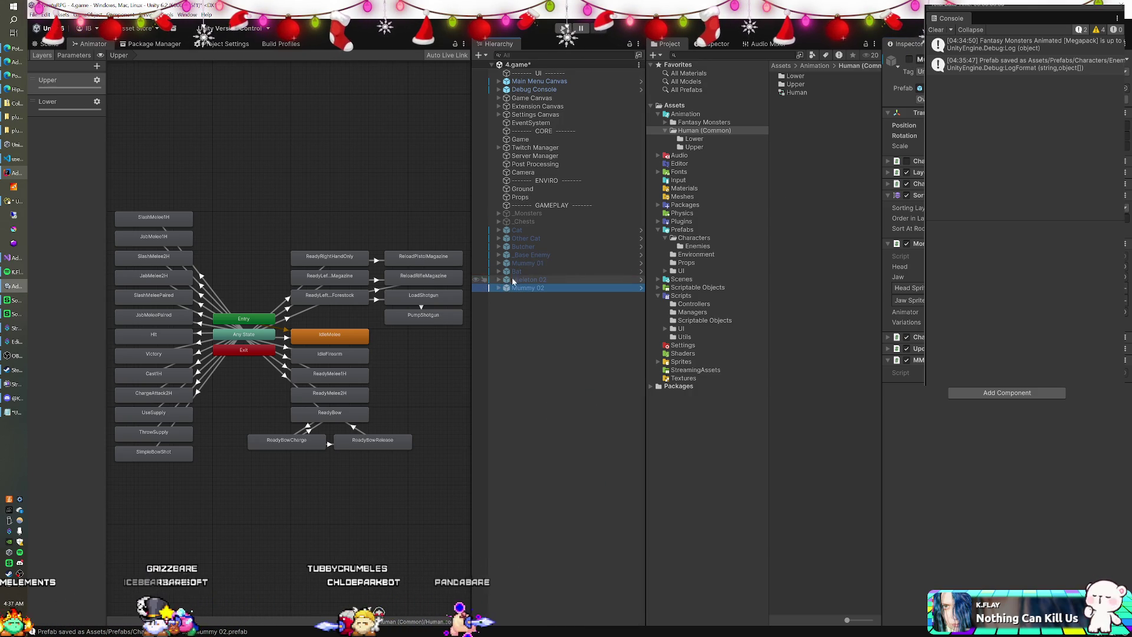
# Drag the Mummy prefabs from Prefabs/Characters/Enemies into the Game object's Enemy Prefabs list.
pyautogui.click(534, 141)
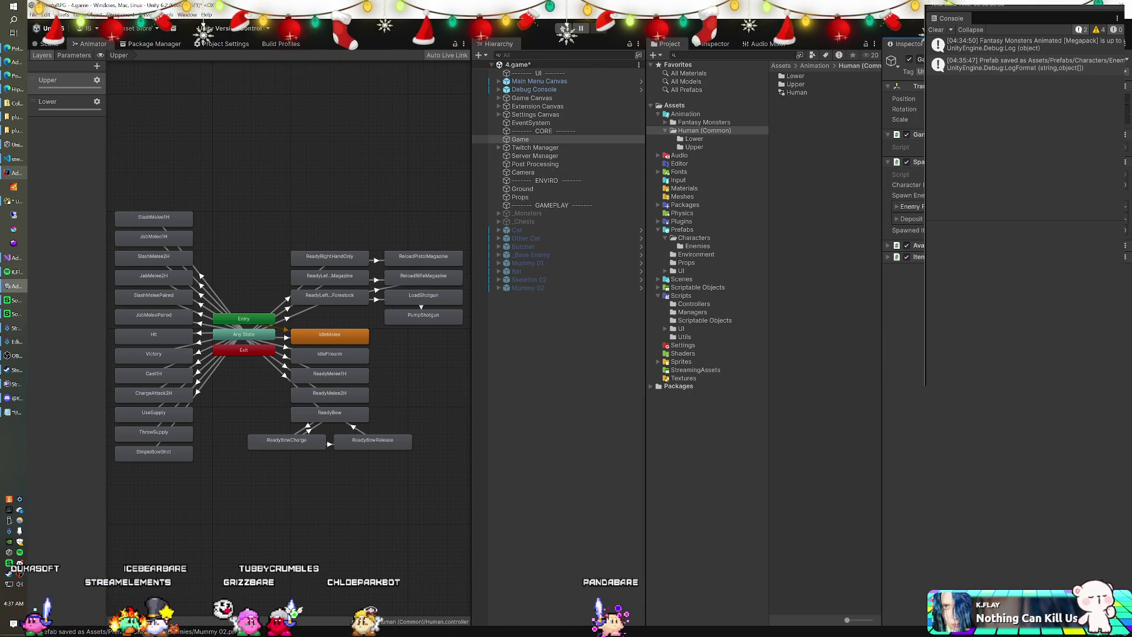
pyautogui.click(897, 206)
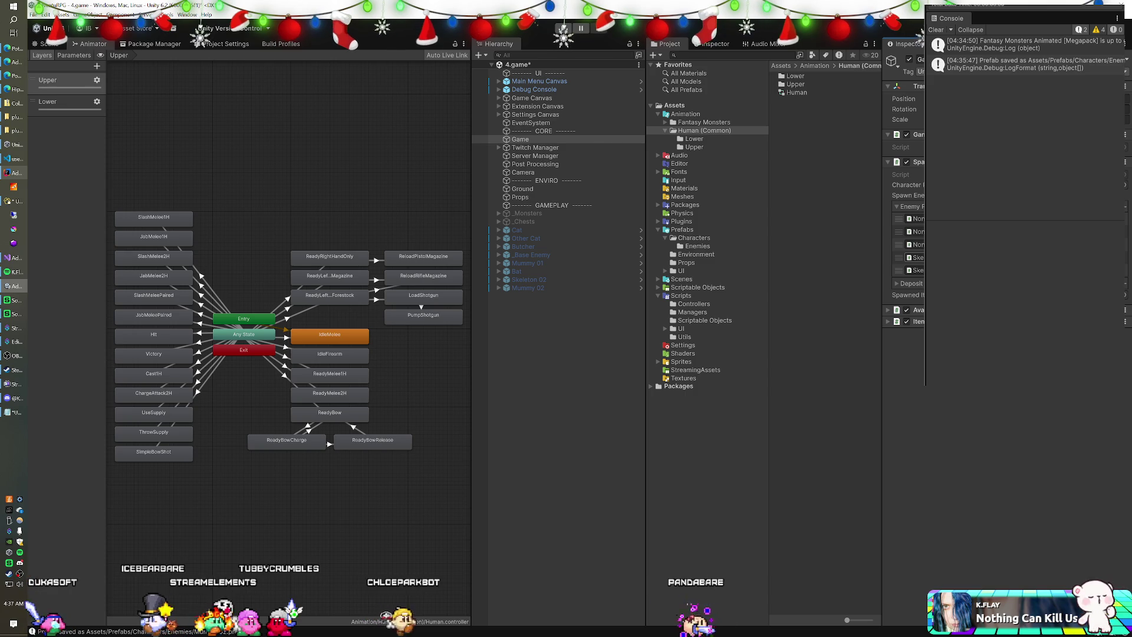
pyautogui.click(698, 245)
pyautogui.click(801, 76)
pyautogui.moveTo(922, 221); pyautogui.dragTo(913, 219)
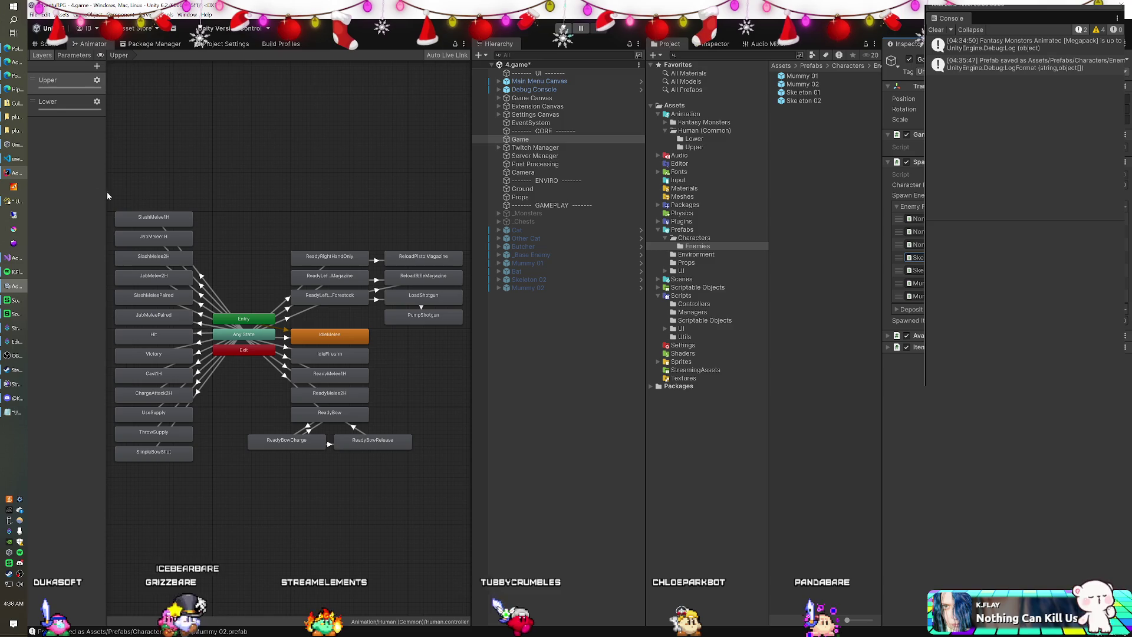
pyautogui.click(24, 201)
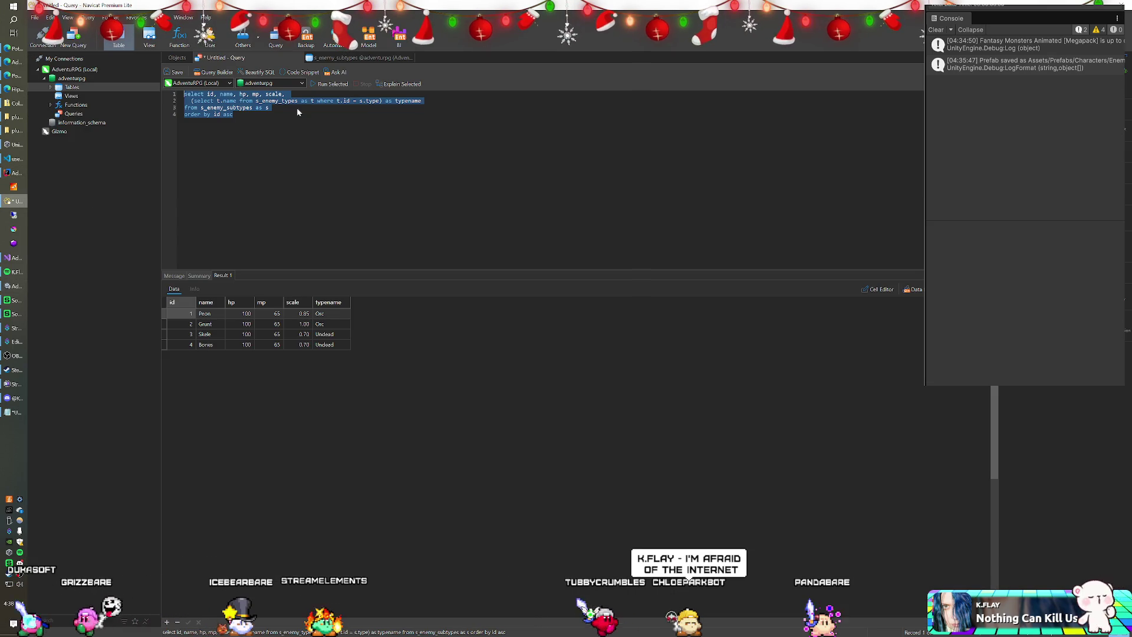
# Insert a new Mummy row into the s_enemy_types table.
pyautogui.click(359, 59)
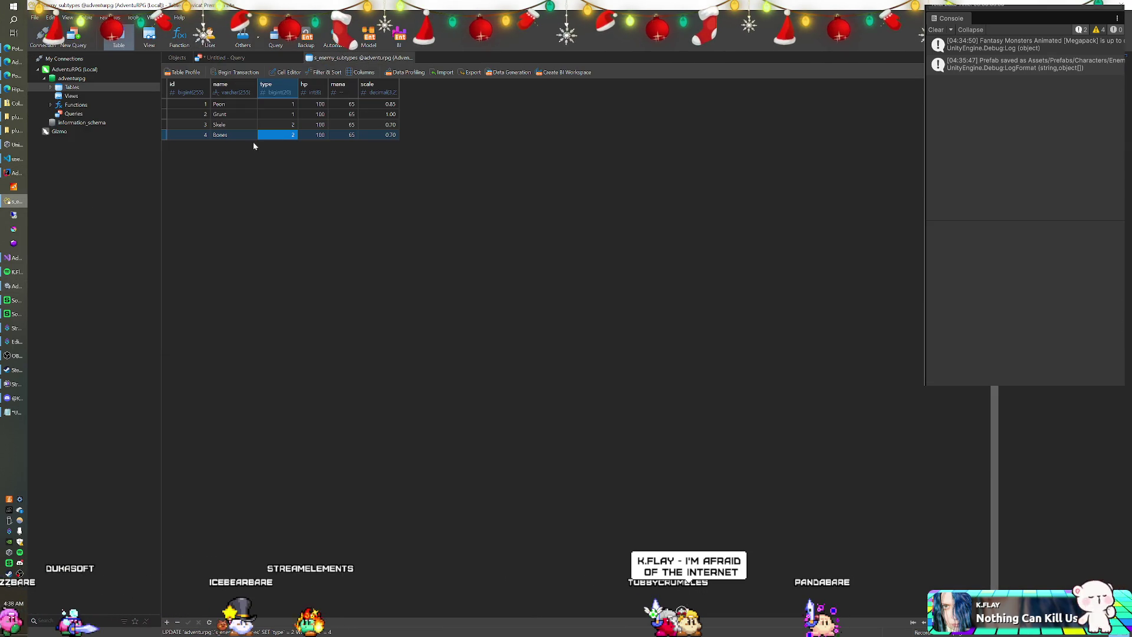
pyautogui.click(169, 59)
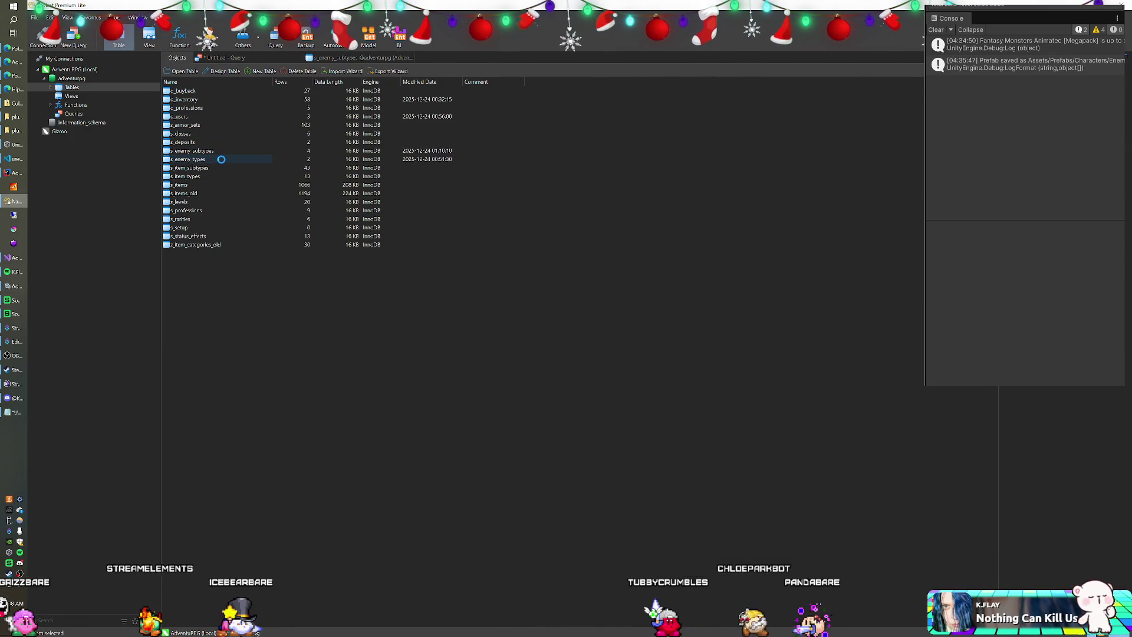
pyautogui.doubleClick(244, 115)
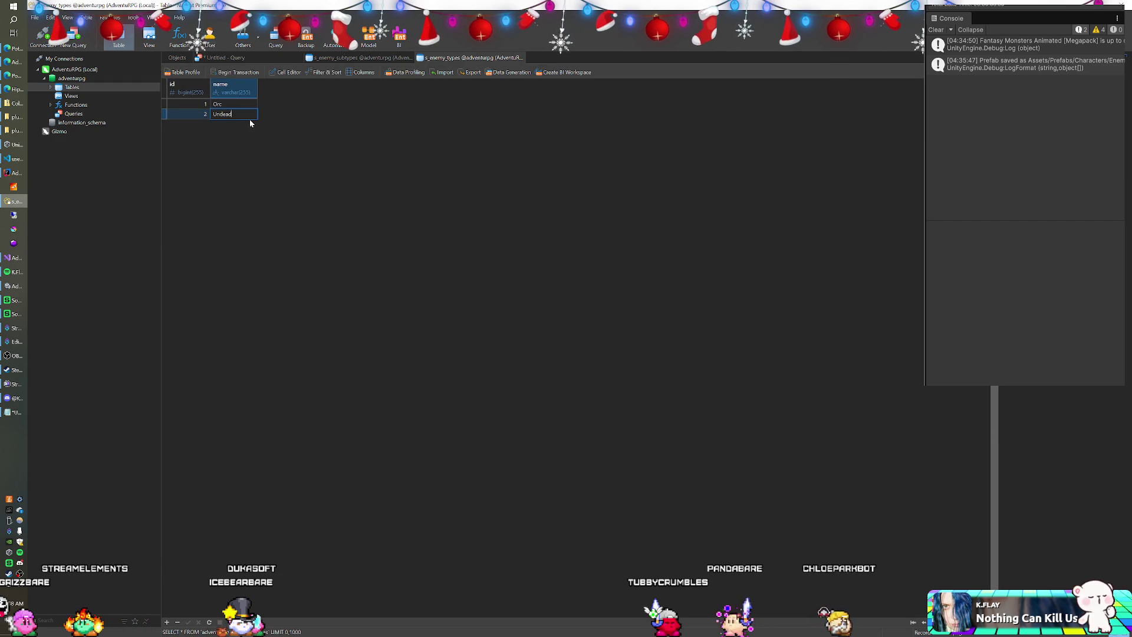
pyautogui.press('Down')
pyautogui.write('Mu')
pyautogui.press('Return')
# Add Mummy A and Mummy B rows to s_enemy_subtypes, both with type 3.
pyautogui.click(332, 59)
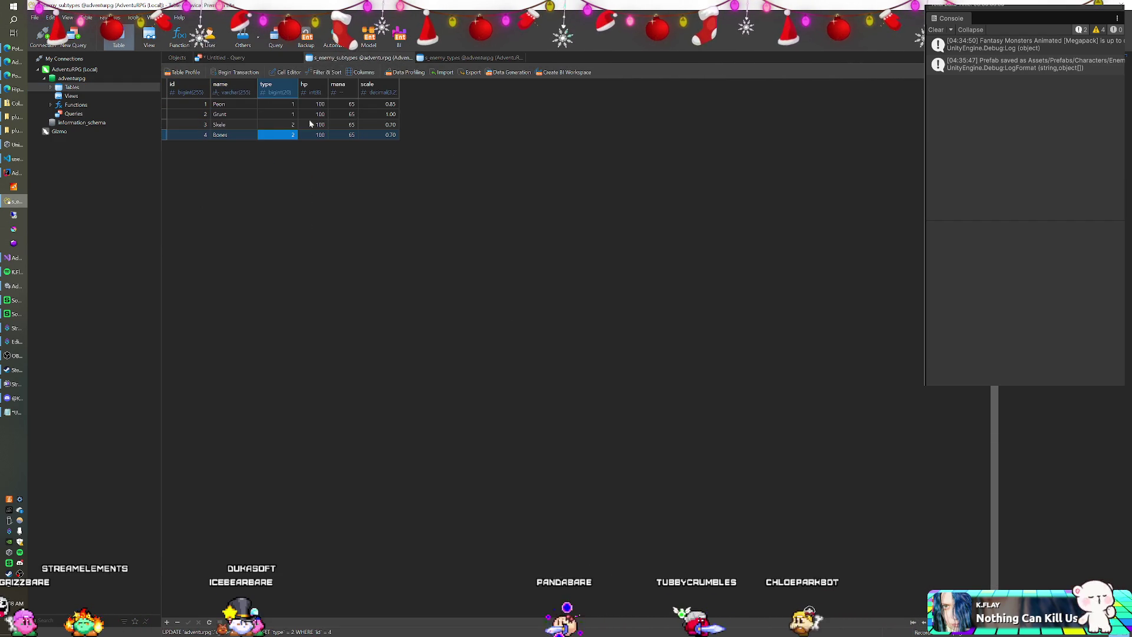
pyautogui.doubleClick(234, 135)
pyautogui.press('Down')
pyautogui.write('M')
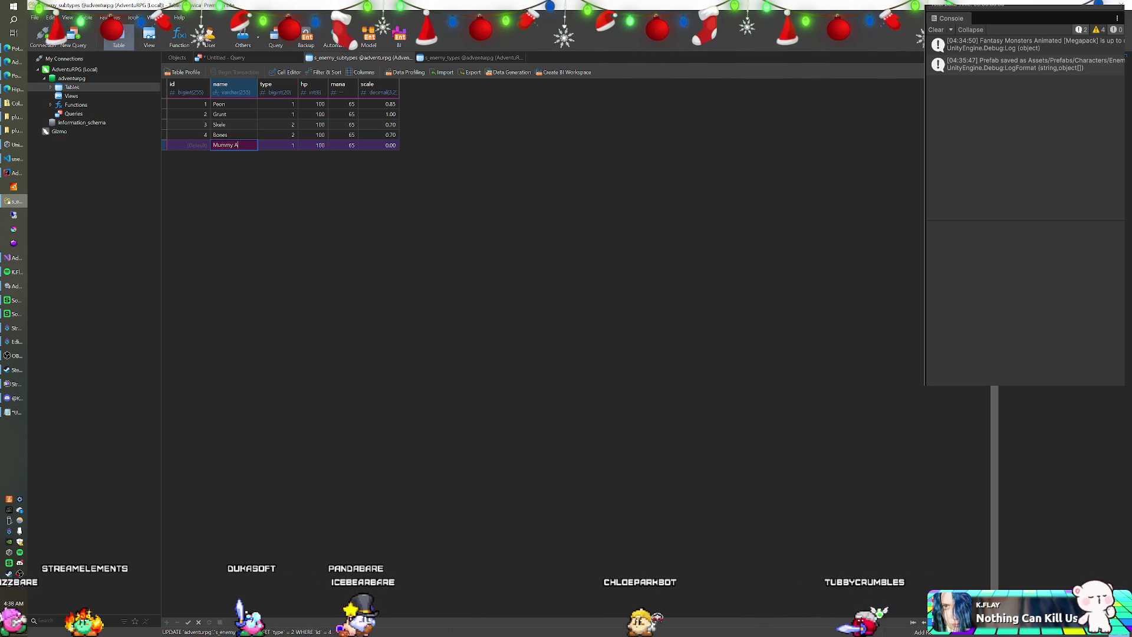
pyautogui.press('Down')
pyautogui.write('Mummy B')
pyautogui.press('Tab')
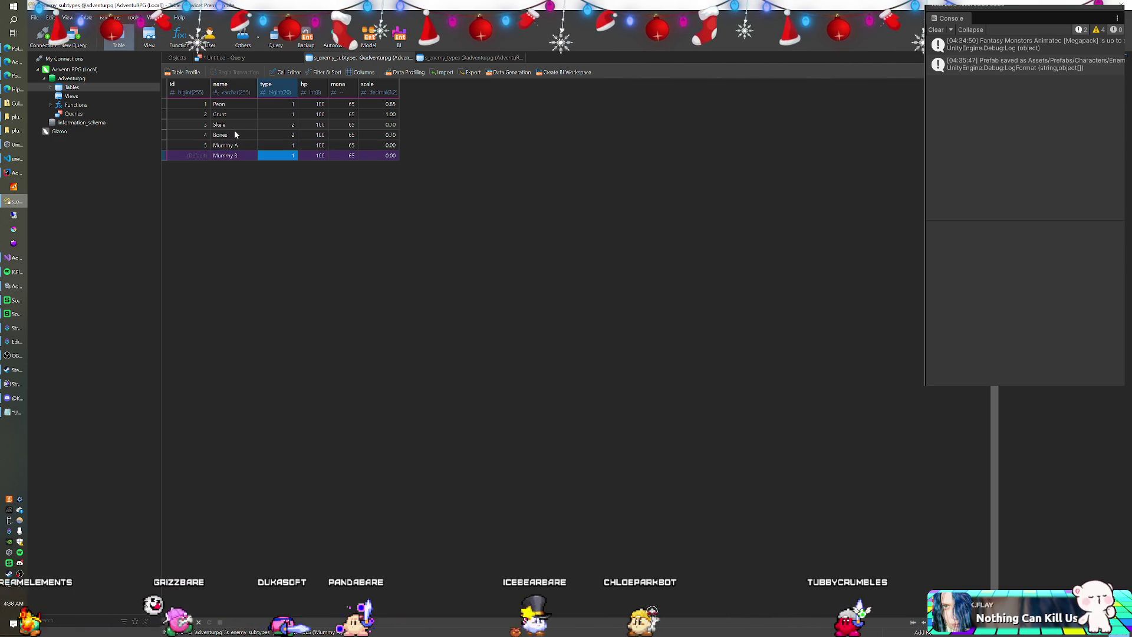
pyautogui.write('3')
pyautogui.press('Up')
pyautogui.write('3')
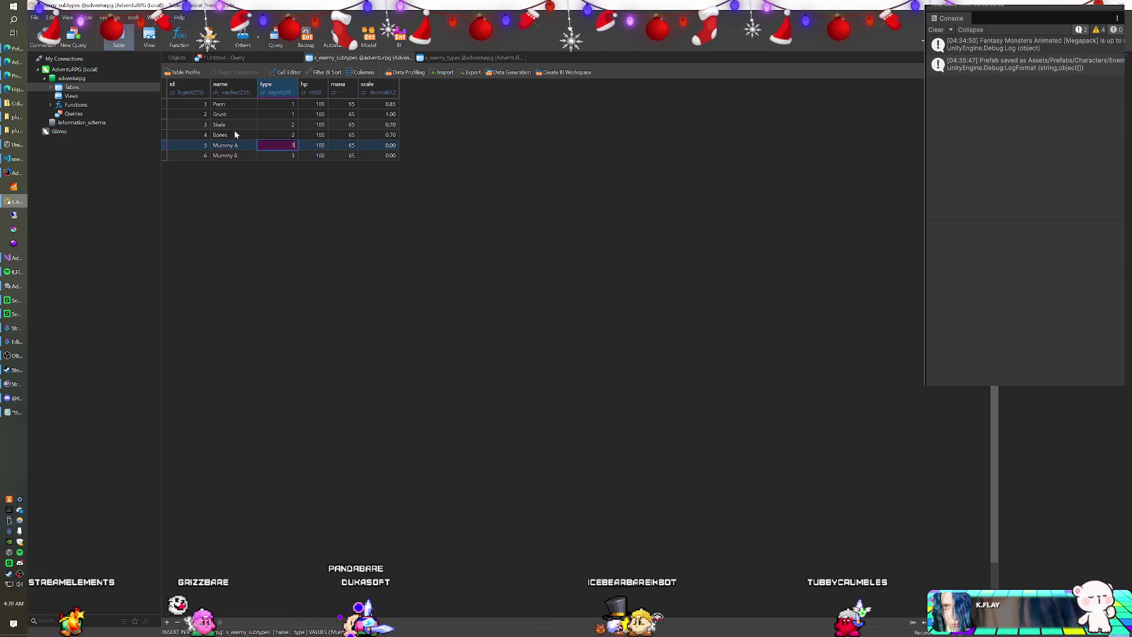
pyautogui.press('Return')
pyautogui.press('Up')
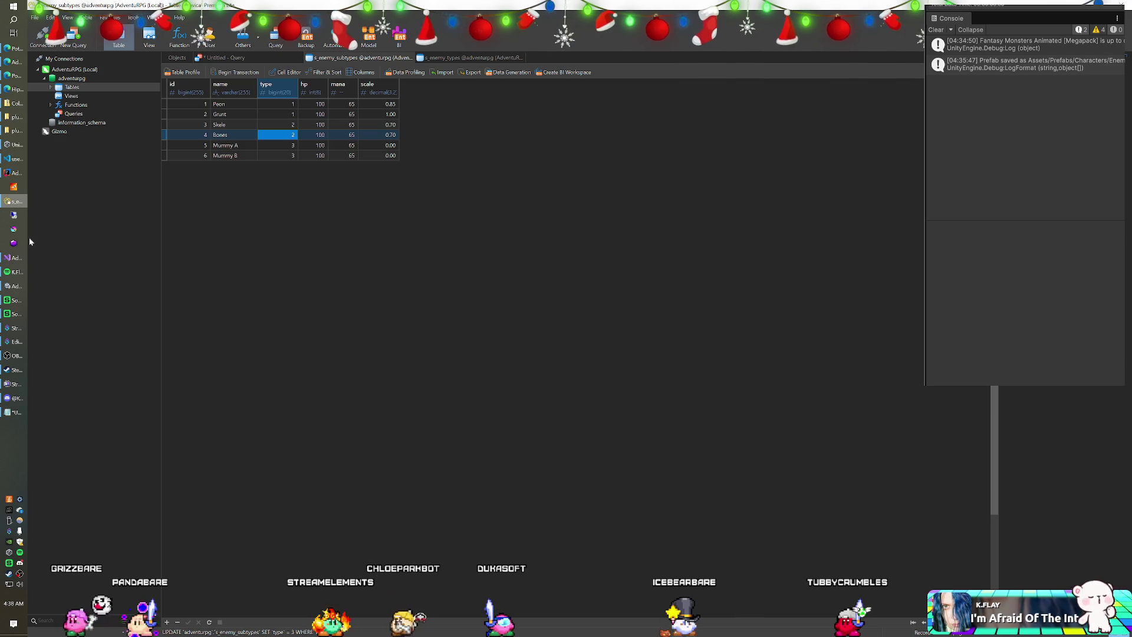
pyautogui.click(14, 172)
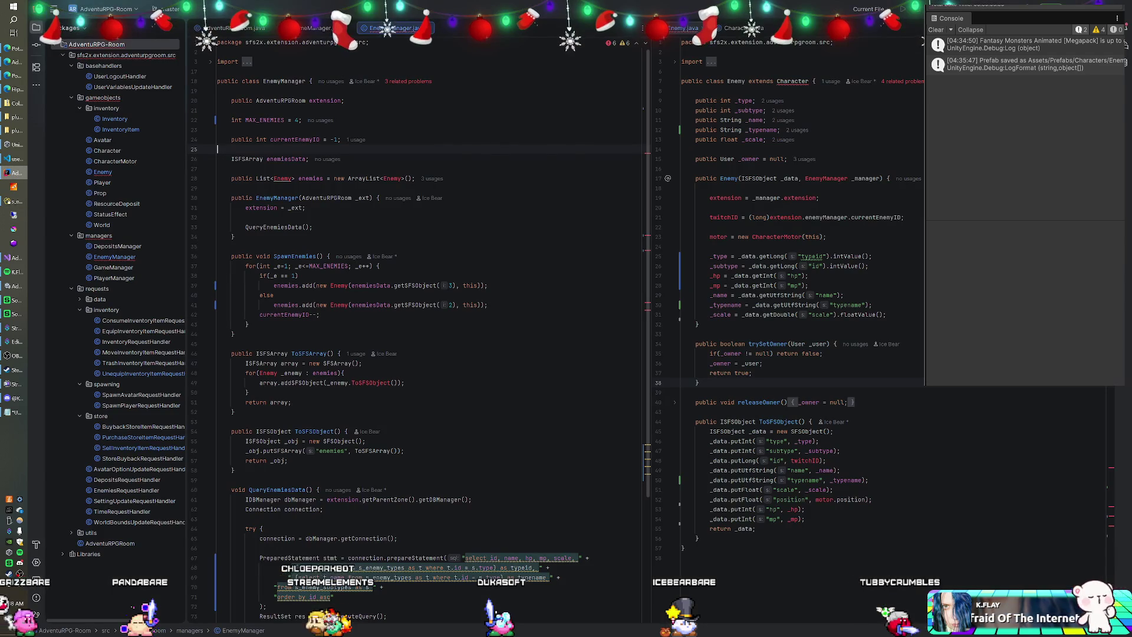
# Remove the if/else branch from the spawn loop and index enemies.add with _e.
pyautogui.click(287, 266)
pyautogui.press('BackSpace')
pyautogui.write('2')
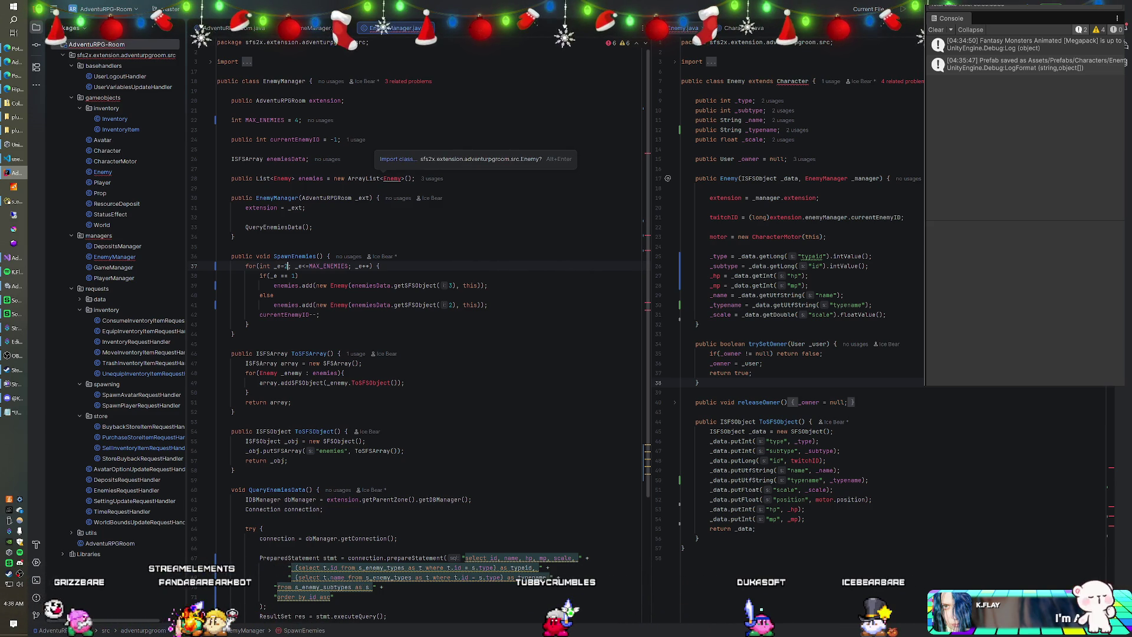
pyautogui.moveTo(488, 305)
pyautogui.mouseDown()
pyautogui.moveTo(260, 294)
pyautogui.moveTo(488, 285)
pyautogui.mouseUp()
pyautogui.press('BackSpace')
pyautogui.moveTo(299, 275); pyautogui.dragTo(379, 266)
pyautogui.press('BackSpace')
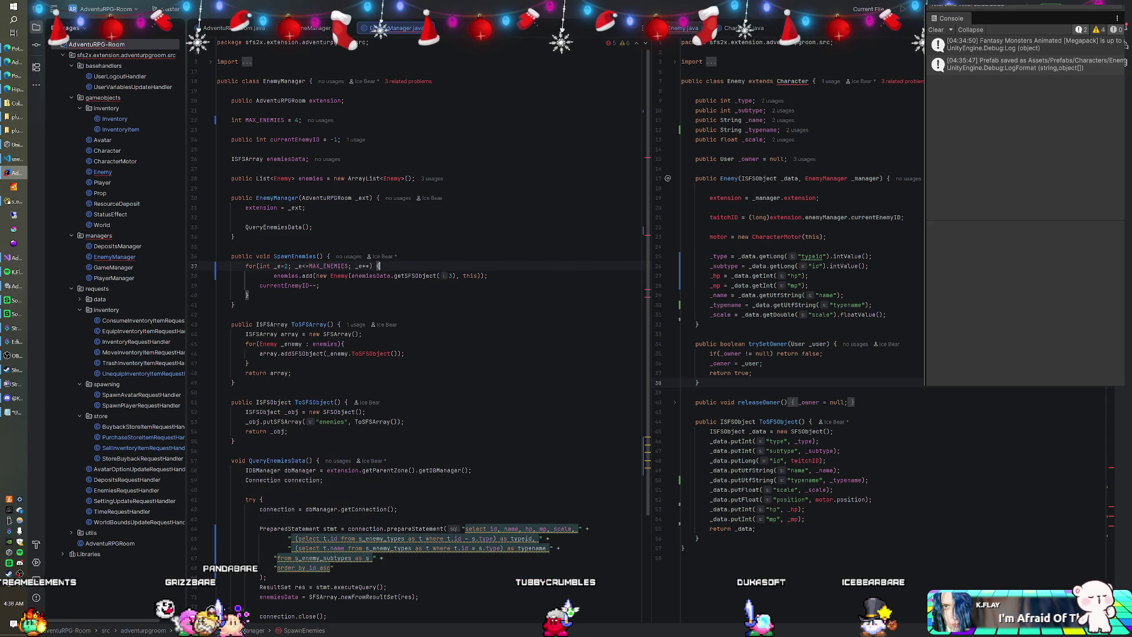
pyautogui.click(274, 275)
pyautogui.hotkey('shift', 'Tab')
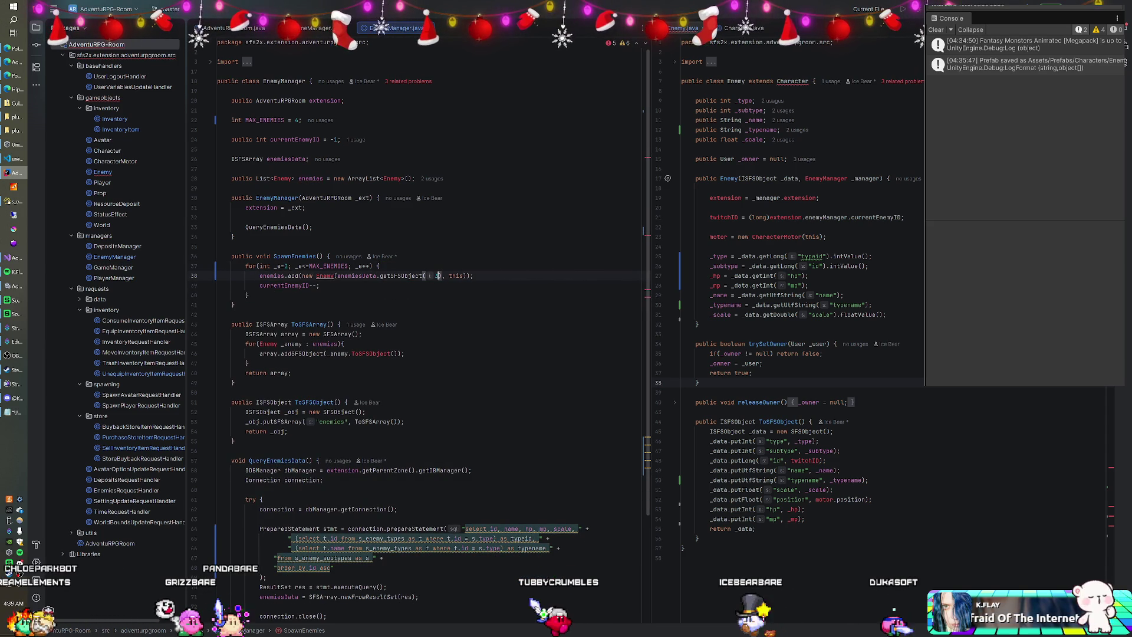
pyautogui.write('_e')
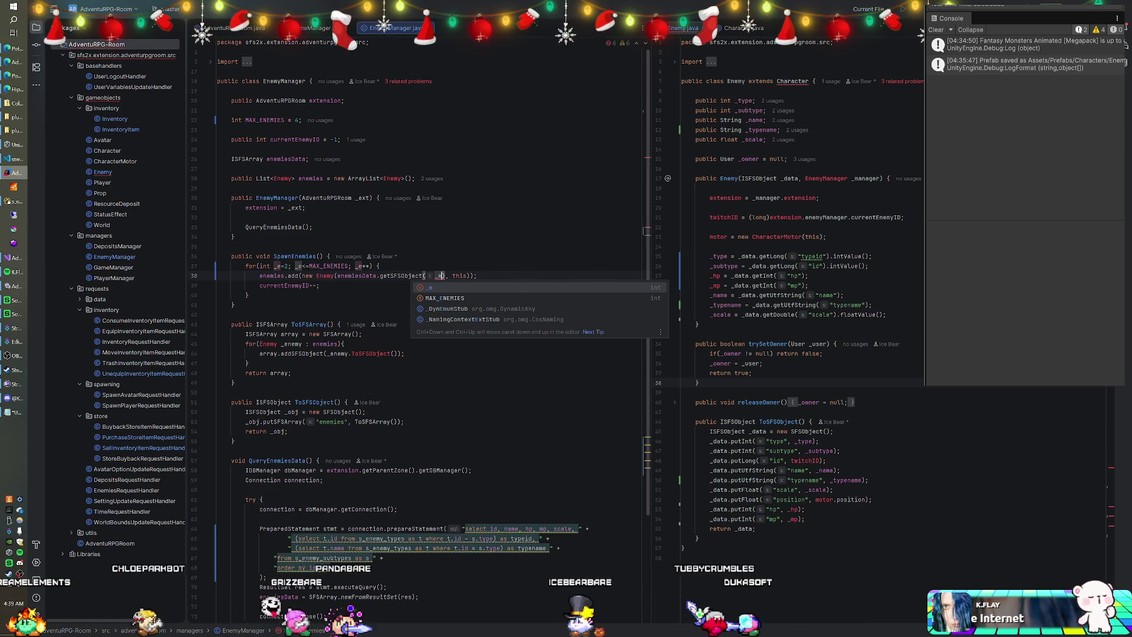
# Start the spawn loop at 0 and read enemy data at index _e + 2.
pyautogui.click(287, 265)
pyautogui.press('BackSpace')
pyautogui.write('0')
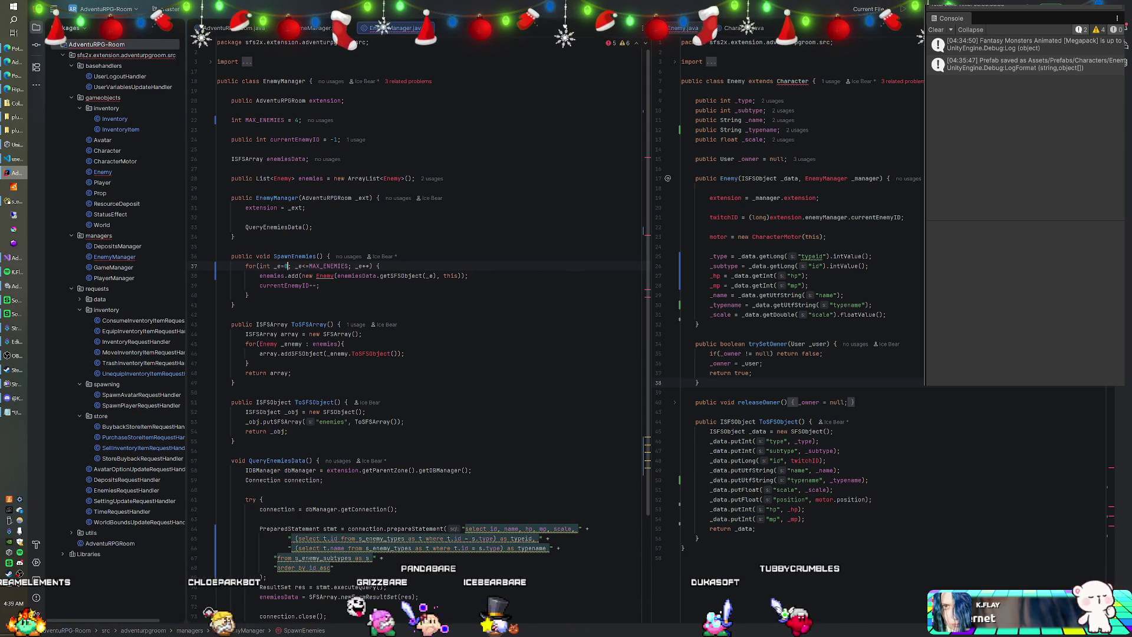
pyautogui.click(433, 275)
pyautogui.write('+ 2')
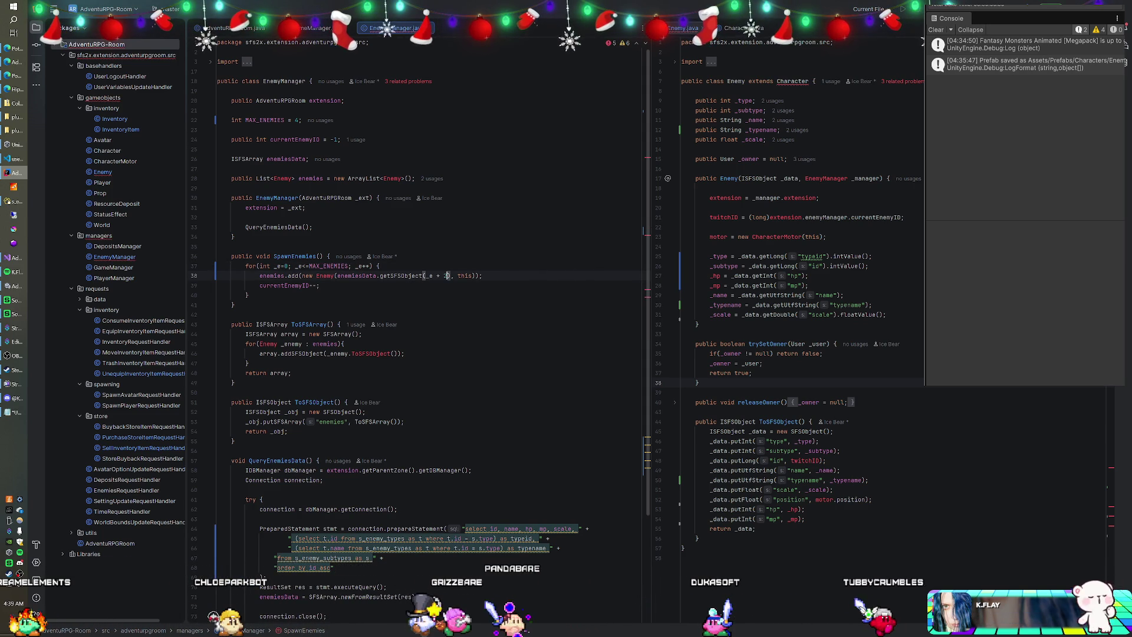
pyautogui.click(379, 266)
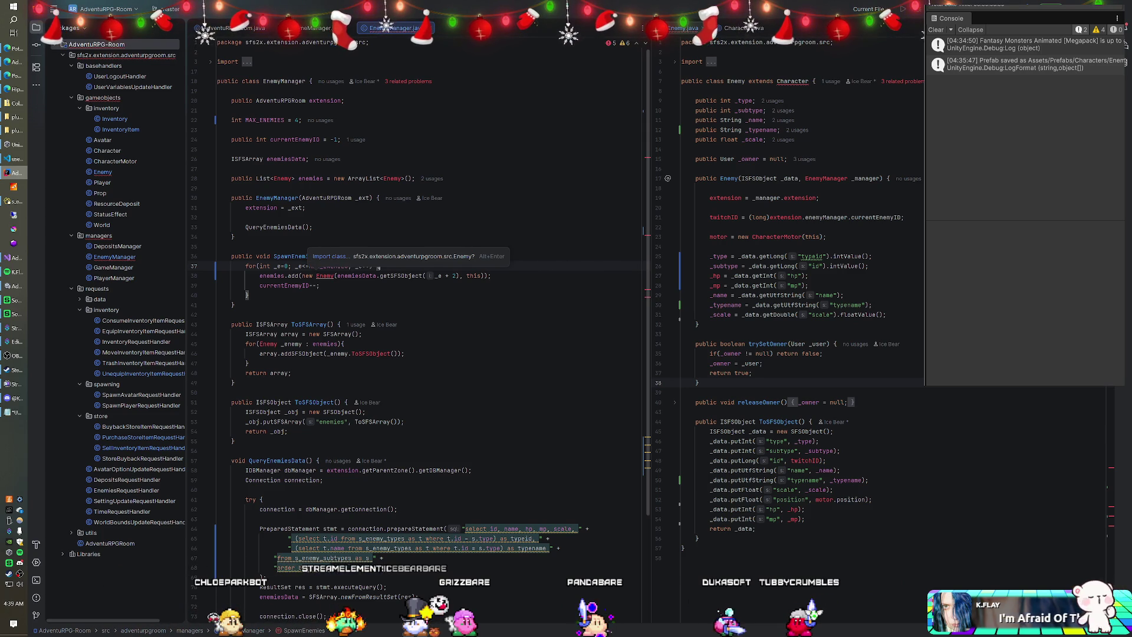
pyautogui.click(17, 203)
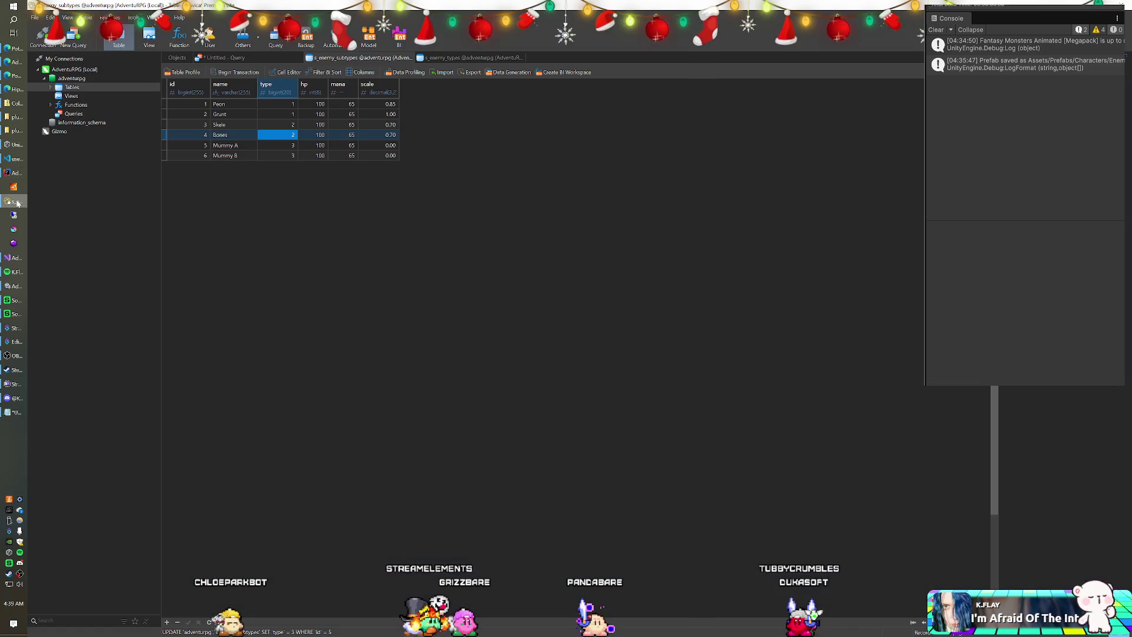
# Inspect the Skele subtype row in Navicat, then return to EnemyManager.java in IntelliJ.
pyautogui.doubleClick(205, 125)
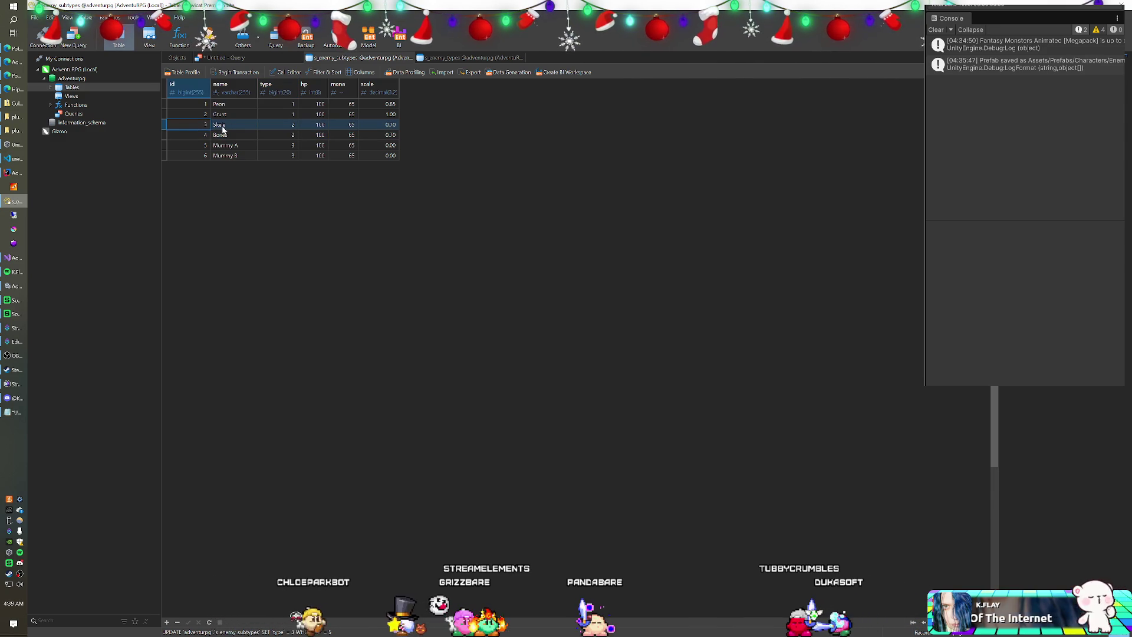
pyautogui.click(14, 159)
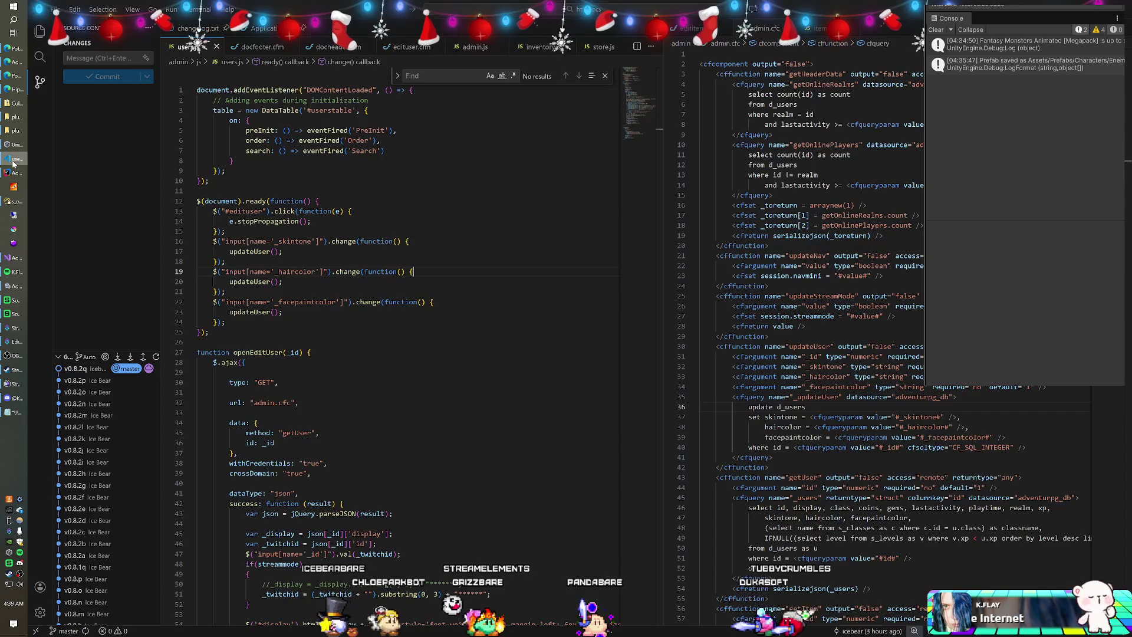
pyautogui.click(14, 173)
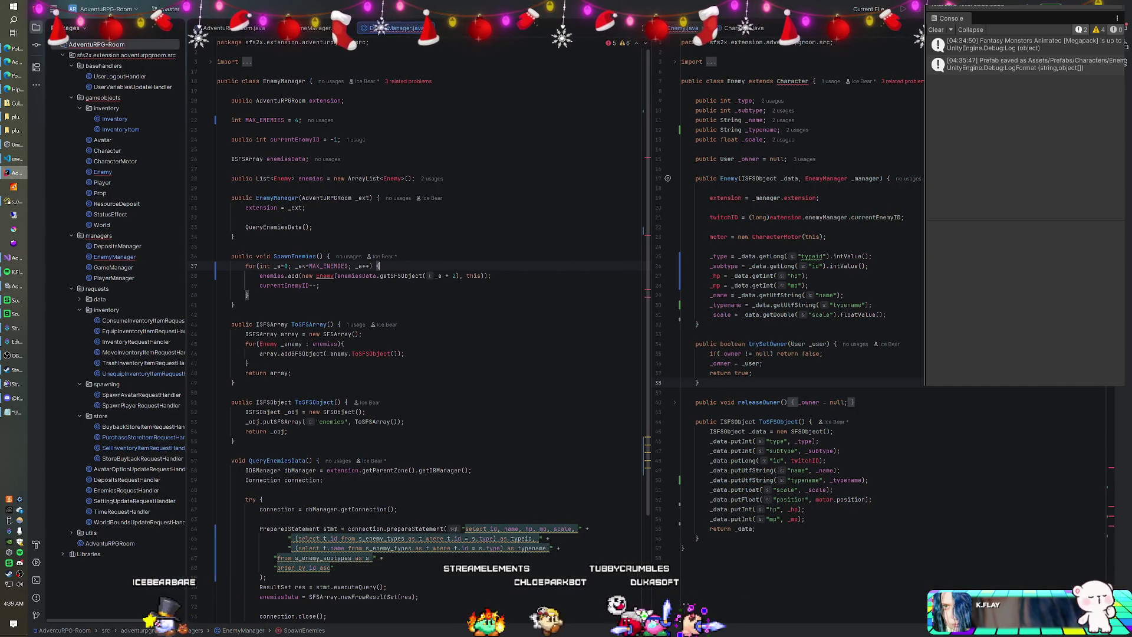
pyautogui.click(218, 247)
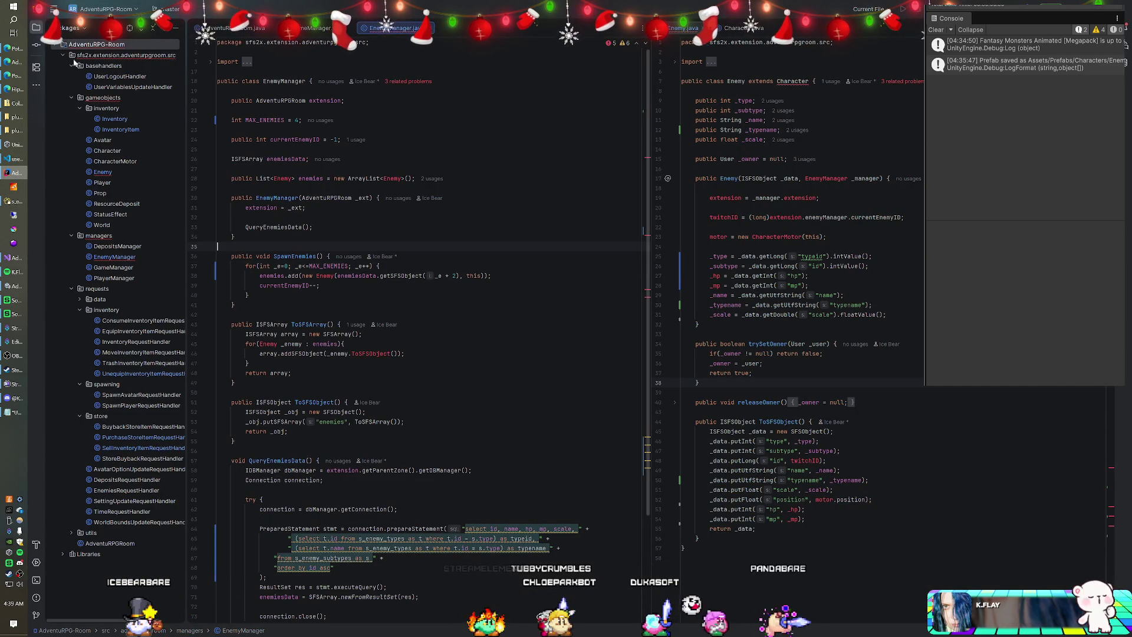
pyautogui.rightClick(85, 46)
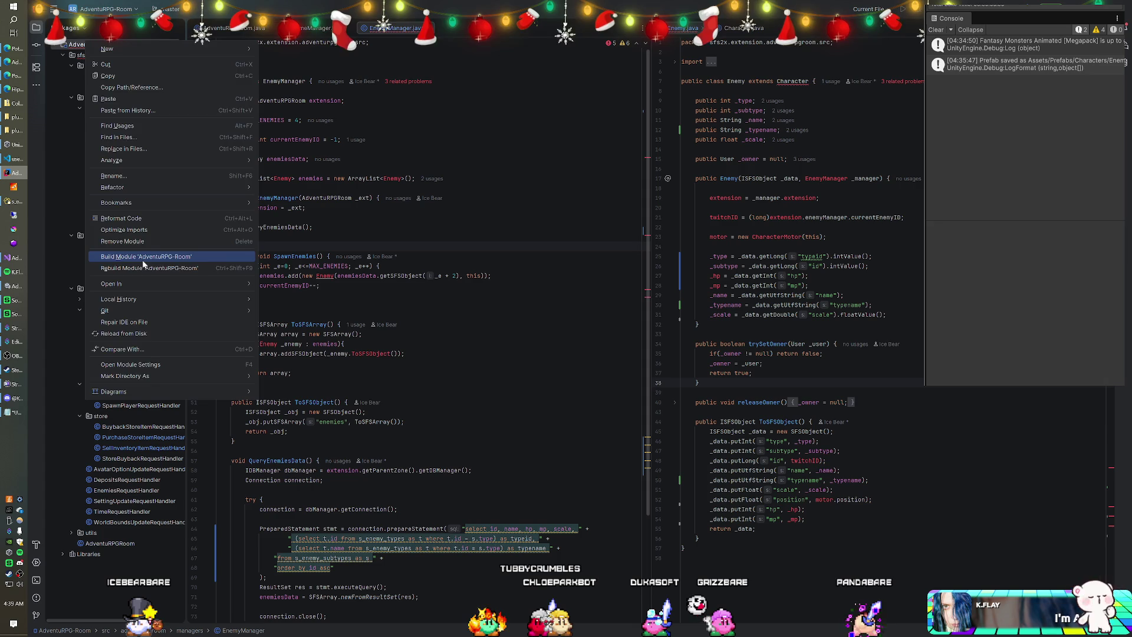
# Build the AdventuRPG-Room module, launch SmartFoxServer 2X, and switch back to Unity.
pyautogui.click(209, 258)
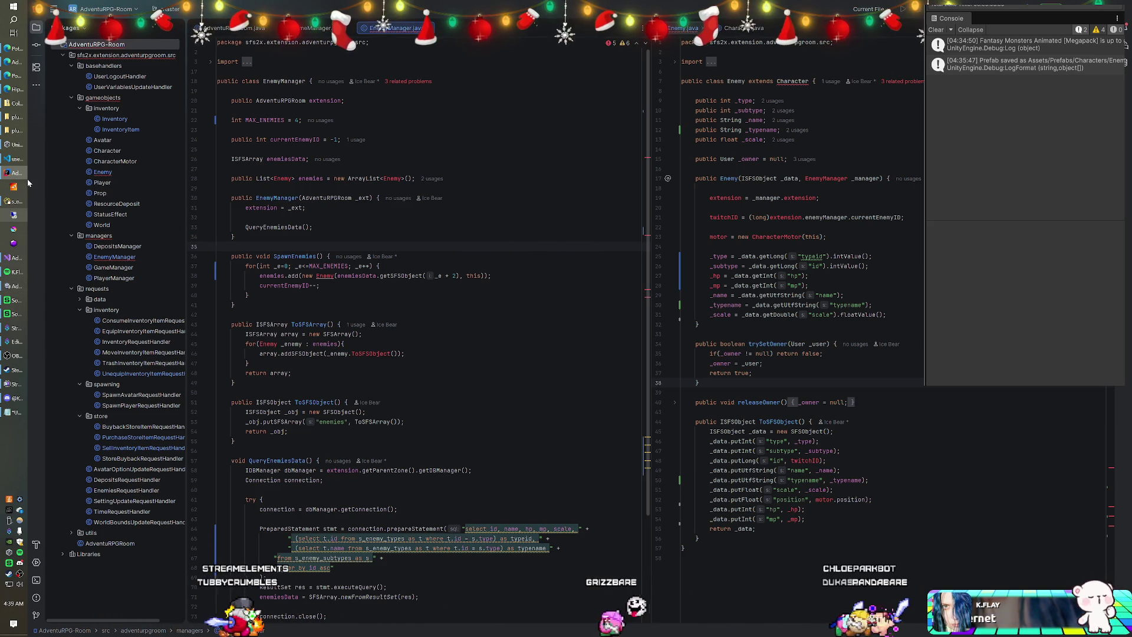
pyautogui.click(14, 187)
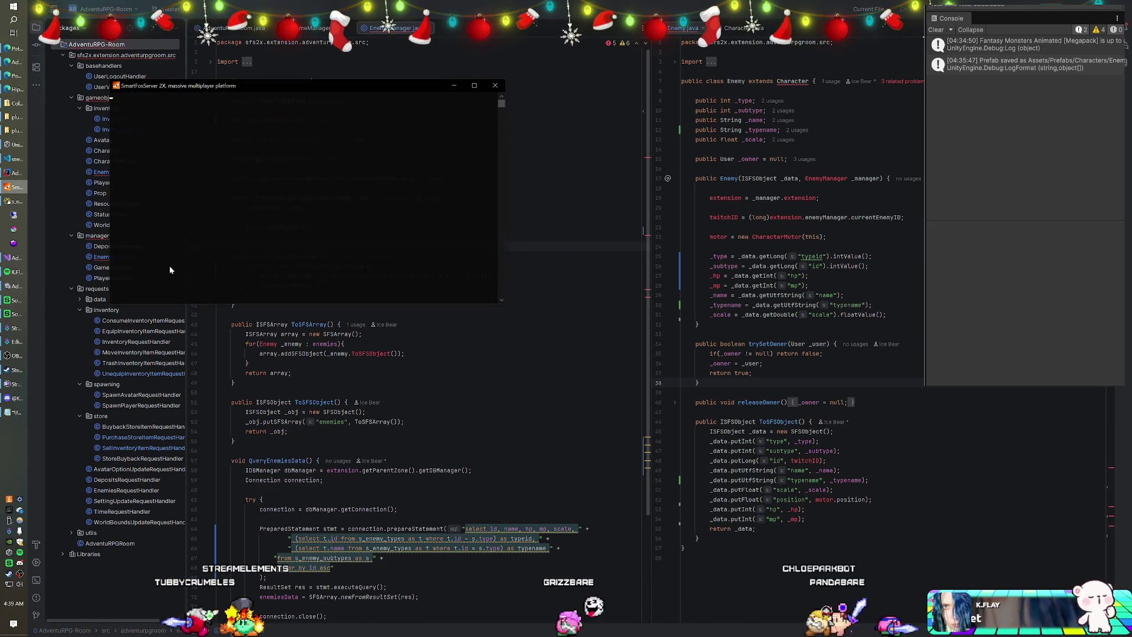
pyautogui.click(15, 286)
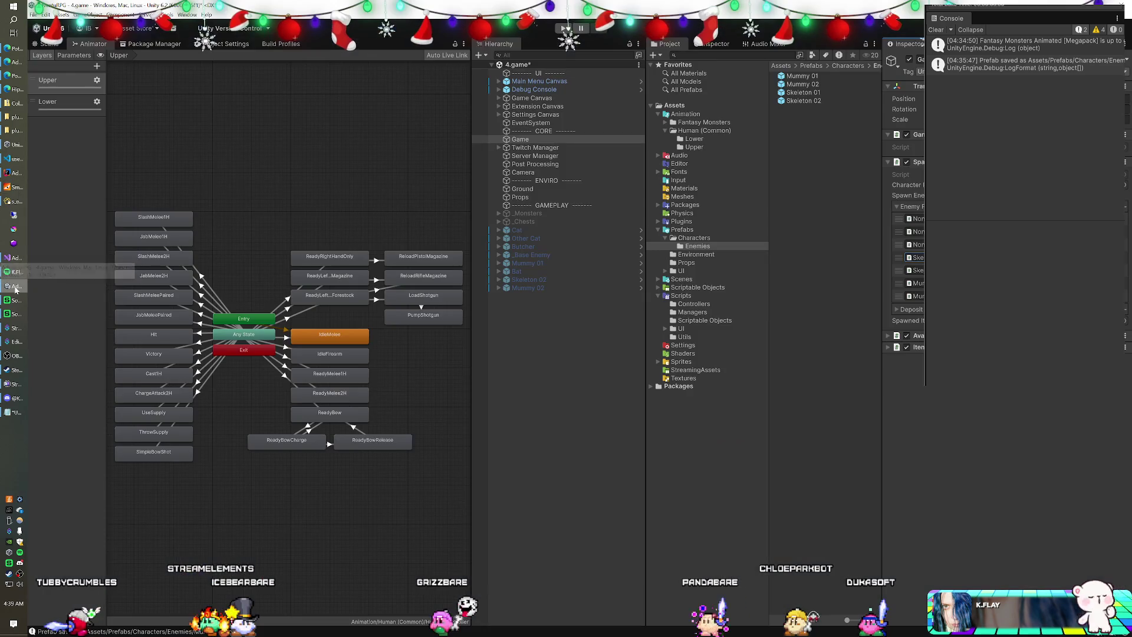
# Enter Play mode, note the KeyNotFoundException, and bring up the SmartFoxServer console.
pyautogui.click(562, 28)
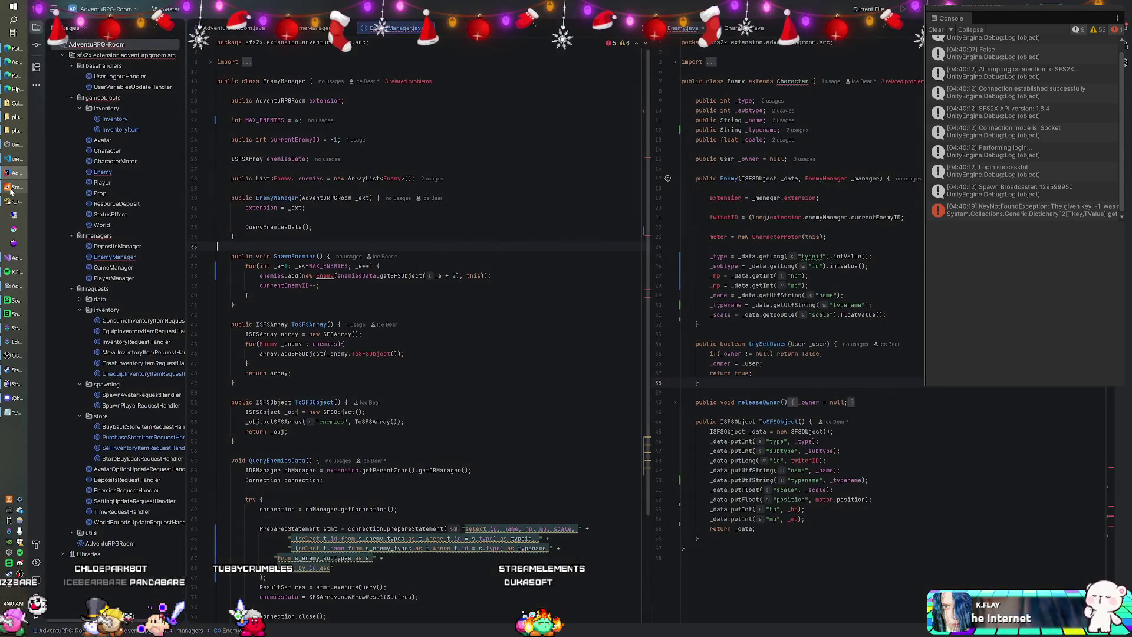
pyautogui.click(11, 189)
# Scroll the server log up to the enemy-spawning IndexOutOfBounds error, then close the console.
pyautogui.click(315, 197)
pyautogui.scroll(15, 316, 197)
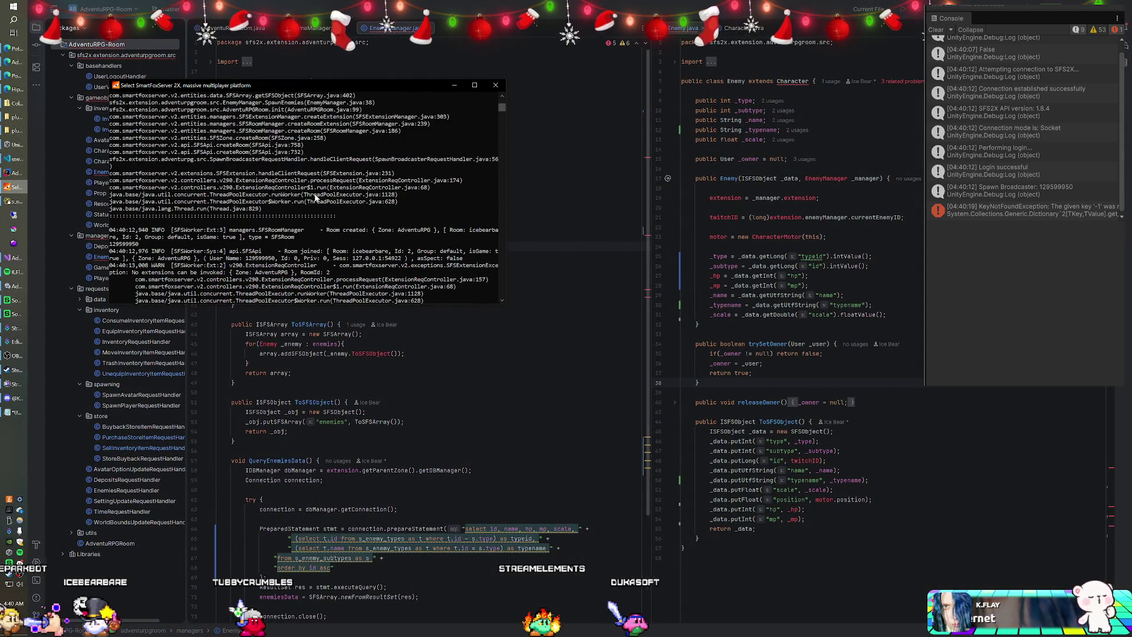
pyautogui.scroll(6, 315, 198)
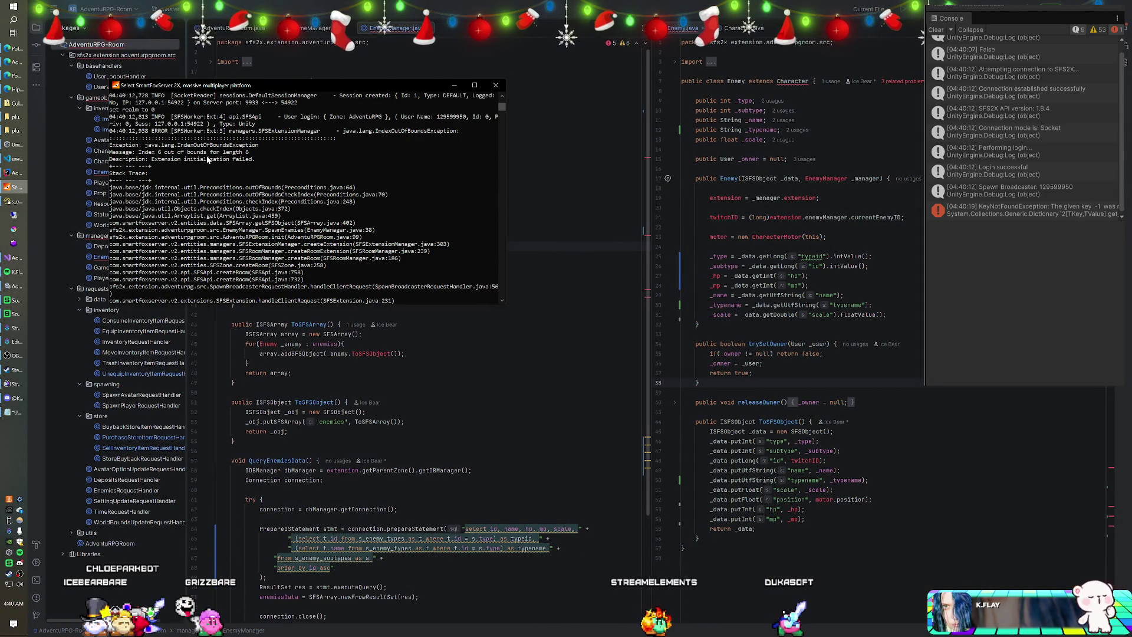
pyautogui.click(495, 85)
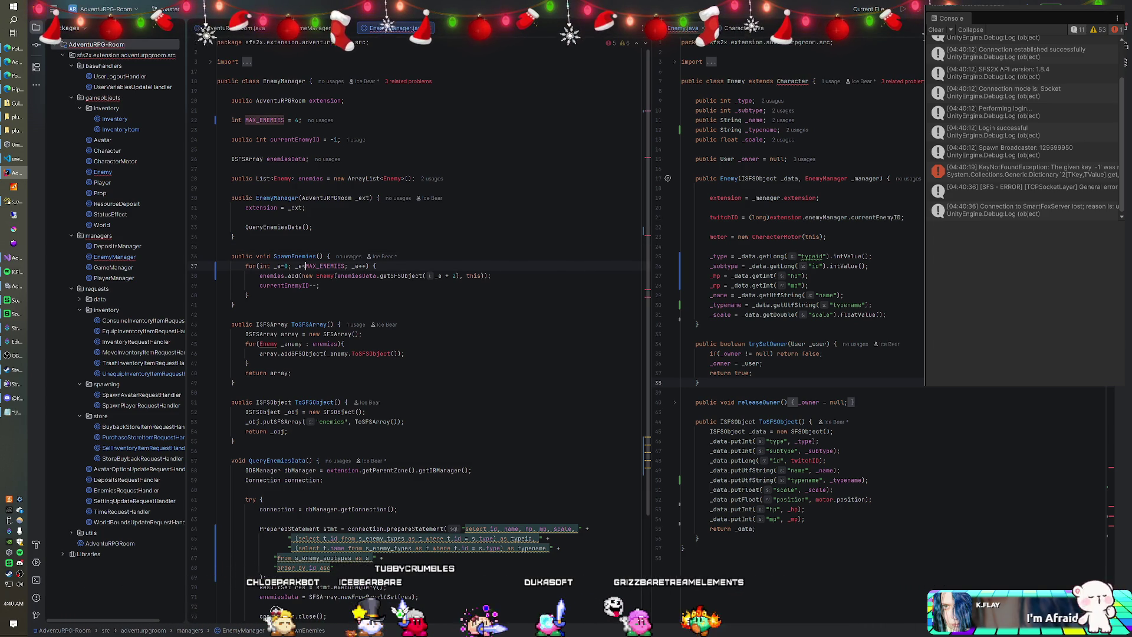
# Rebuild the AdventuRPG-Room module in IntelliJ and relaunch SmartFoxServer 2X.
pyautogui.rightClick(90, 45)
pyautogui.click(171, 256)
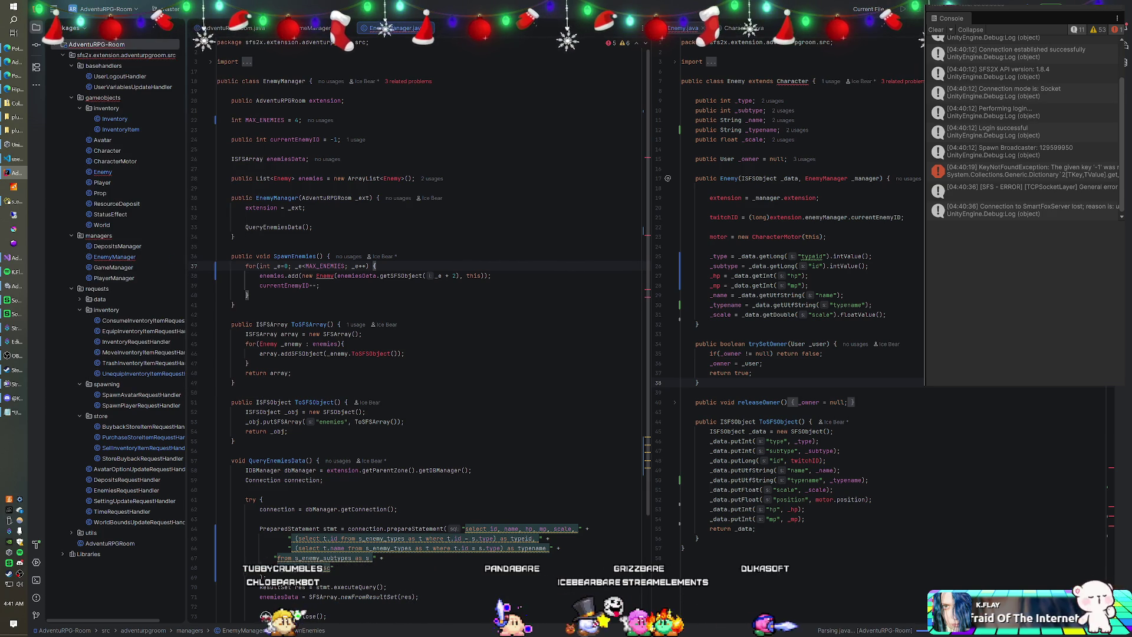
pyautogui.click(12, 187)
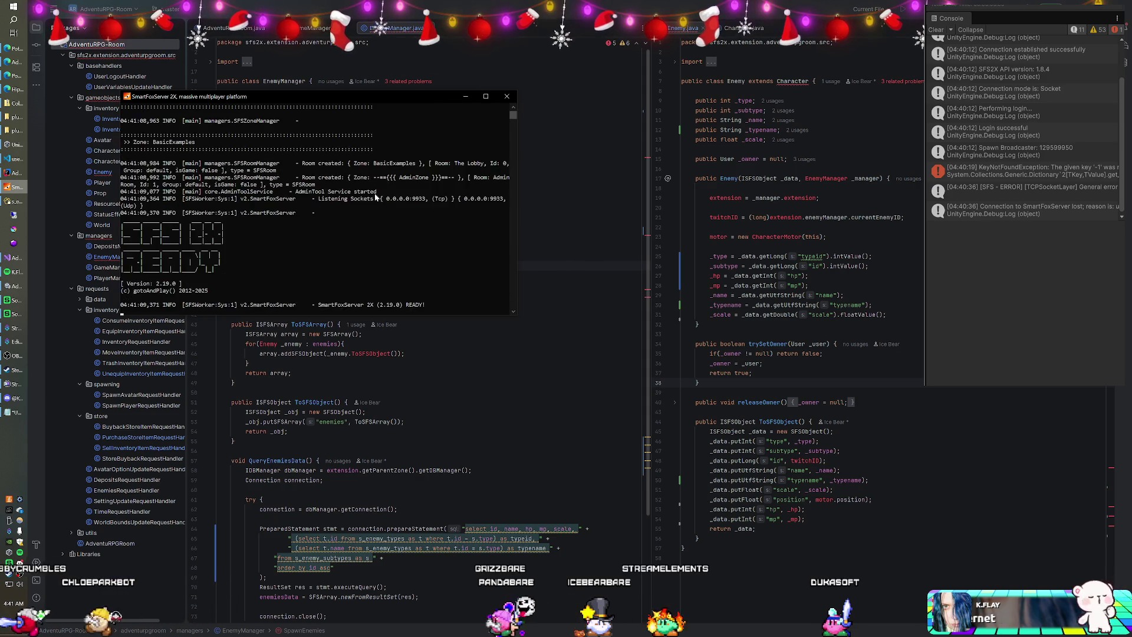
# Switch back to Unity and enter Play mode with Ctrl+P.
pyautogui.hotkey('alt', 'Tab')
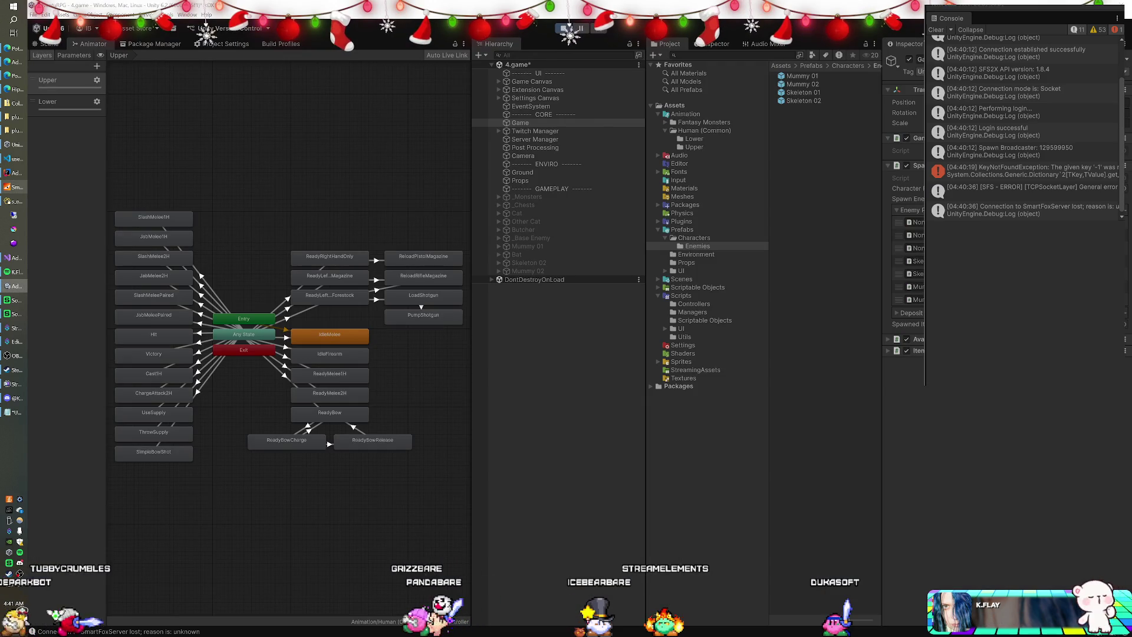
pyautogui.hotkey('ctrl', 'p')
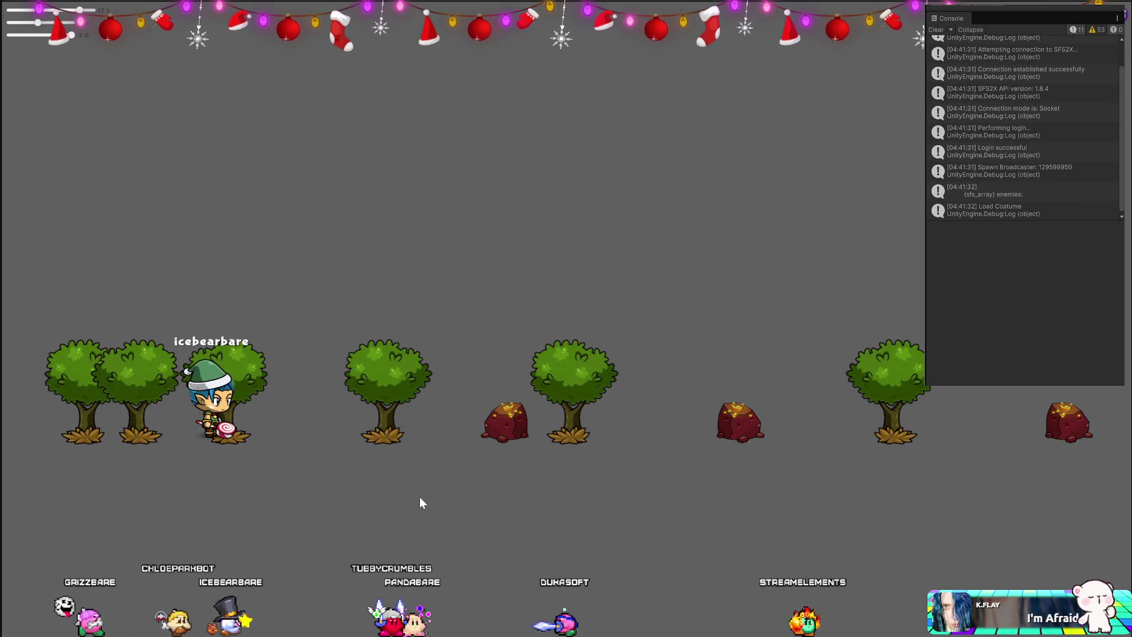
# Expand the logged enemies array and scroll through the Skele, Bones, Mummy A and Mummy B data.
pyautogui.click(1002, 194)
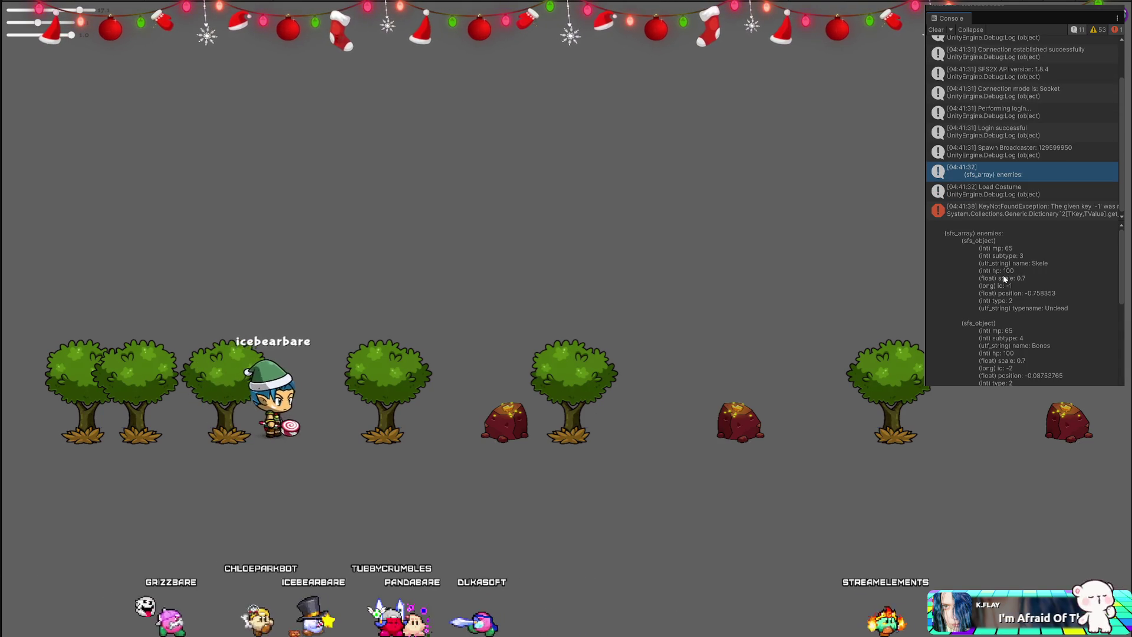
pyautogui.scroll(-5, 1005, 279)
pyautogui.scroll(-5, 1022, 303)
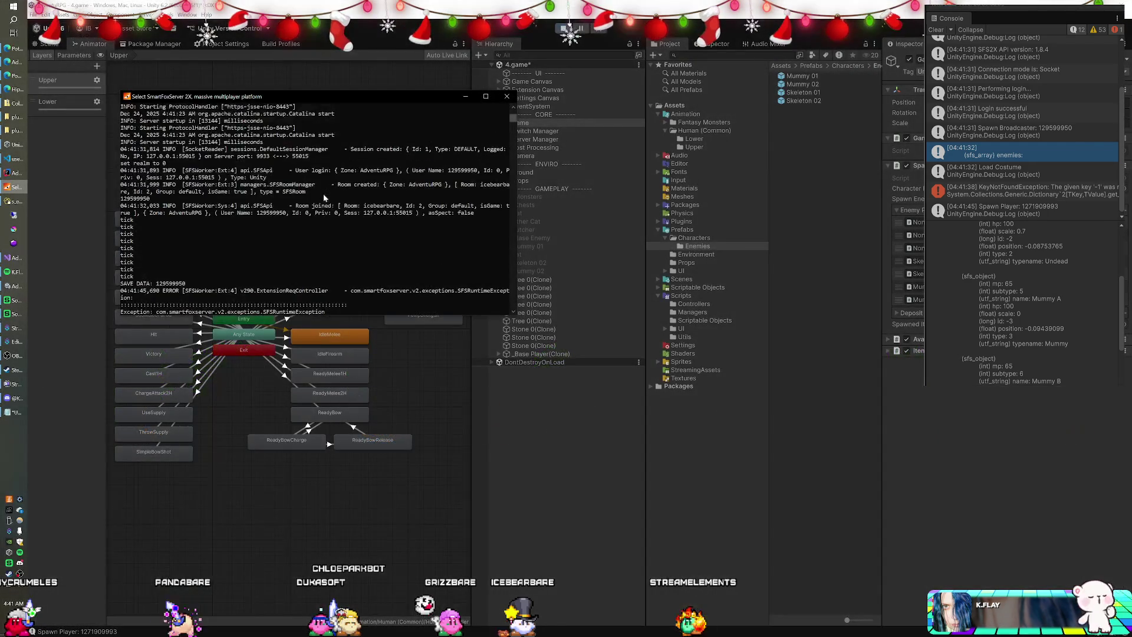
pyautogui.scroll(-7, 324, 198)
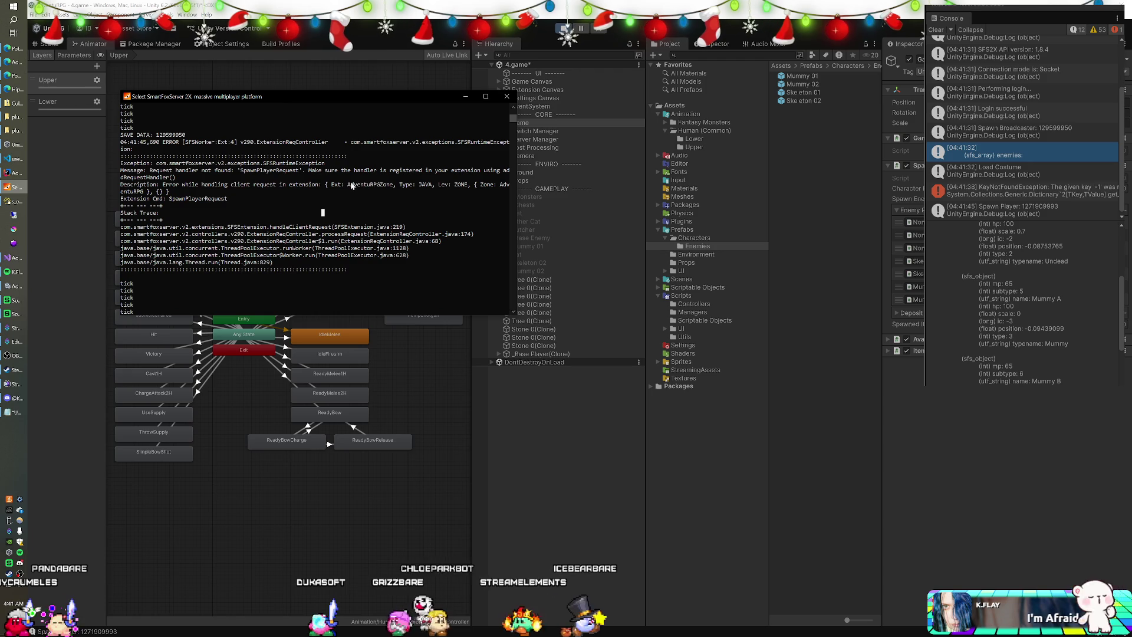
# Scroll back through the server startup log, then return to EnemyManager.java in IntelliJ.
pyautogui.scroll(10, 351, 185)
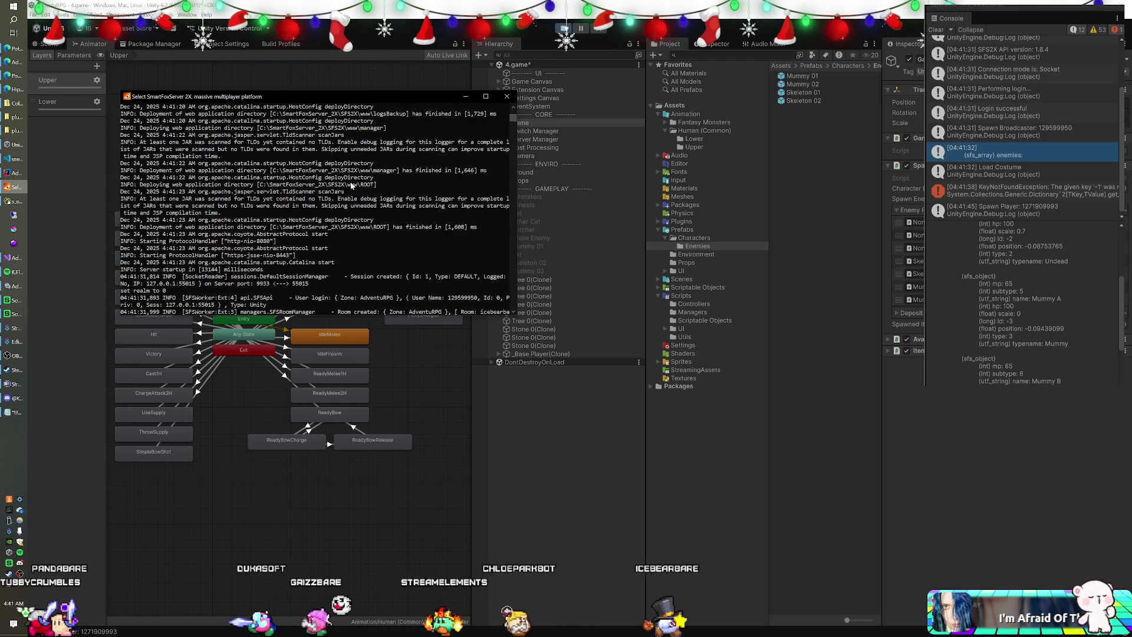
pyautogui.click(539, 54)
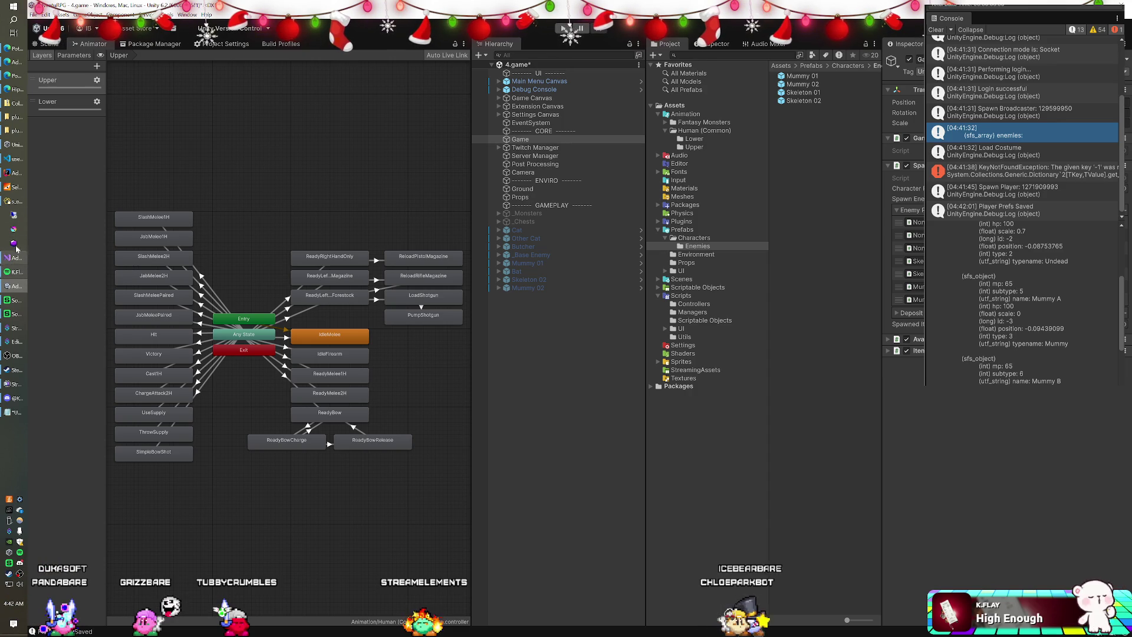
pyautogui.click(12, 174)
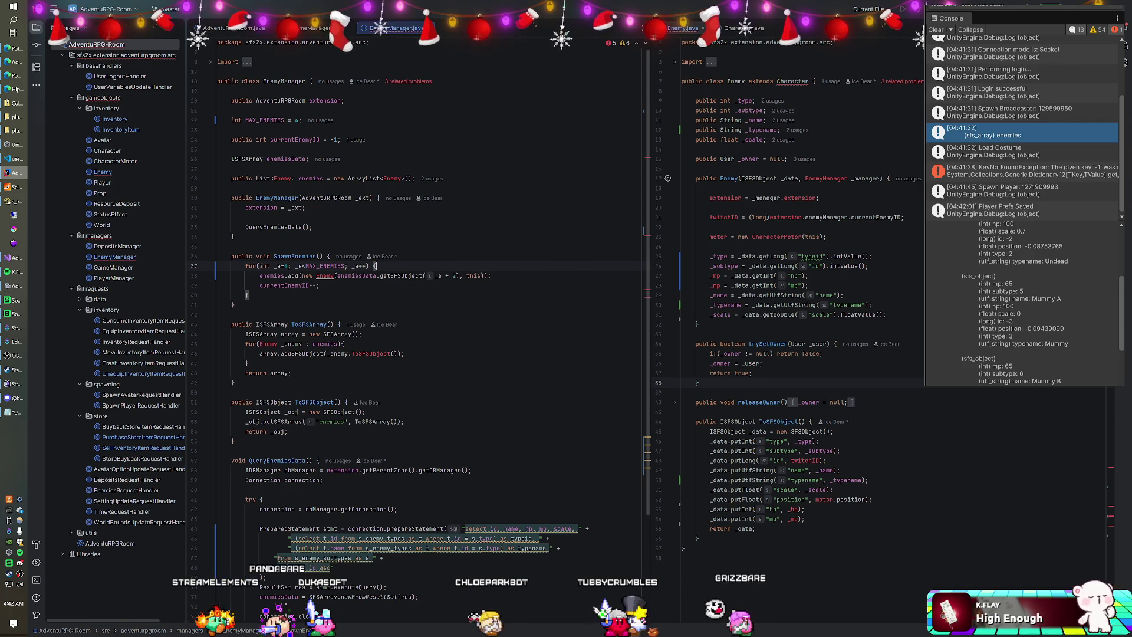
# Change MAX_ENEMIES on line 22 from 4 to 2.
pyautogui.click(298, 120)
pyautogui.press('BackSpace')
pyautogui.write('2')
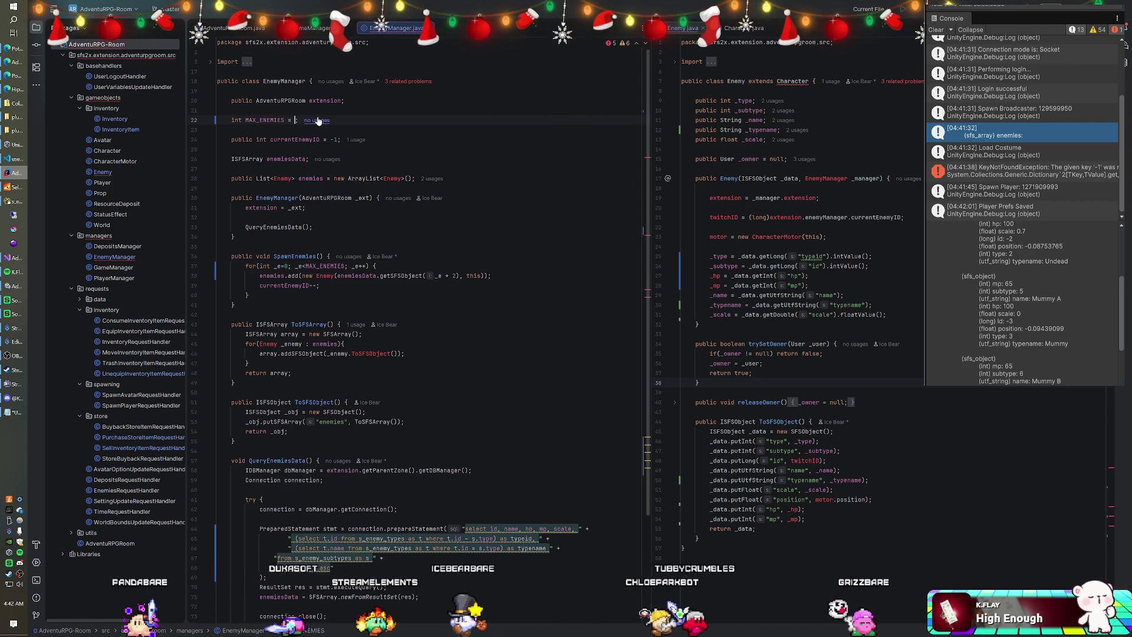
# Rebuild the AdventuRPG-Room module and relaunch the SmartFoxServer 2X server.
pyautogui.rightClick(95, 45)
pyautogui.click(129, 258)
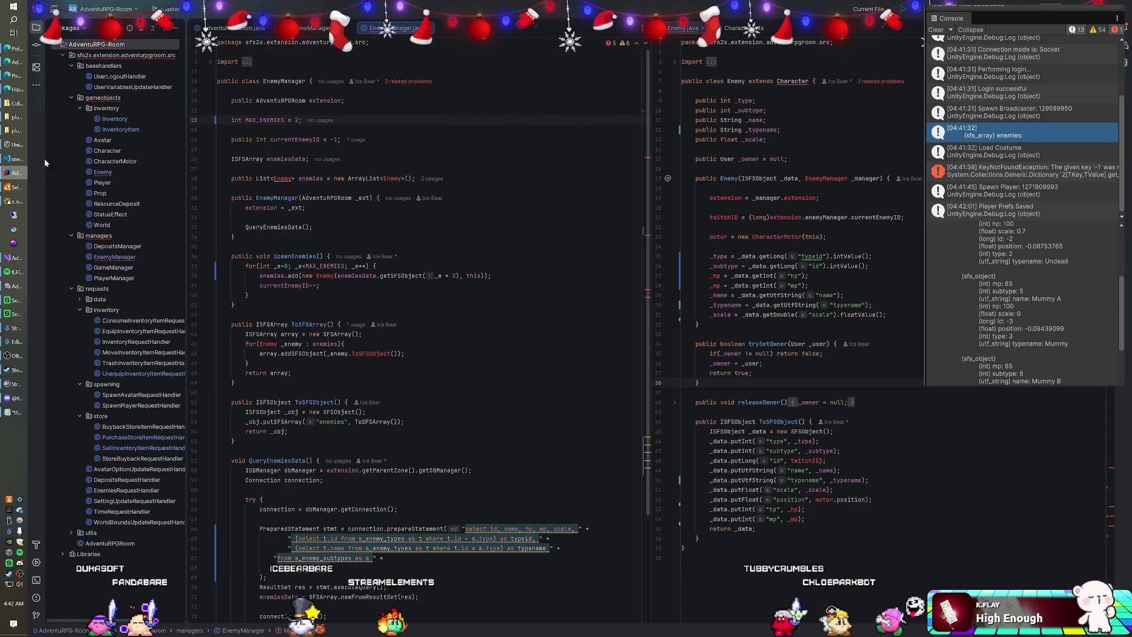
pyautogui.click(14, 190)
pyautogui.click(506, 97)
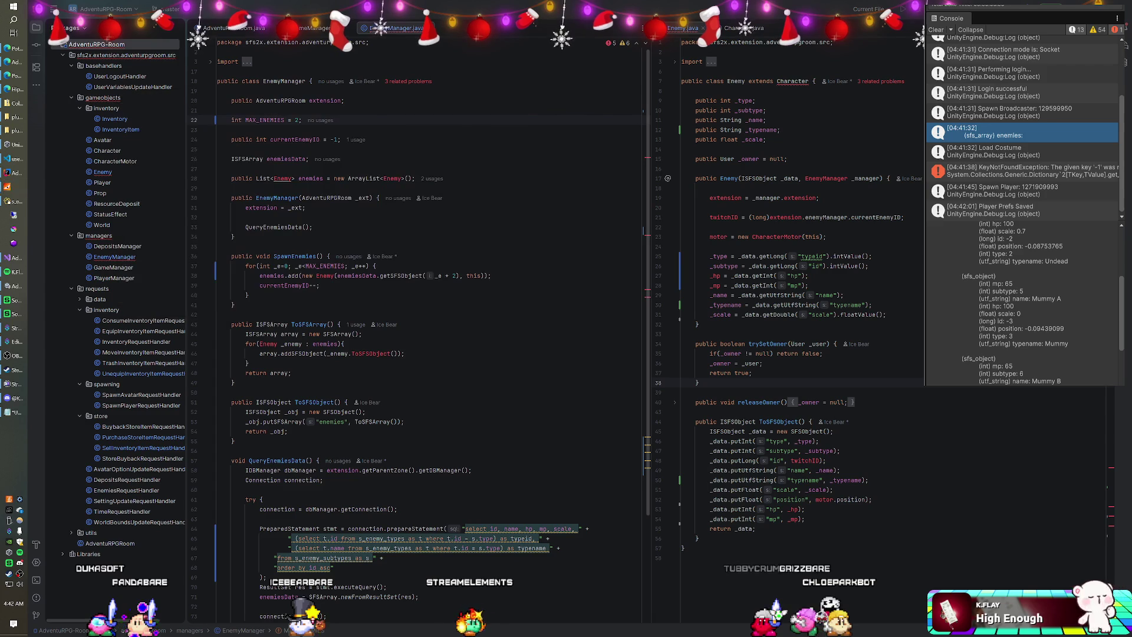
pyautogui.rightClick(100, 49)
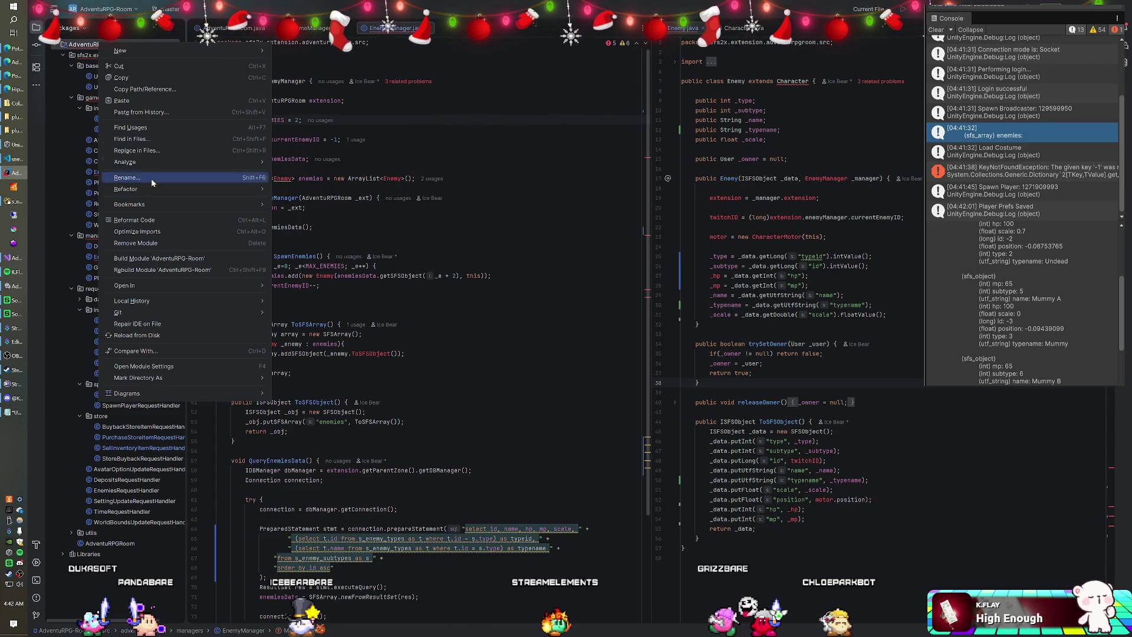
pyautogui.click(136, 257)
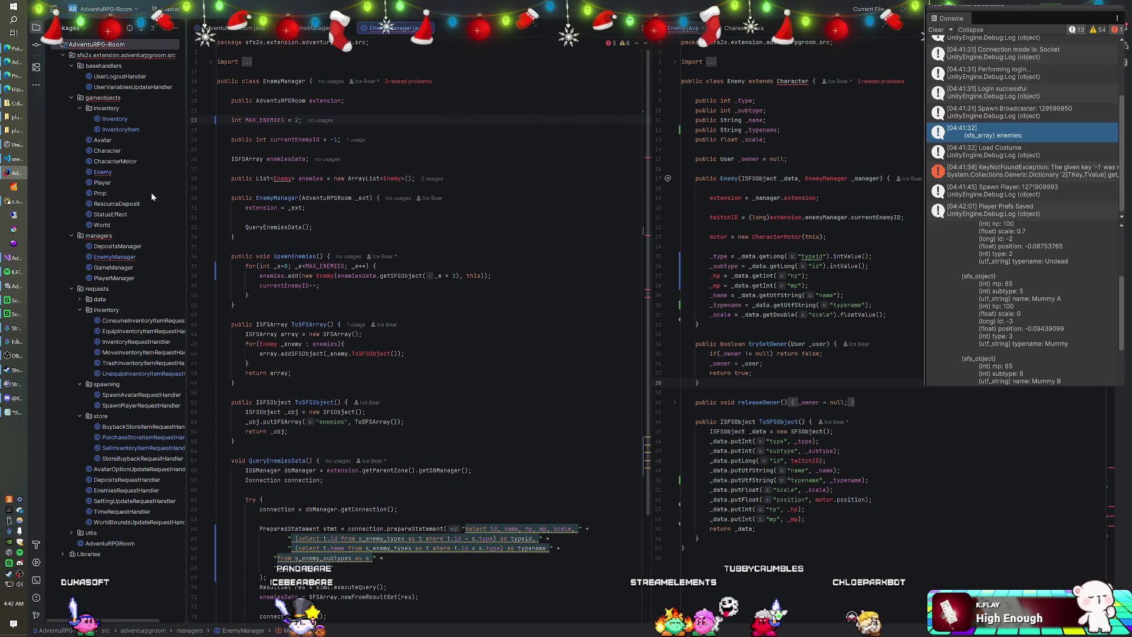
pyautogui.click(14, 187)
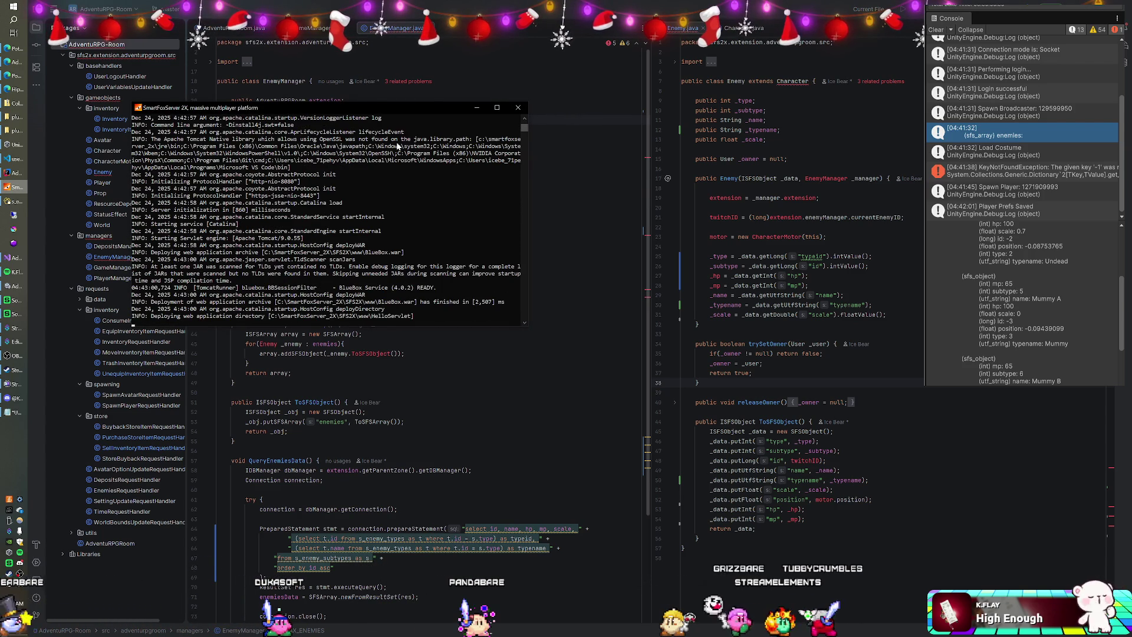
pyautogui.hotkey('alt', 'Tab')
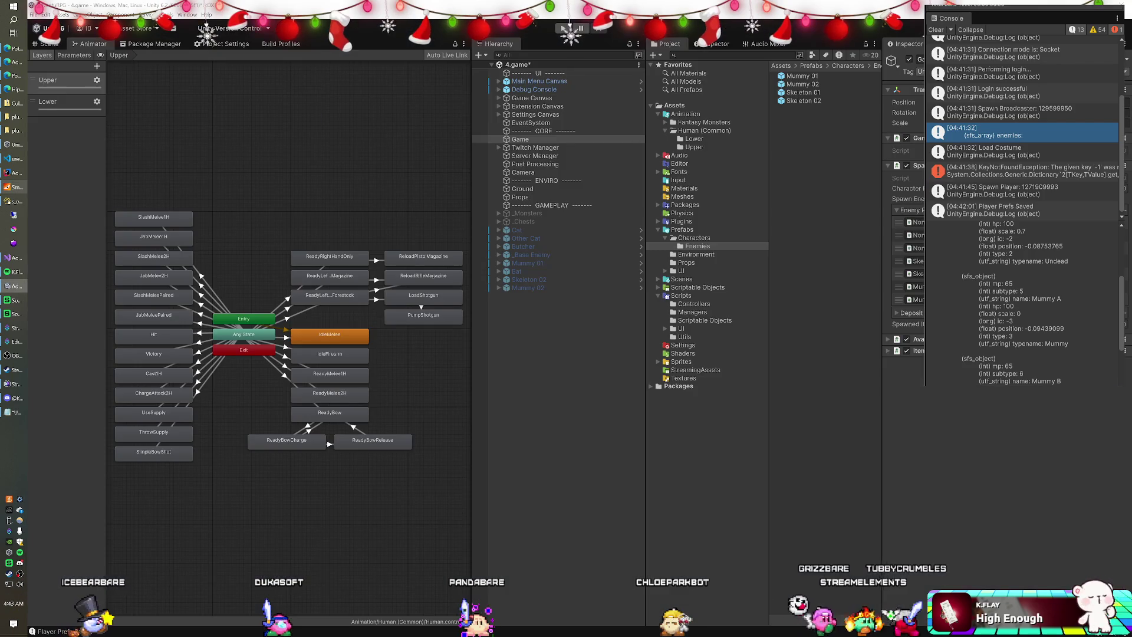
# Look up the SpawnEnemies definition in SpawnManager.cs and check the Spawn Manager's enemy prefabs.
pyautogui.hotkey('ctrl', 'p')
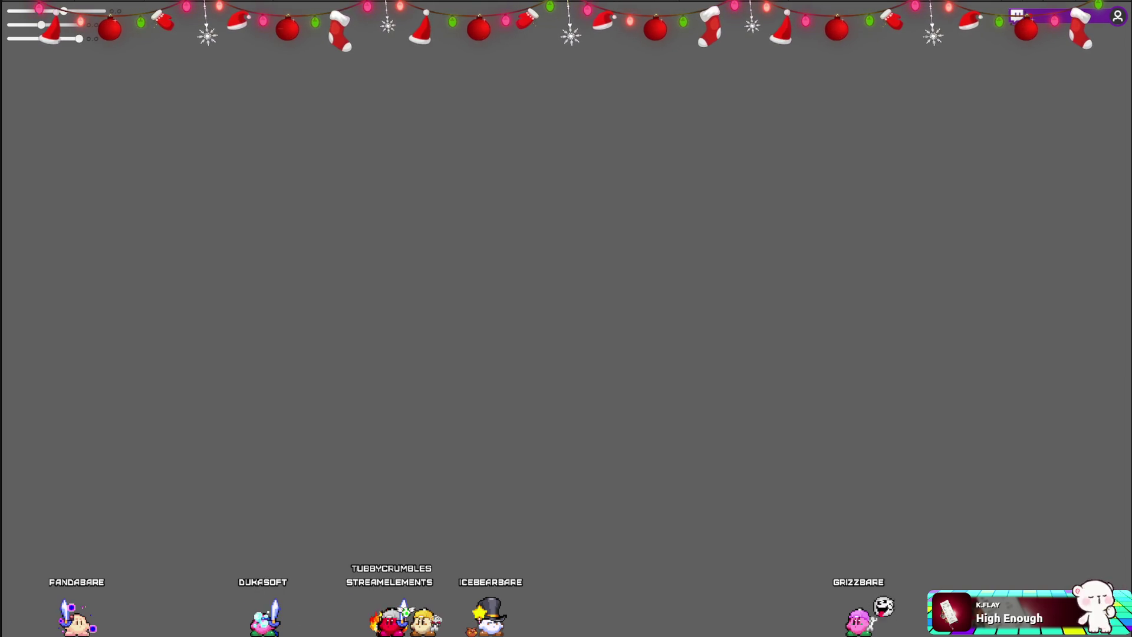
pyautogui.rightClick(422, 359)
pyautogui.click(466, 405)
pyautogui.hotkey('alt', 'Tab')
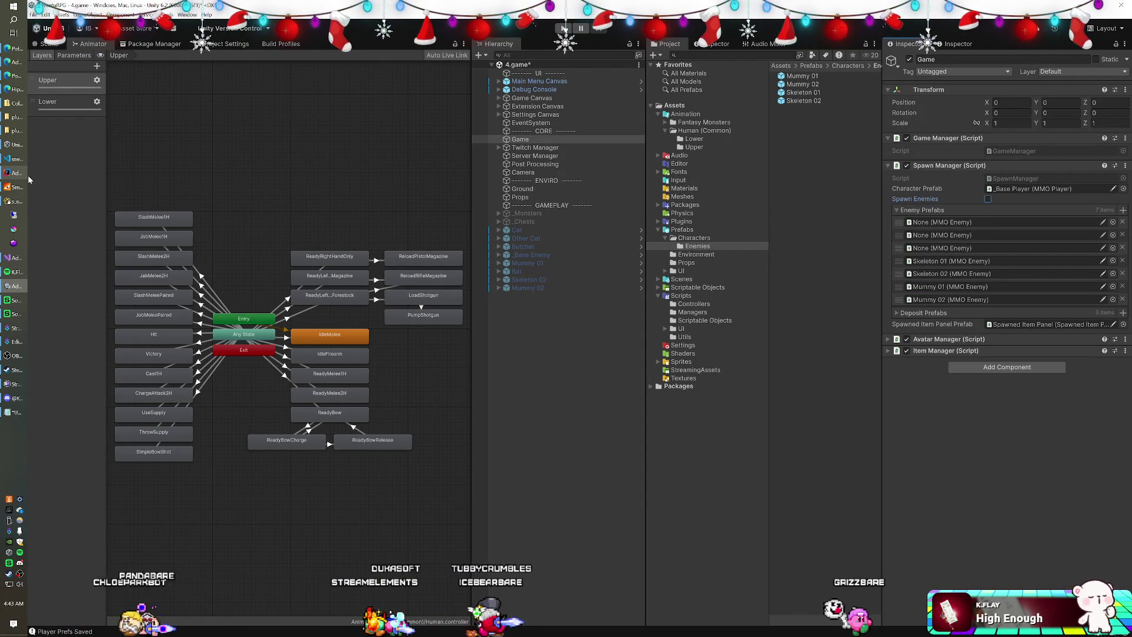
pyautogui.click(23, 257)
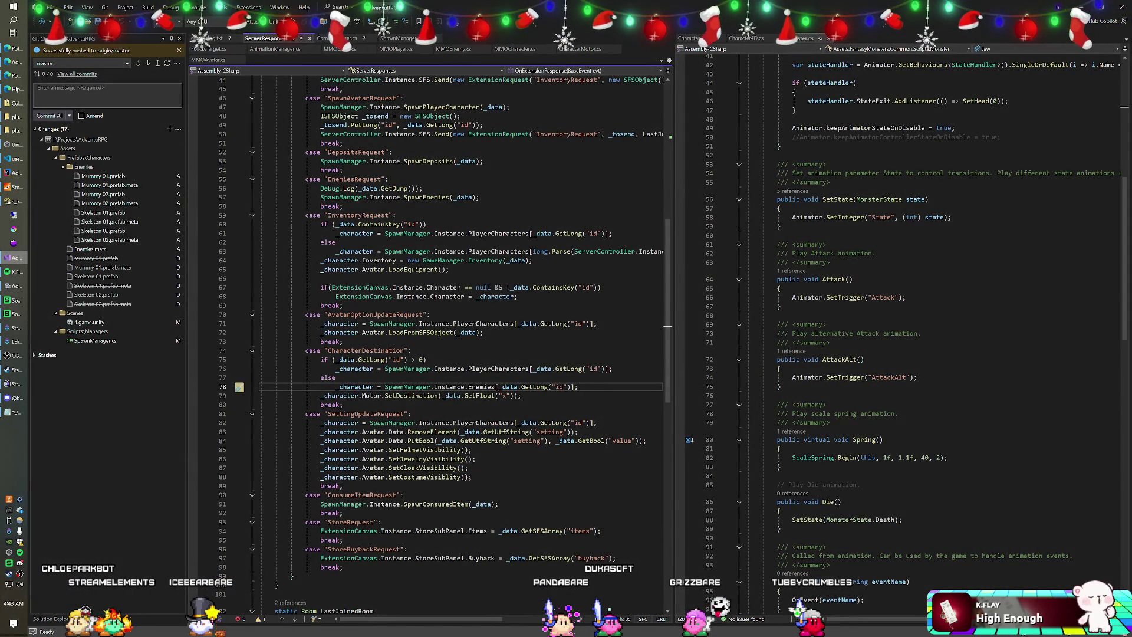
# Add a PlayerCharacters.ContainsKey(_data.GetLong("id")) check below the id check on line 75.
pyautogui.click(336, 377)
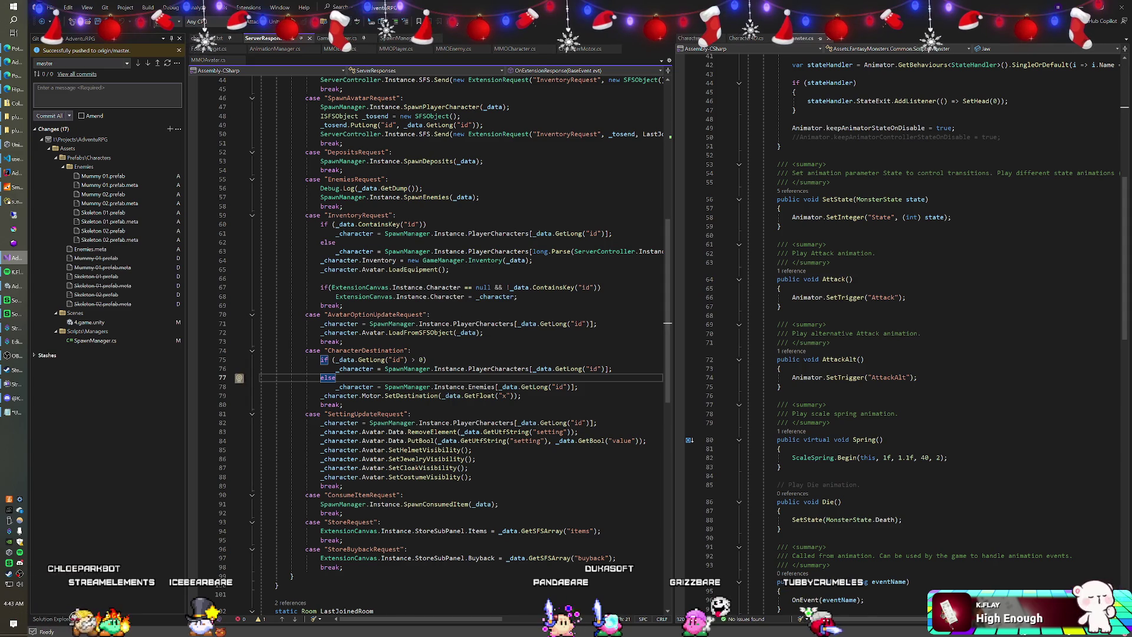
pyautogui.click(426, 359)
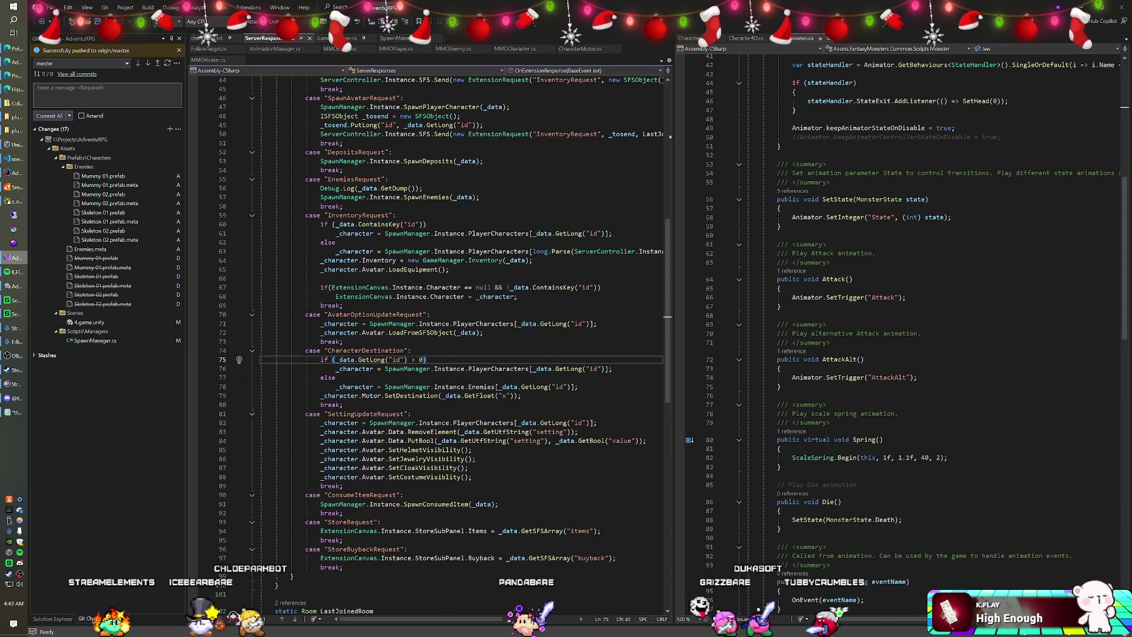
pyautogui.press('Return')
pyautogui.write('{')
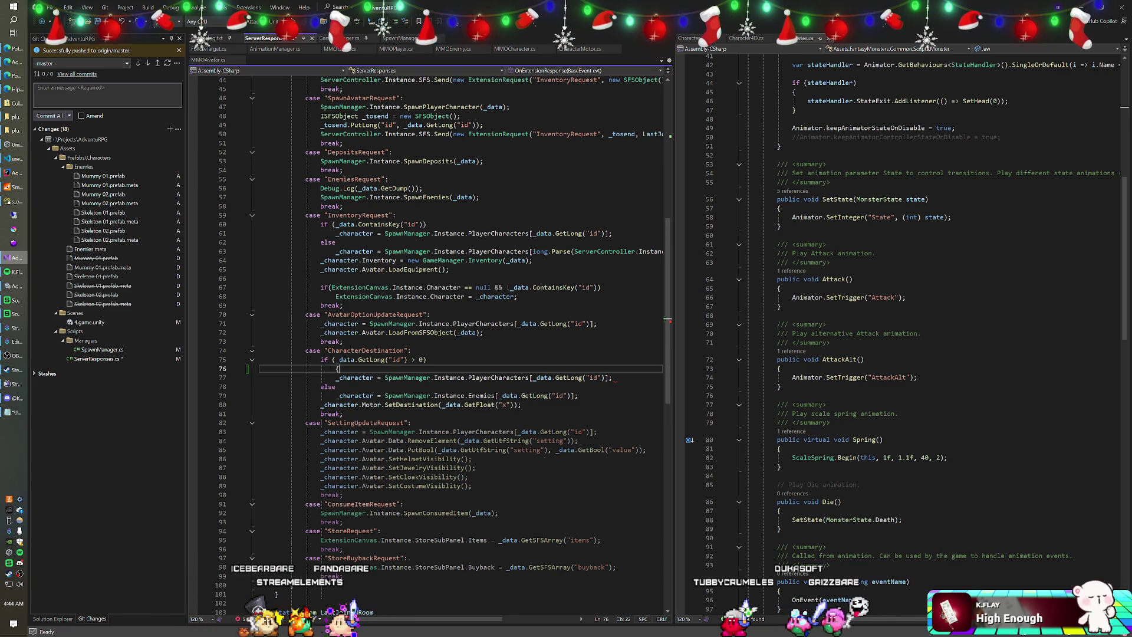
pyautogui.press('BackSpace')
pyautogui.write('if(S')
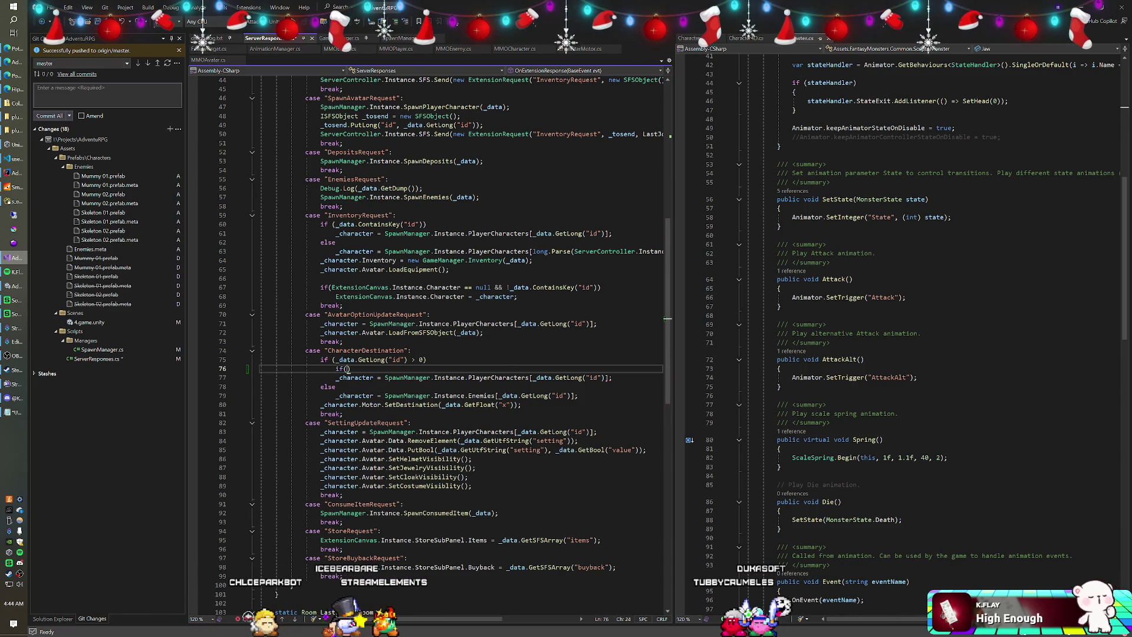
pyautogui.write('pawnManager.')
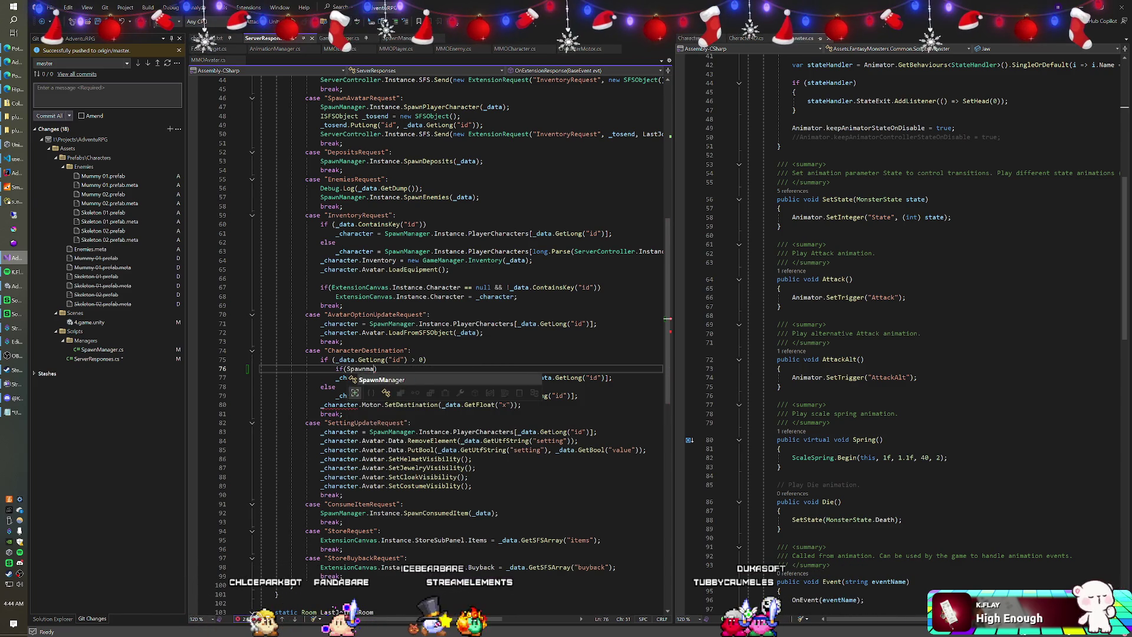
pyautogui.write('Instance.P')
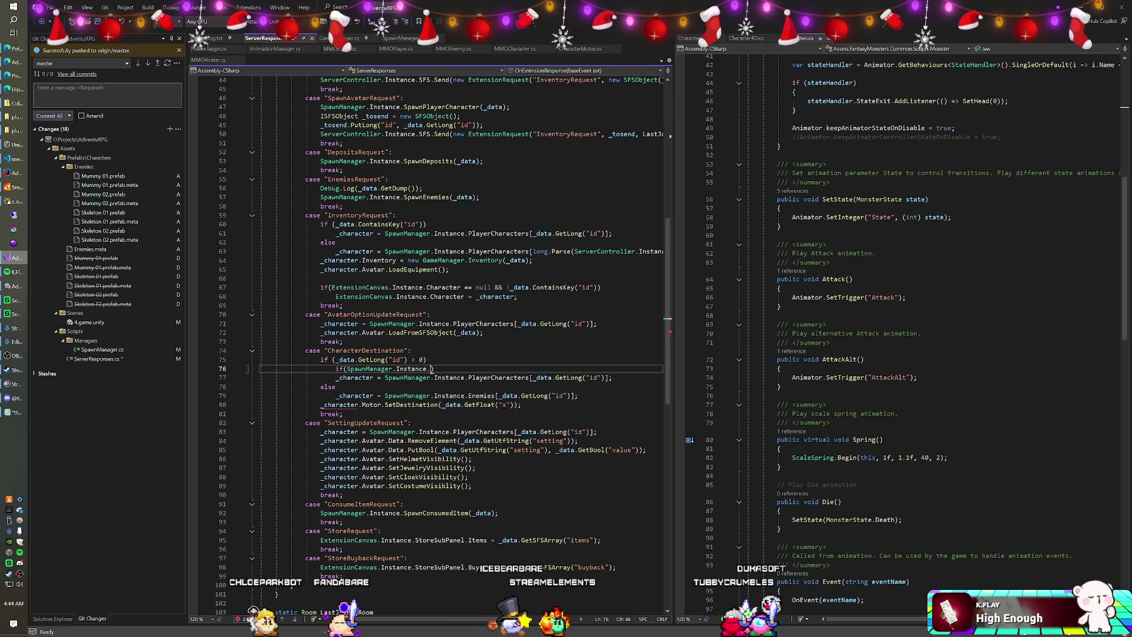
pyautogui.write('layerCharacters.Contains')
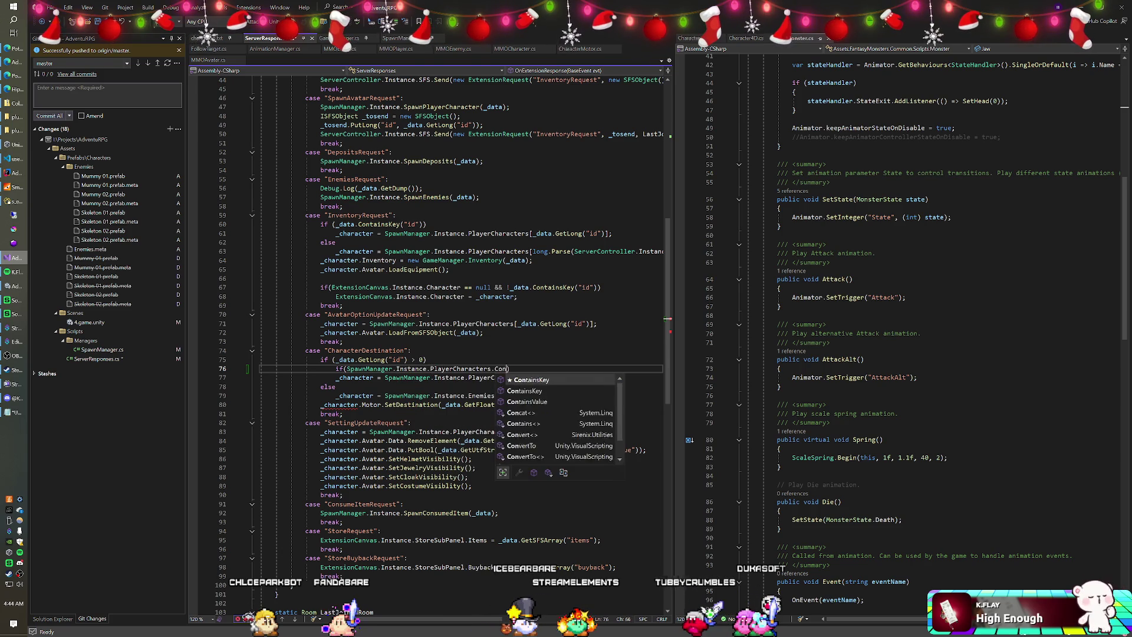
pyautogui.press('Tab')
pyautogui.write('(_data.GetLong("id")))')
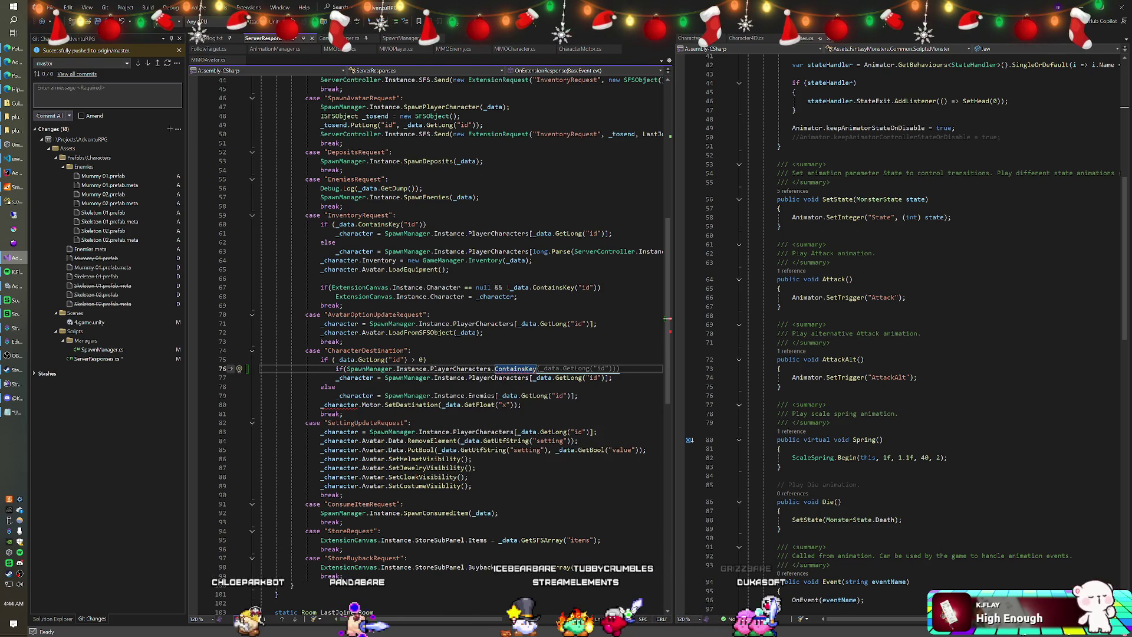
# Merge the ContainsKey check into the id condition on line 75.
pyautogui.press('Down')
pyautogui.press('Home')
pyautogui.press('Tab')
pyautogui.press('Down')
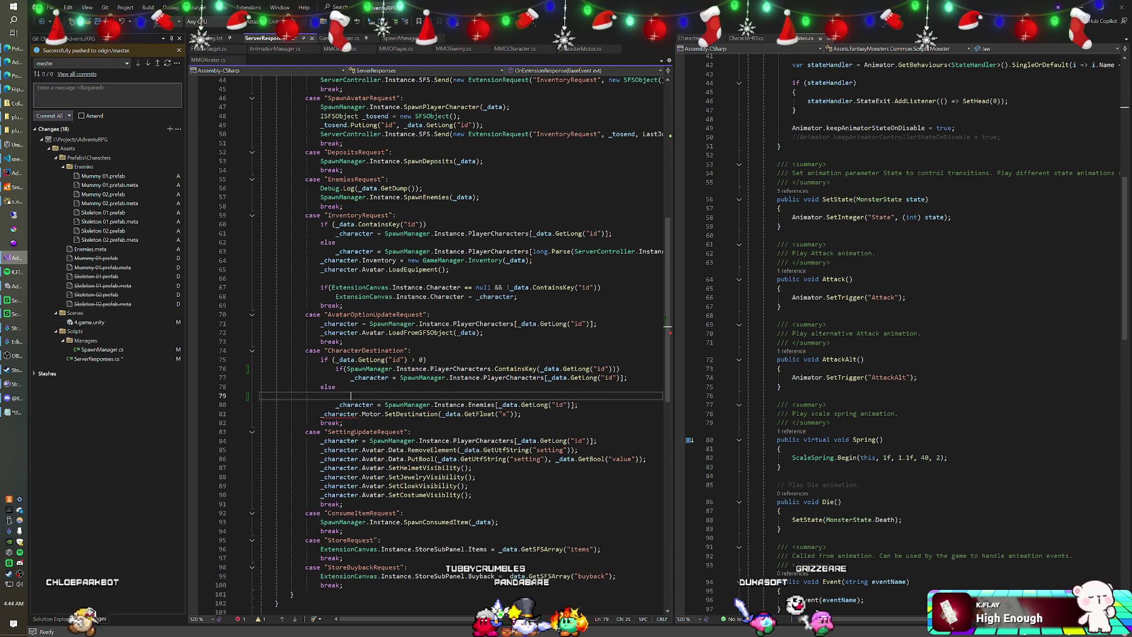
pyautogui.press('Up')
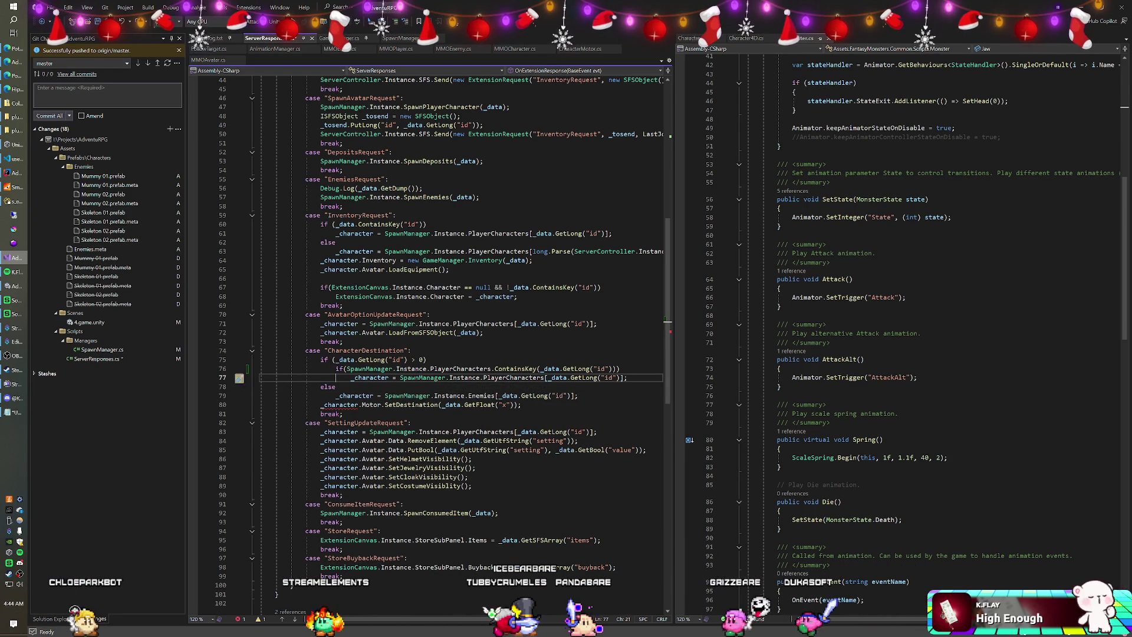
pyautogui.moveTo(261, 378); pyautogui.dragTo(411, 359)
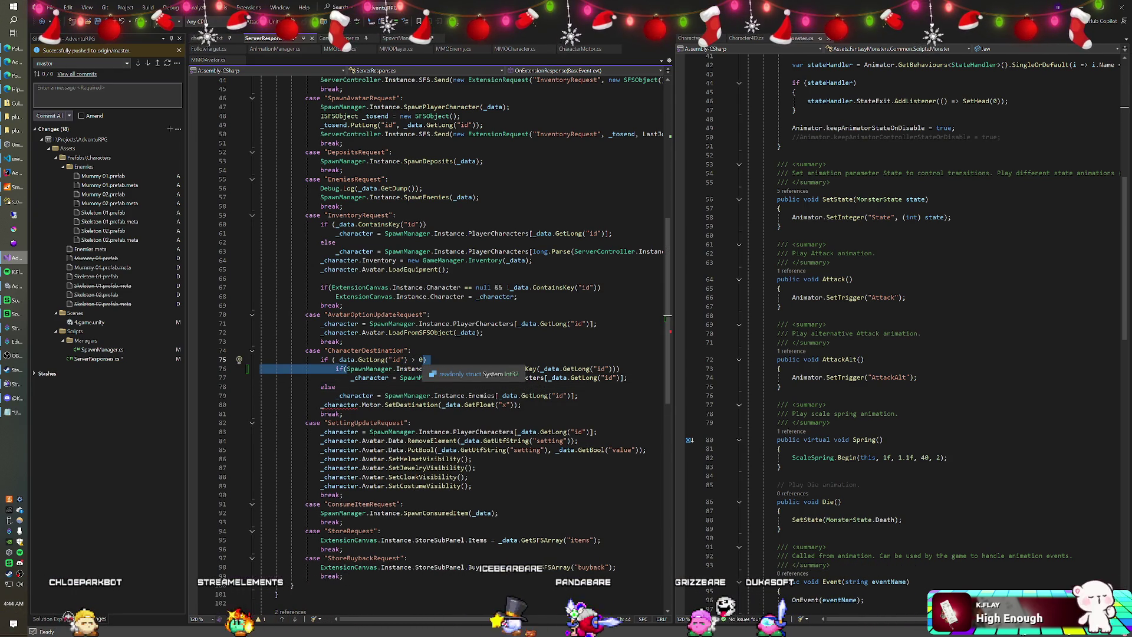
pyautogui.press('BackSpace')
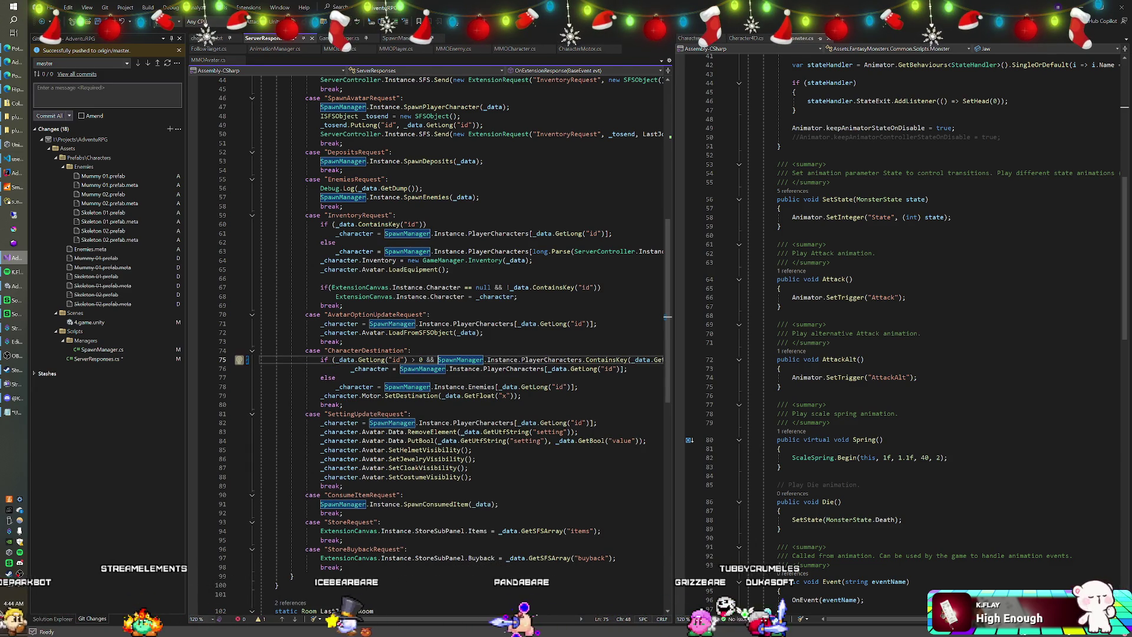
# Make the else branch on line 77 check Enemies.ContainsKey for the character id.
pyautogui.click(336, 377)
pyautogui.write('if(_data.')
pyautogui.write('GetLong("id')
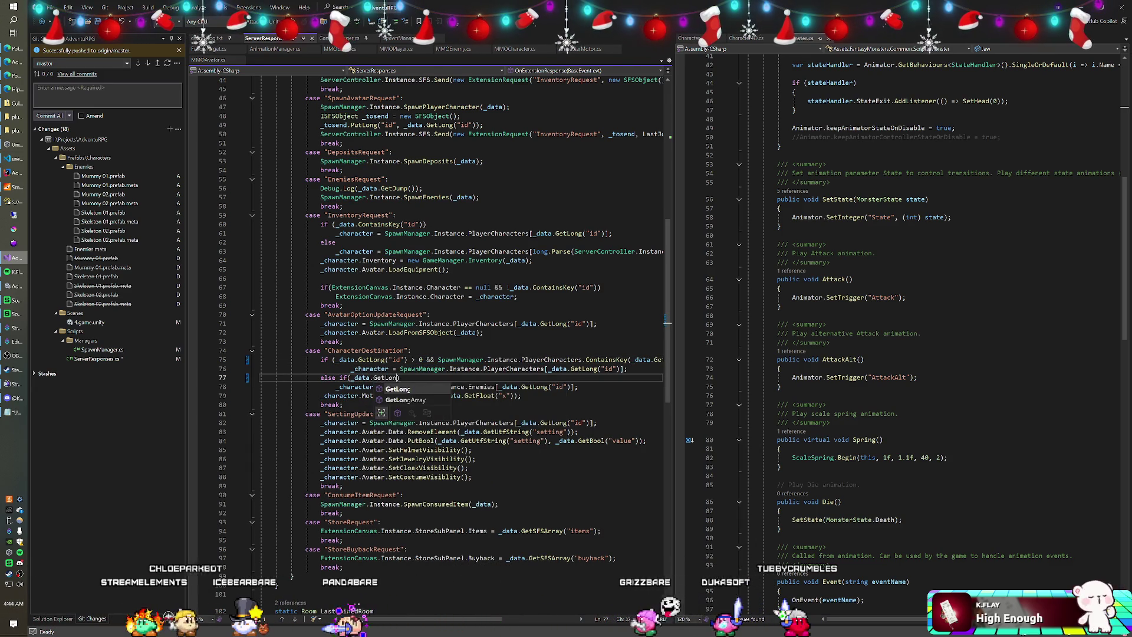
pyautogui.write('") == 0 && ')
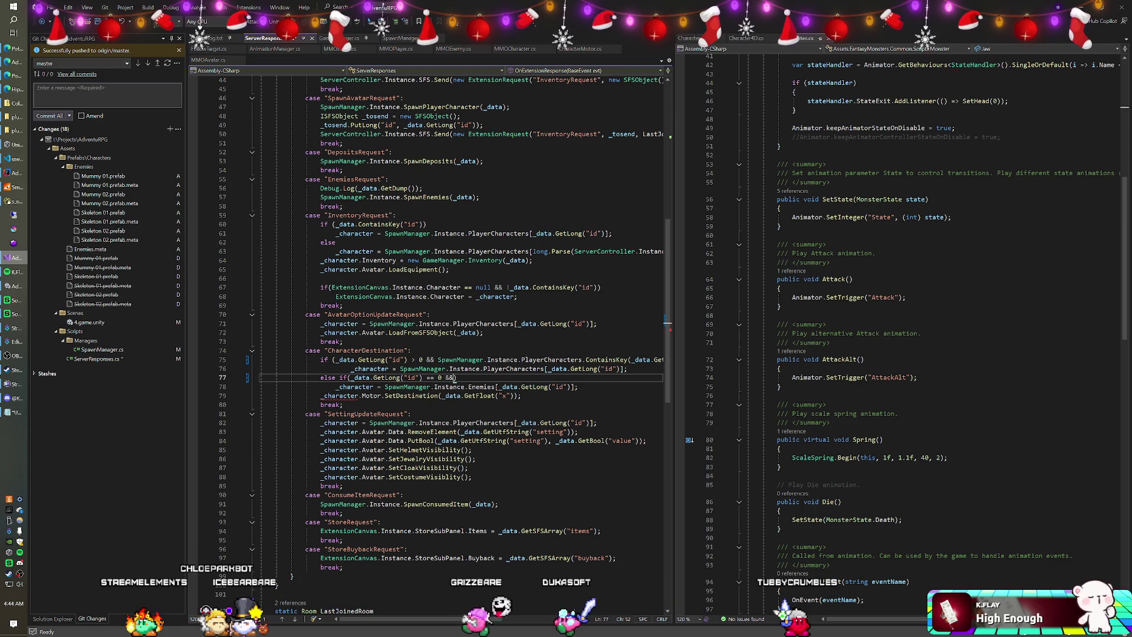
pyautogui.write('Spa')
pyautogui.write('wnManager.Instance.')
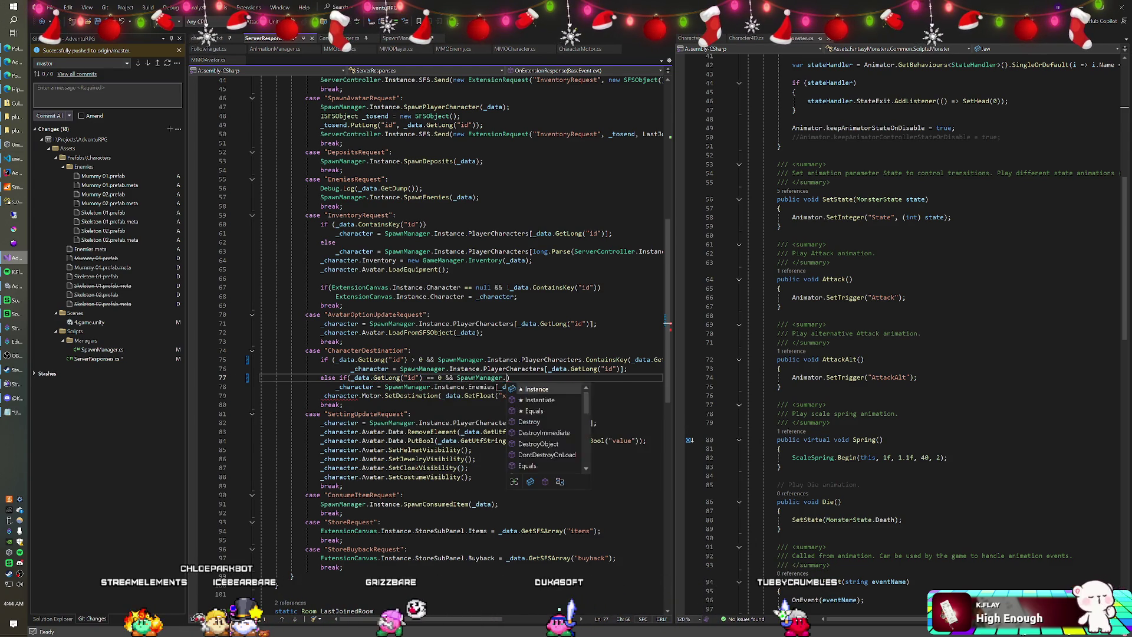
pyautogui.write('Enemies.Con')
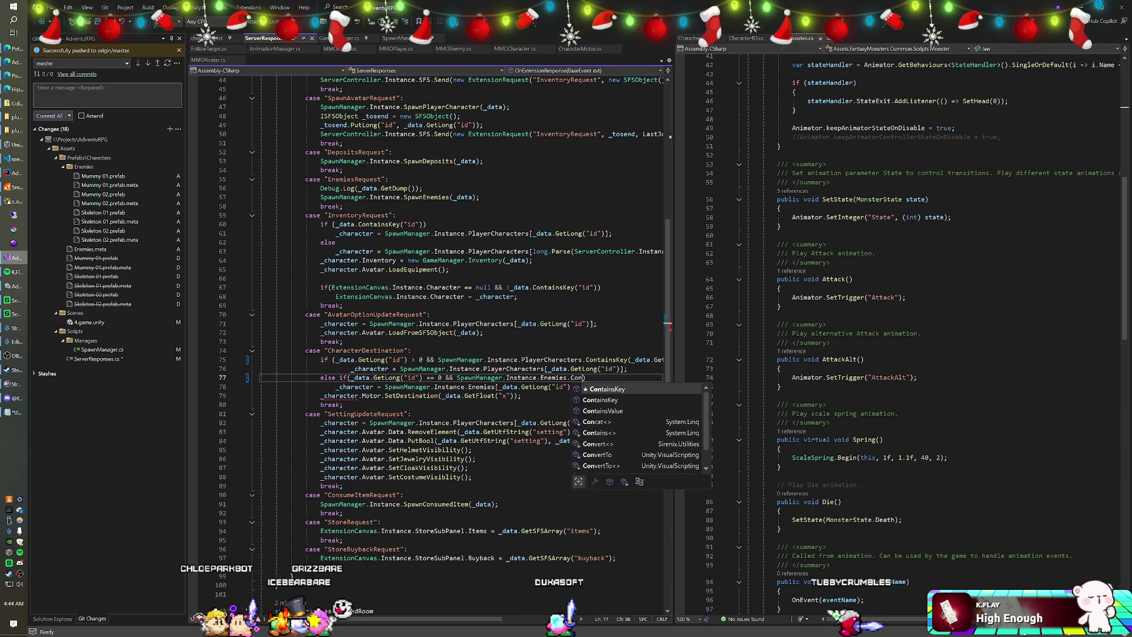
pyautogui.press('Tab')
pyautogui.write('(_data.')
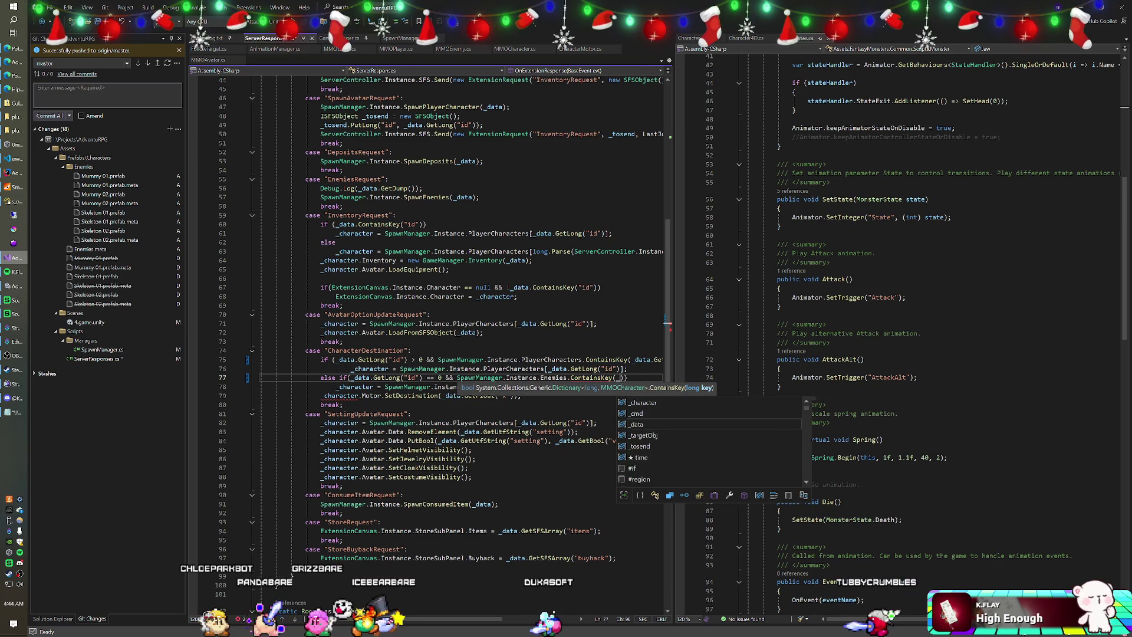
pyautogui.write('GetLong("id"')
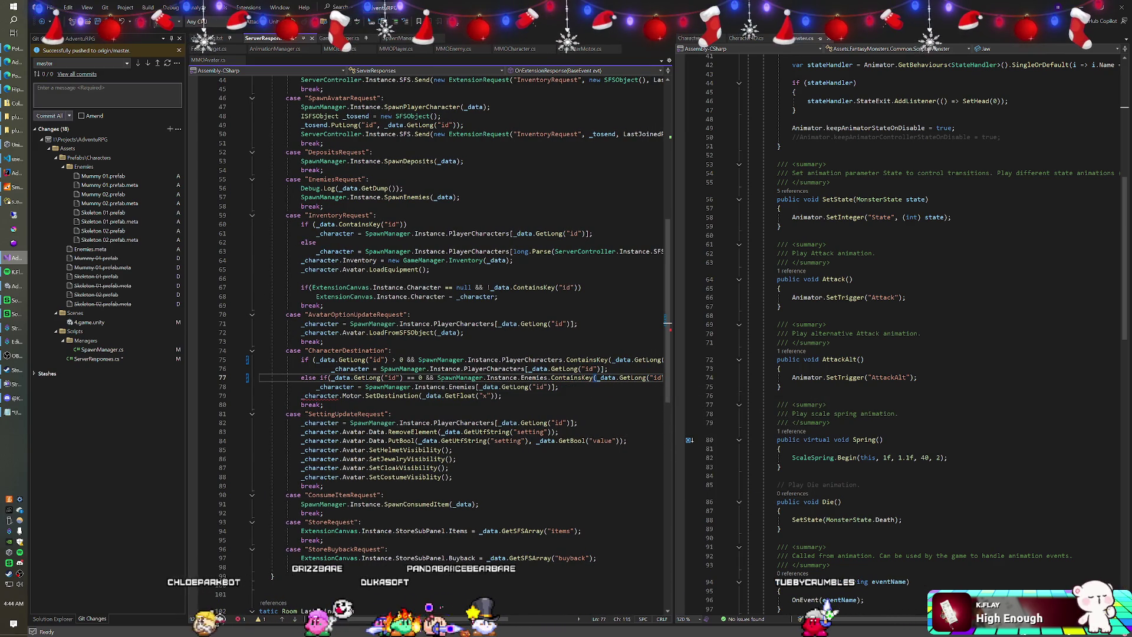
pyautogui.click(558, 387)
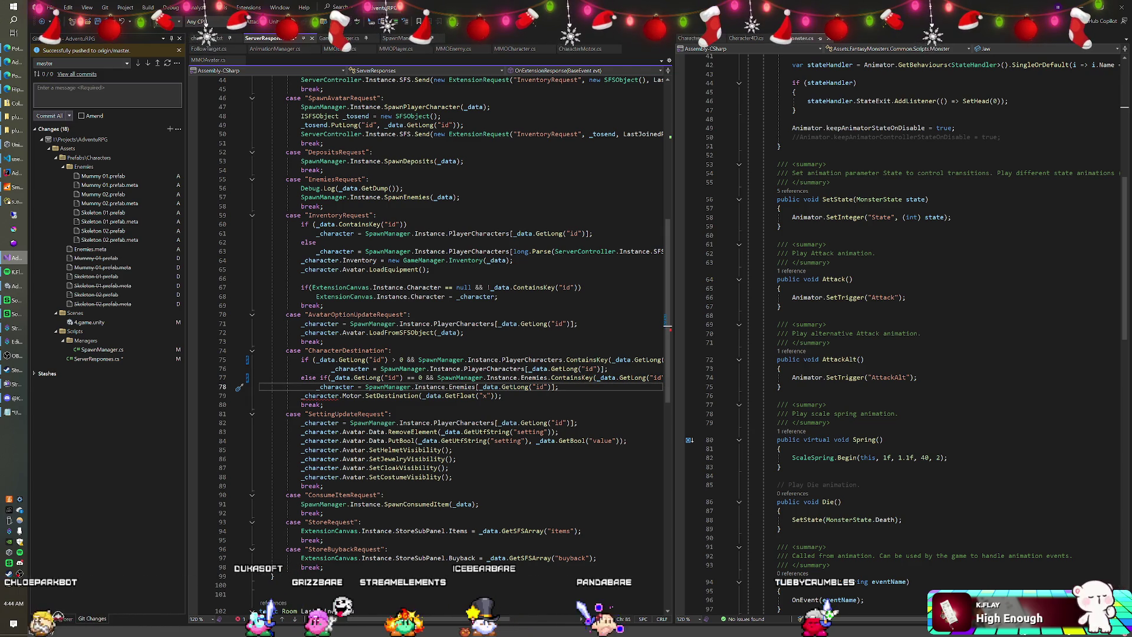
# Wrap the SetDestination call in if(_character != null).
pyautogui.click(332, 369)
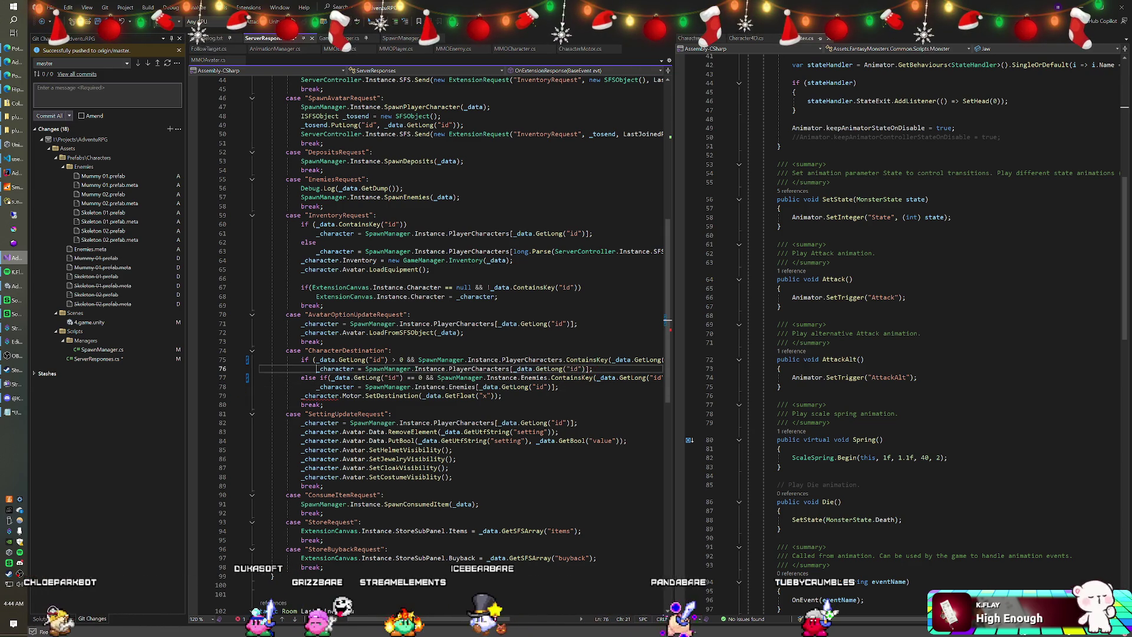
pyautogui.click(558, 387)
pyautogui.press('Return')
pyautogui.write('if(_charac')
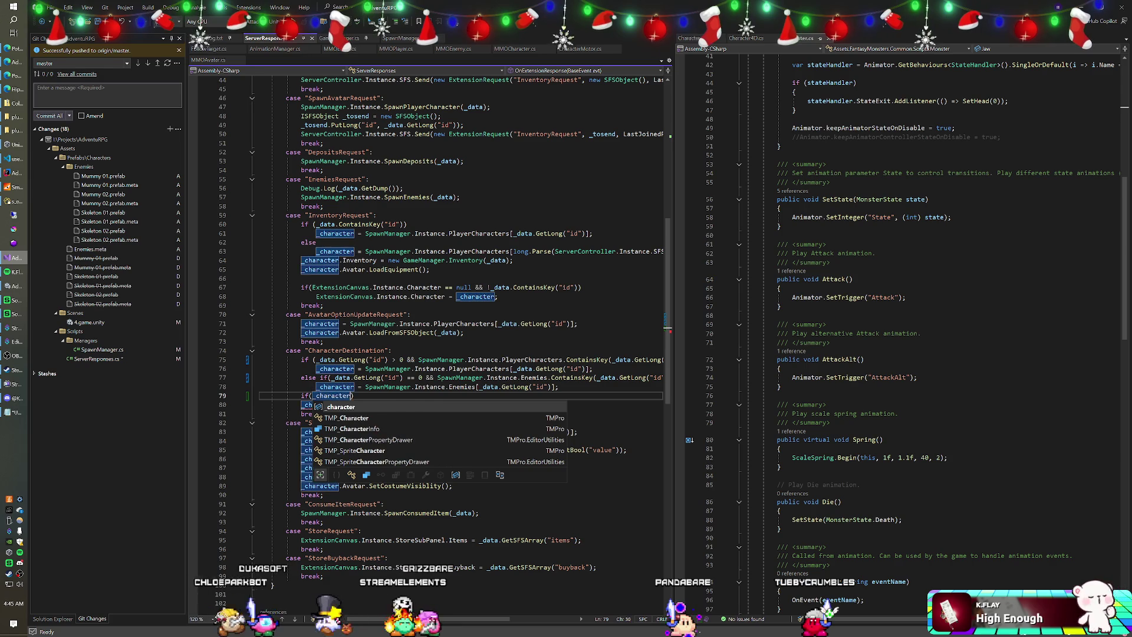
pyautogui.write('ter != null)')
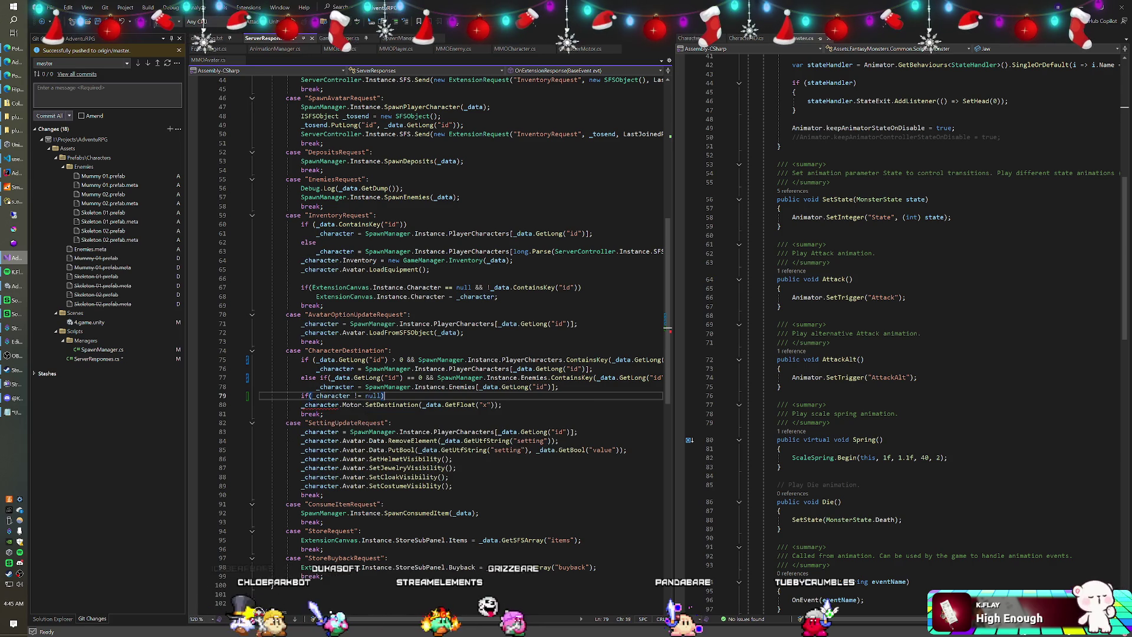
# Initialise the _character declaration on line 20 to null and save the script.
pyautogui.click(304, 404)
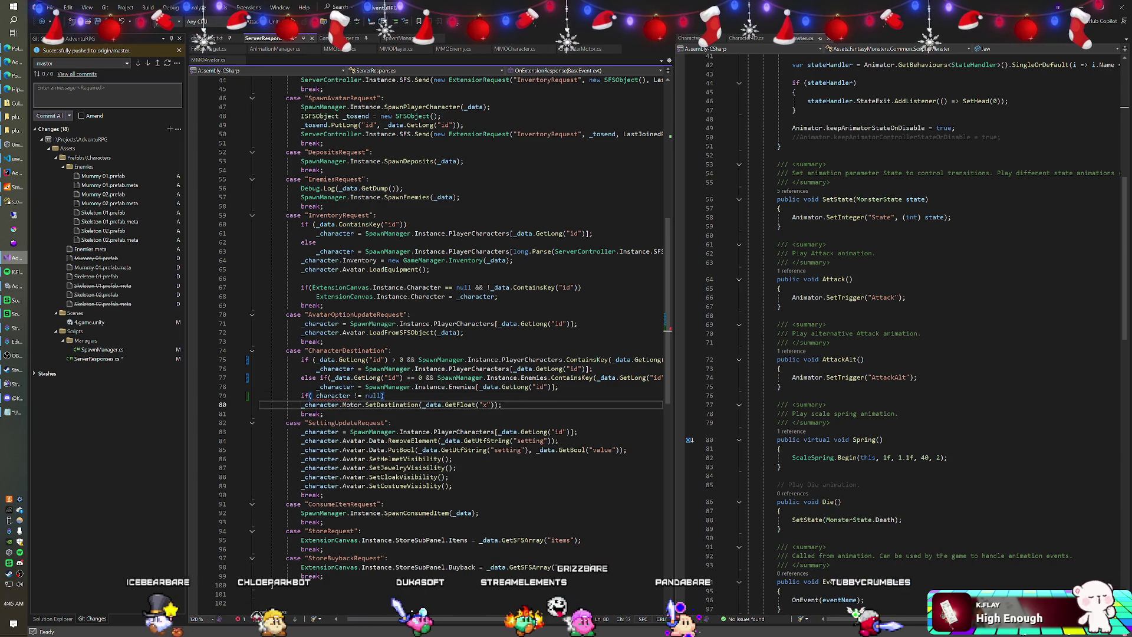
pyautogui.scroll(11, 304, 405)
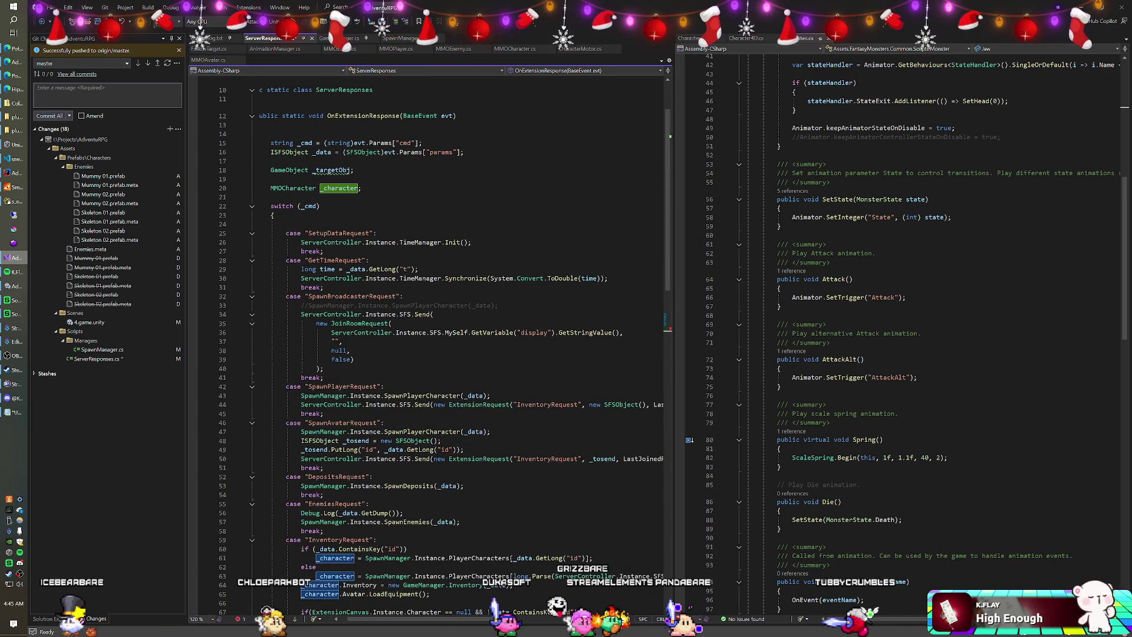
pyautogui.click(357, 188)
pyautogui.write('= null')
pyautogui.hotkey('ctrl', 's')
# Look over the inventory handler code, then return to Unity to recompile.
pyautogui.press('Down')
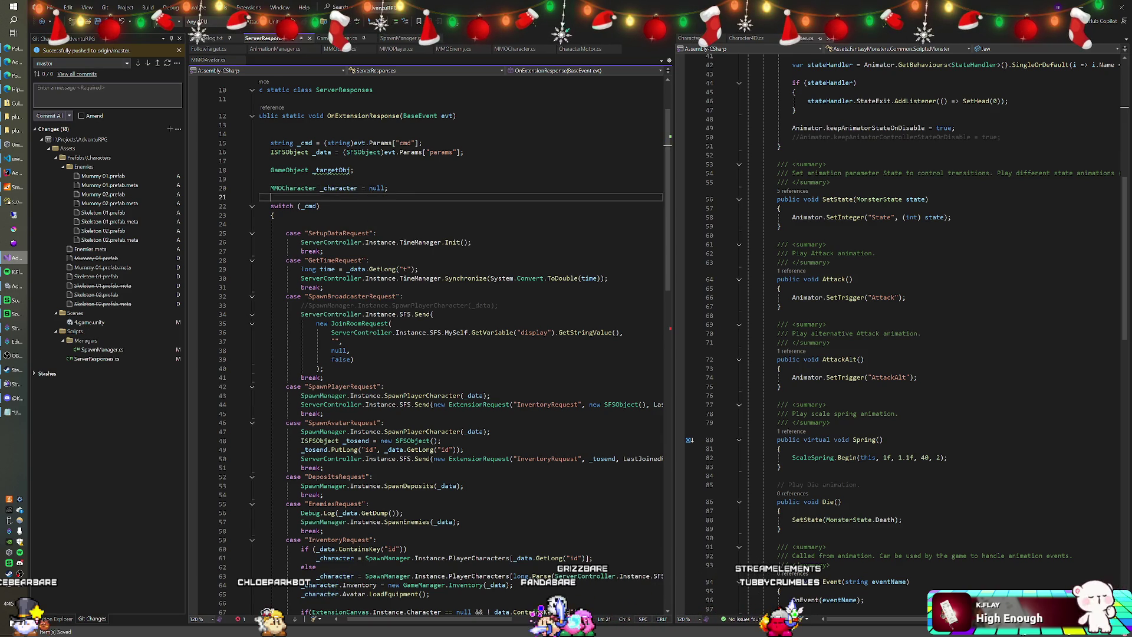
pyautogui.scroll(-6, 431, 348)
pyautogui.scroll(-2, 430, 348)
pyautogui.click(430, 350)
pyautogui.hotkey('alt', 'Tab')
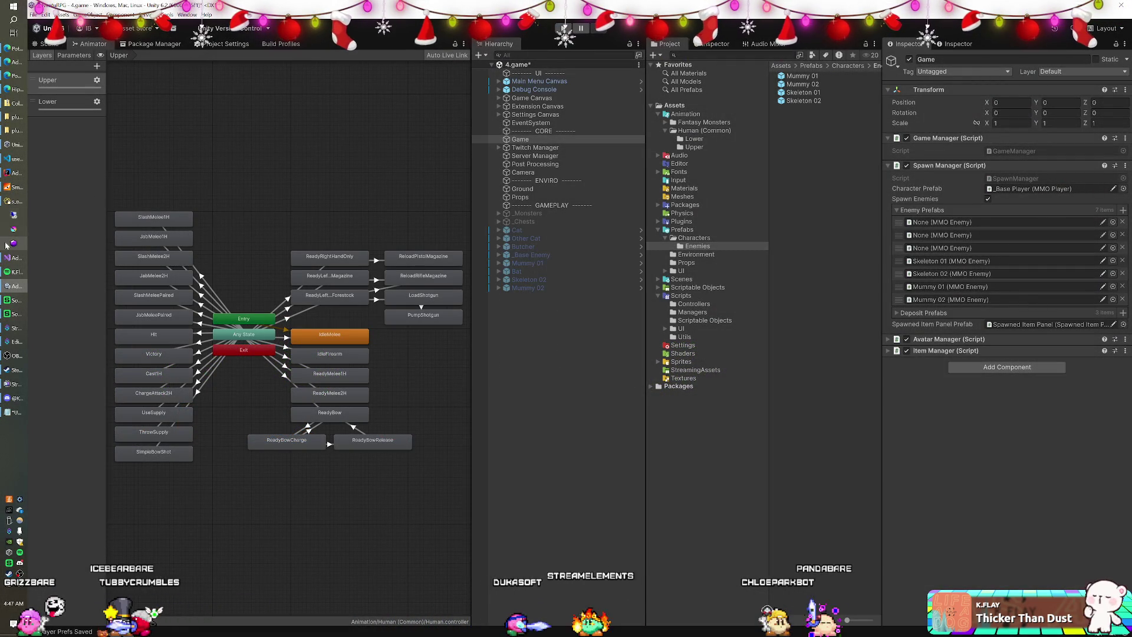
# Return to ServerResponses.cs in Visual Studio after testing the skeleton spawning.
pyautogui.click(8, 260)
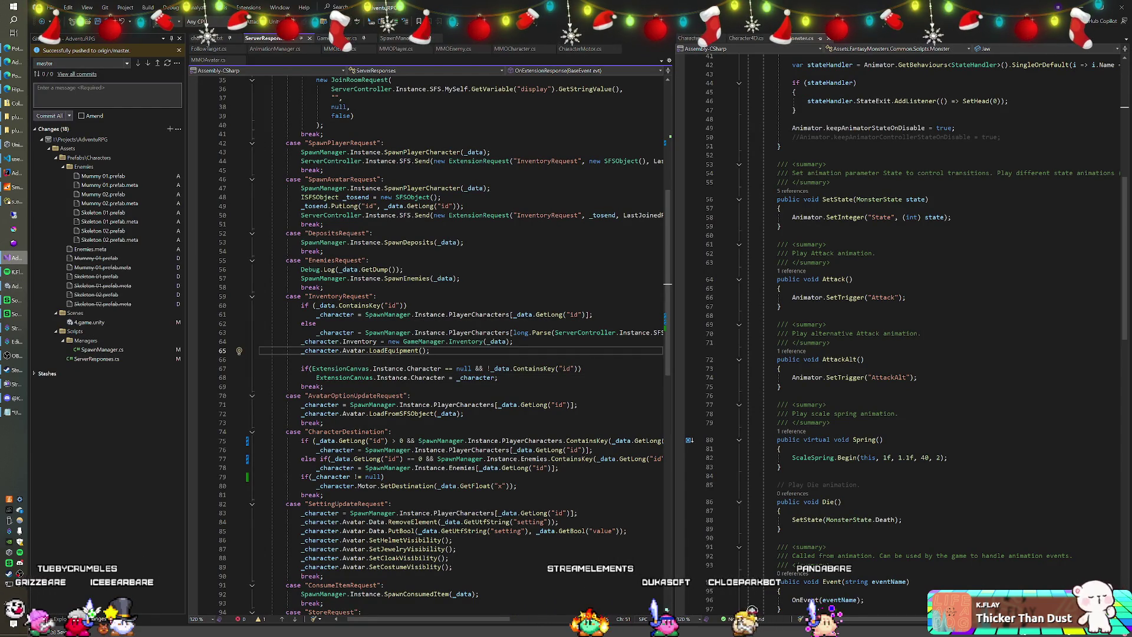
# Delete '_data.GetLong("id") == 0 && ' from the enemy condition on line 77.
pyautogui.hotkey('alt', 'Tab')
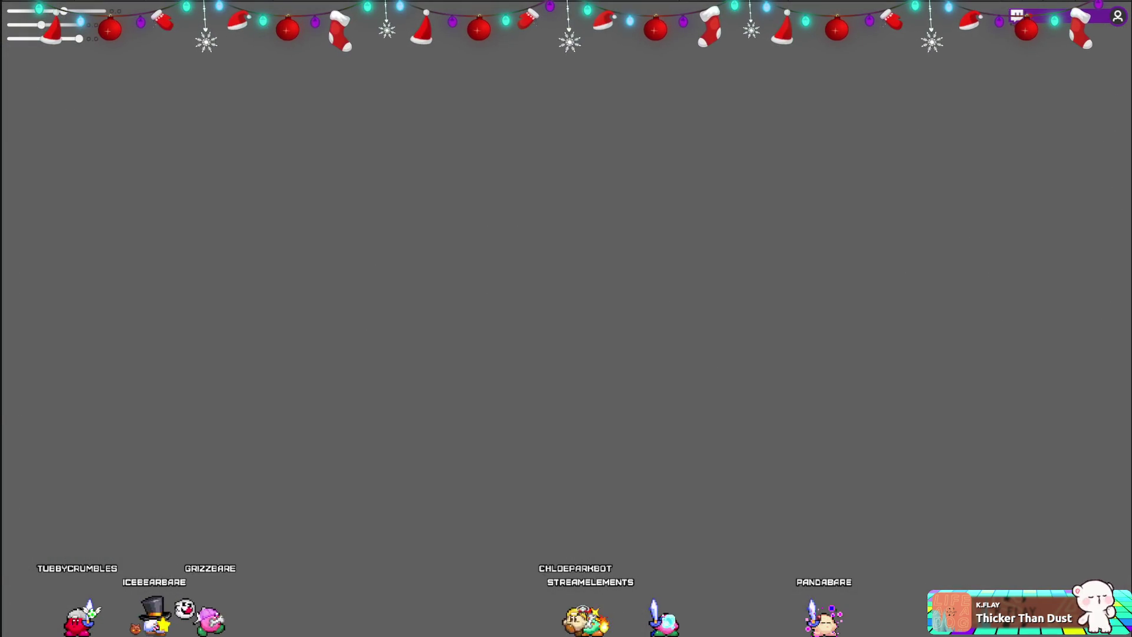
pyautogui.scroll(-1, 427, 354)
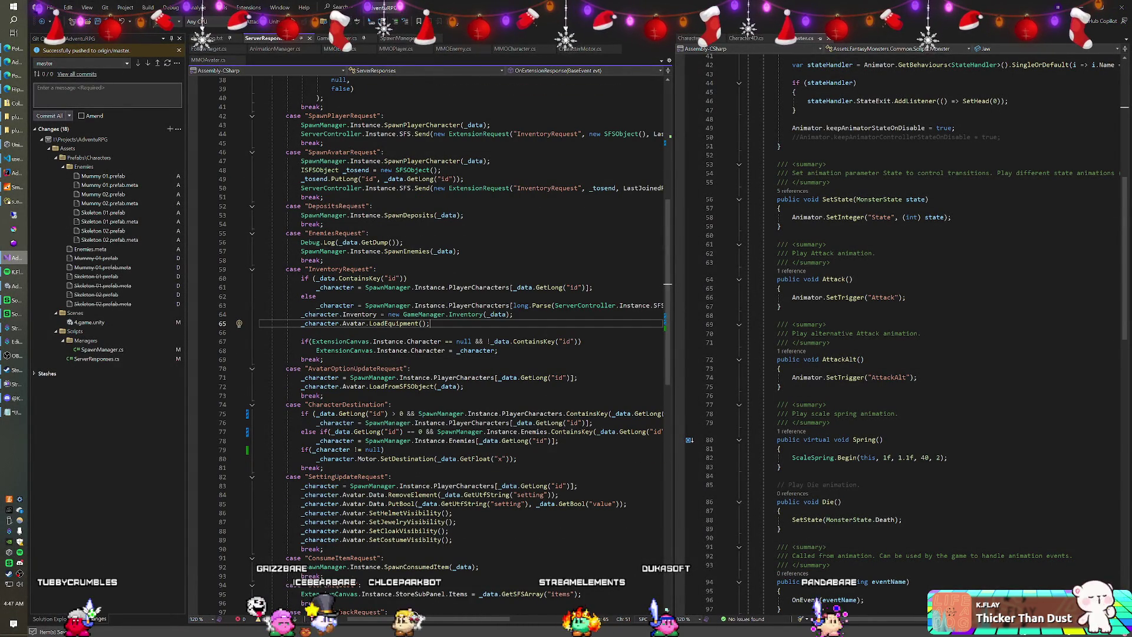
pyautogui.click(350, 432)
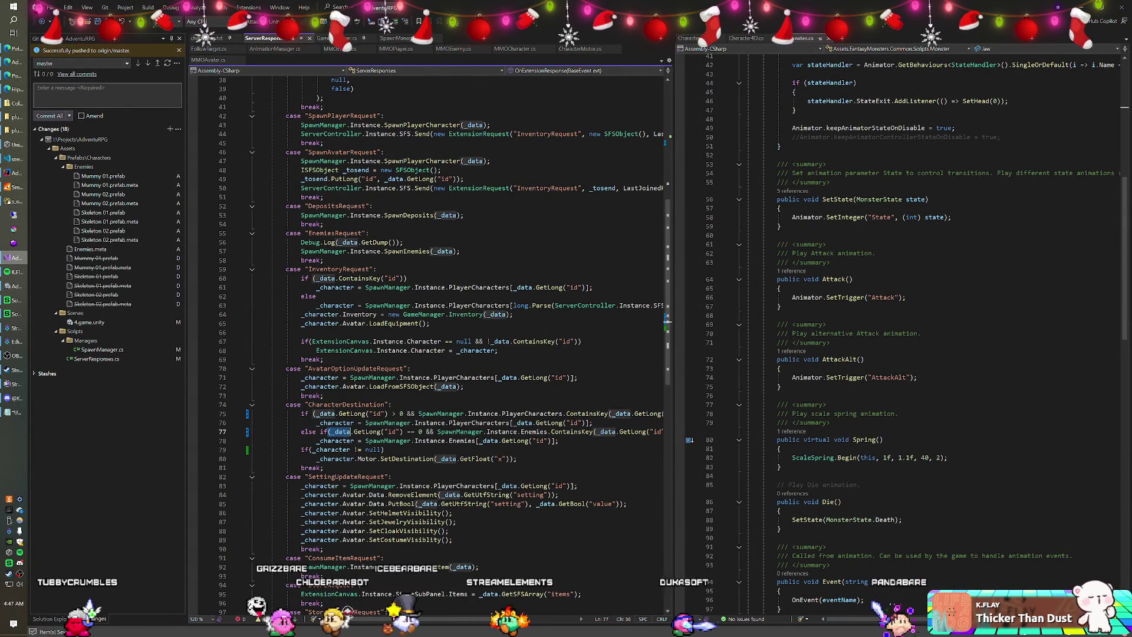
pyautogui.moveTo(330, 432); pyautogui.dragTo(418, 432)
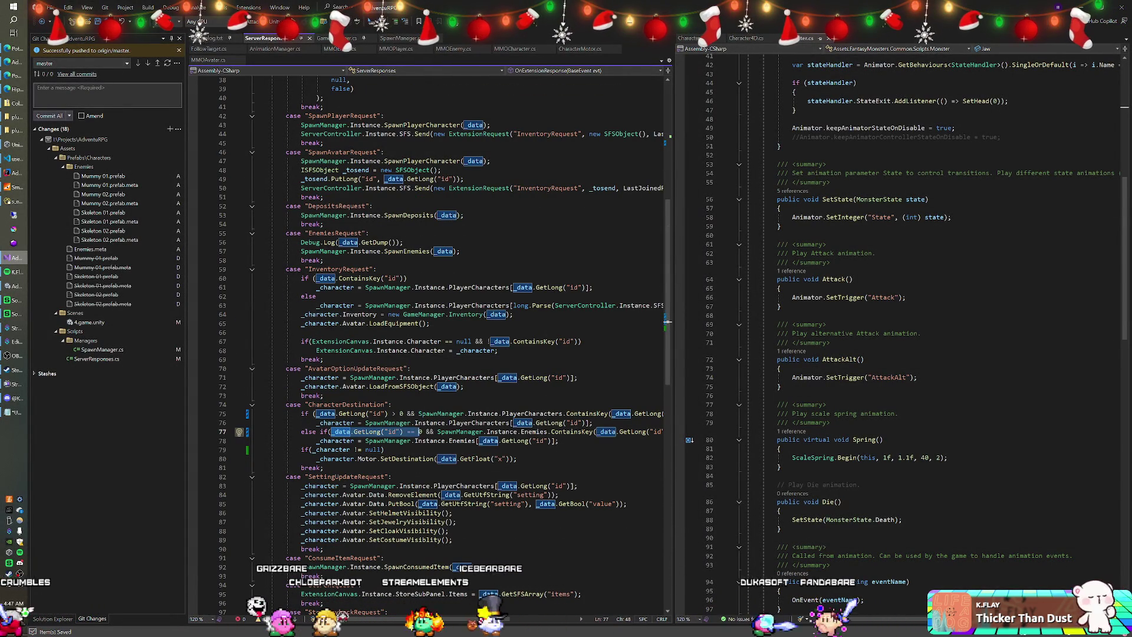
pyautogui.press('Delete')
pyautogui.press('Delete')
pyautogui.press('Delete')
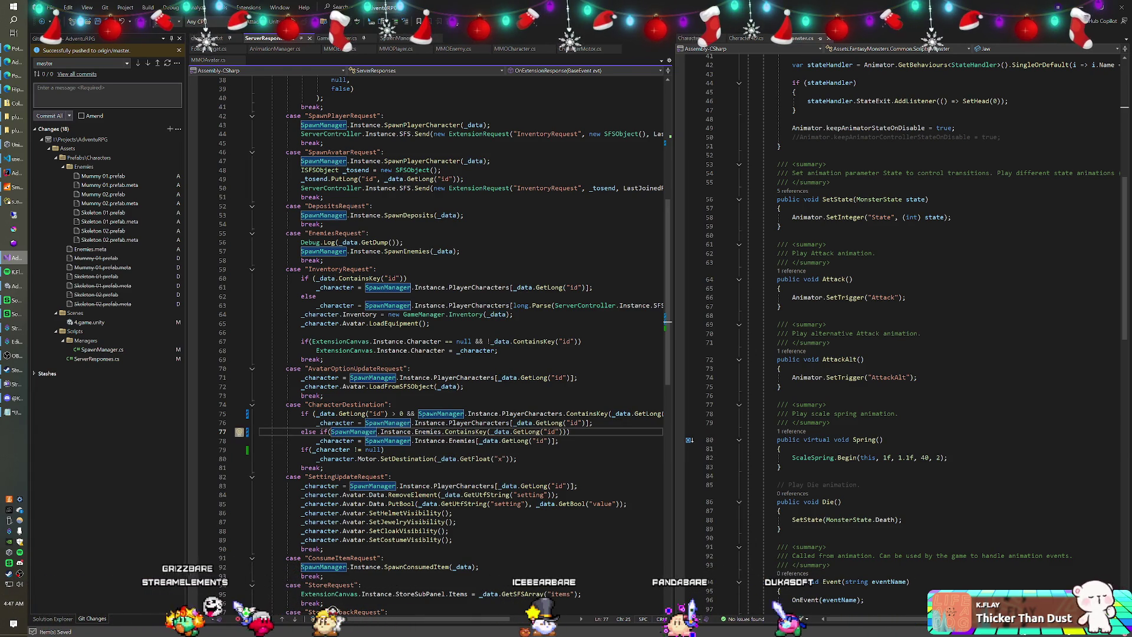
pyautogui.hotkey('alt', 'Tab')
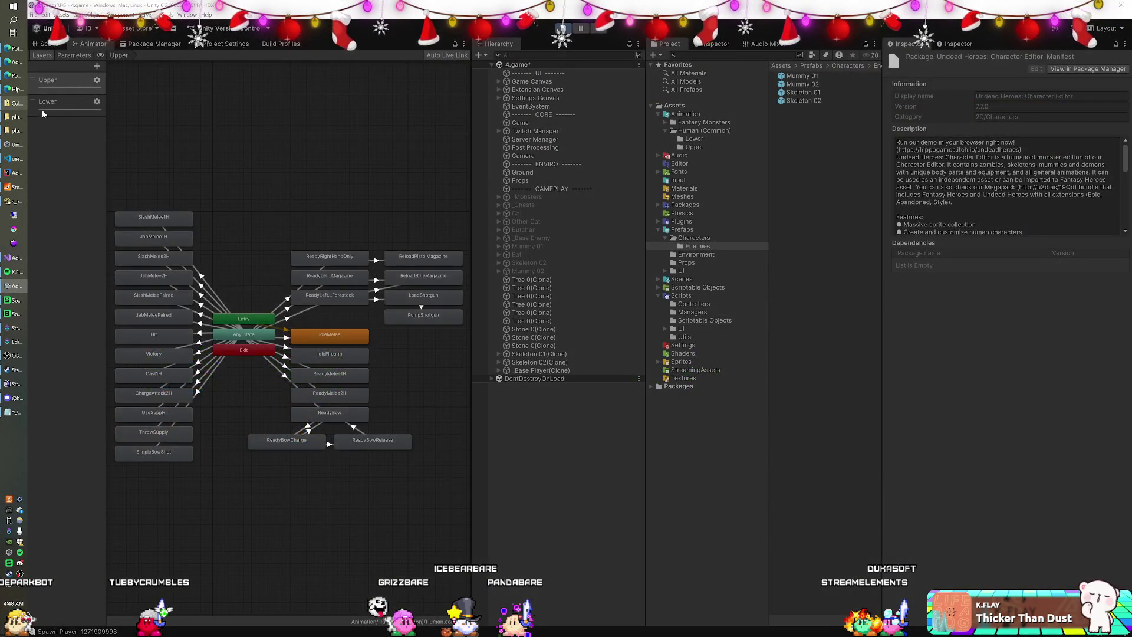
# Show the animator's Lower layer and select its Walk state in the Inspector.
pyautogui.click(43, 107)
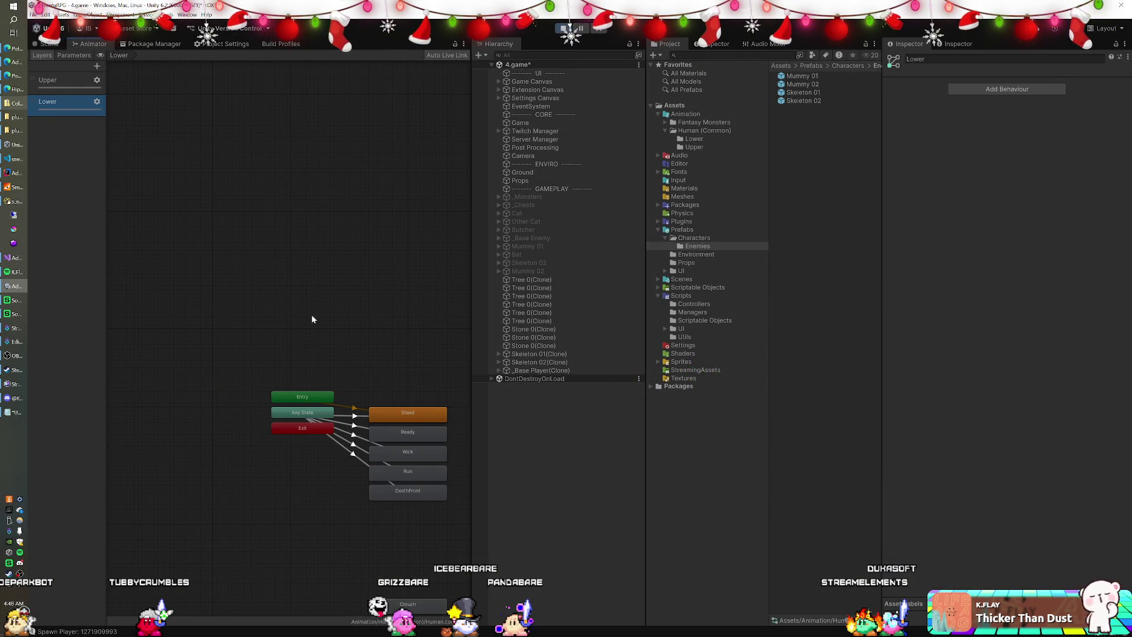
pyautogui.click(385, 454)
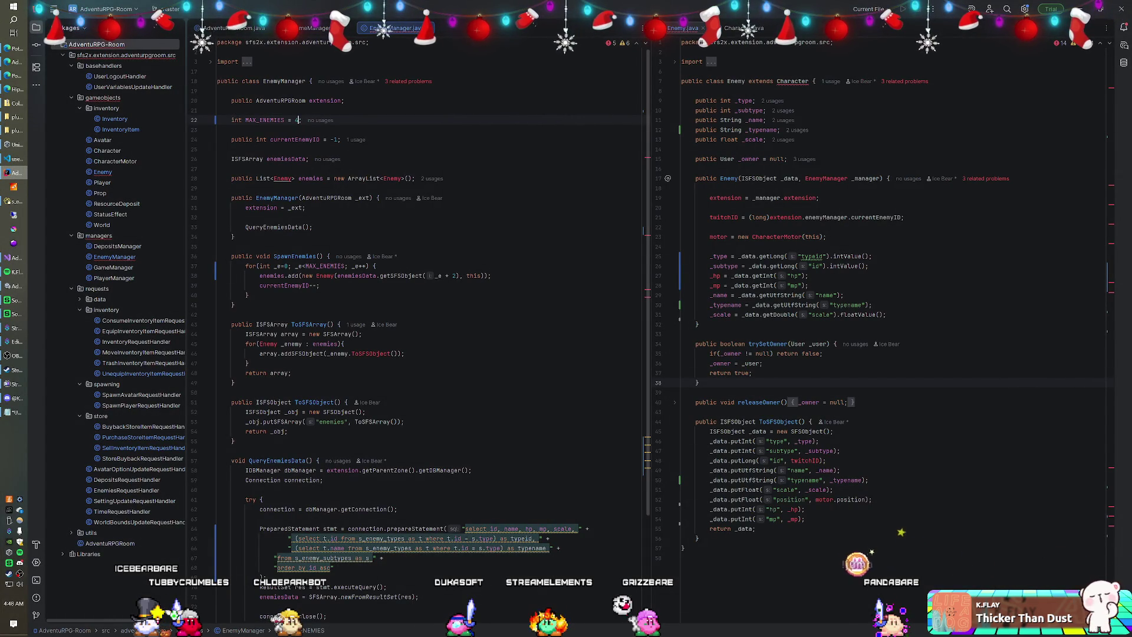
# Run Rebuild Module on AdventuRPG-Room, then switch back to Unity while the server boots.
pyautogui.rightClick(86, 52)
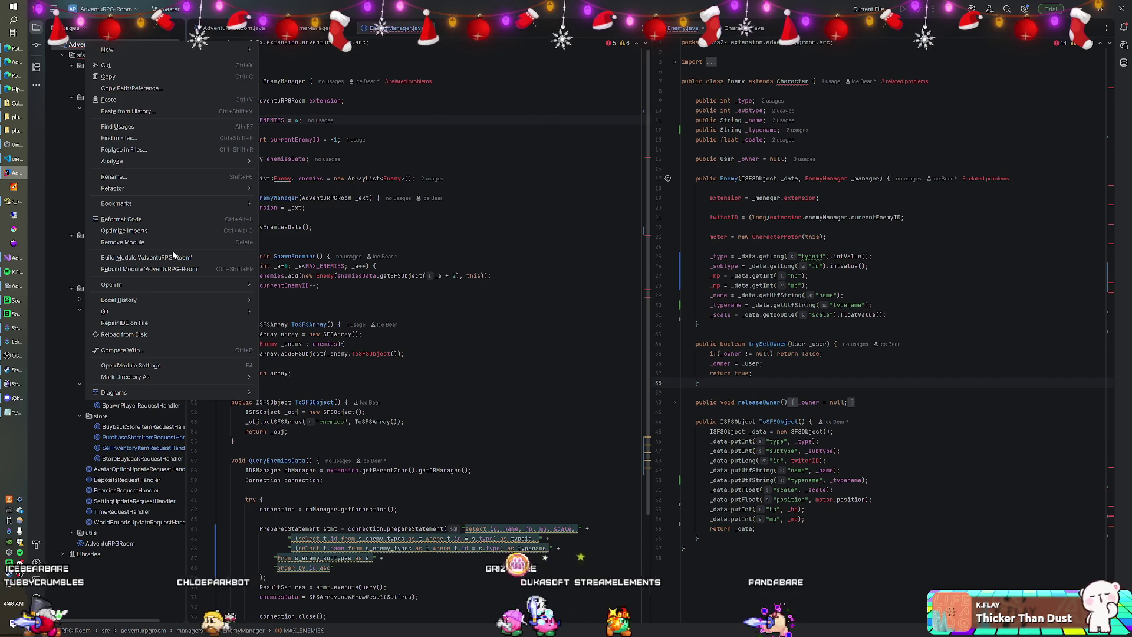
pyautogui.click(174, 257)
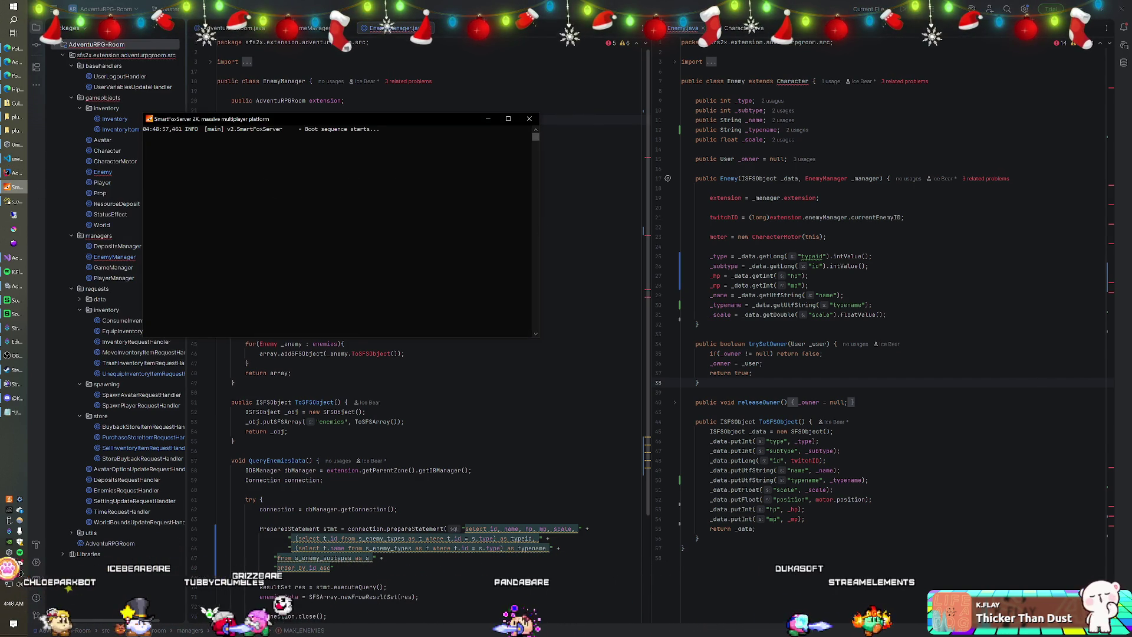
pyautogui.hotkey('alt', 'Tab')
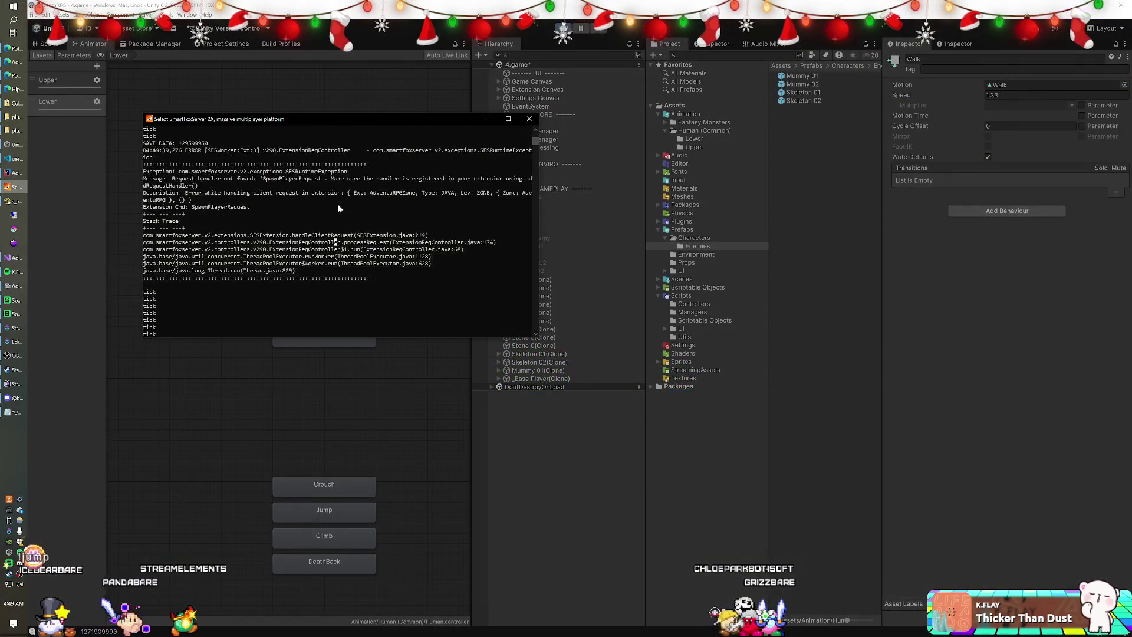
pyautogui.click(338, 202)
pyautogui.scroll(3, 339, 203)
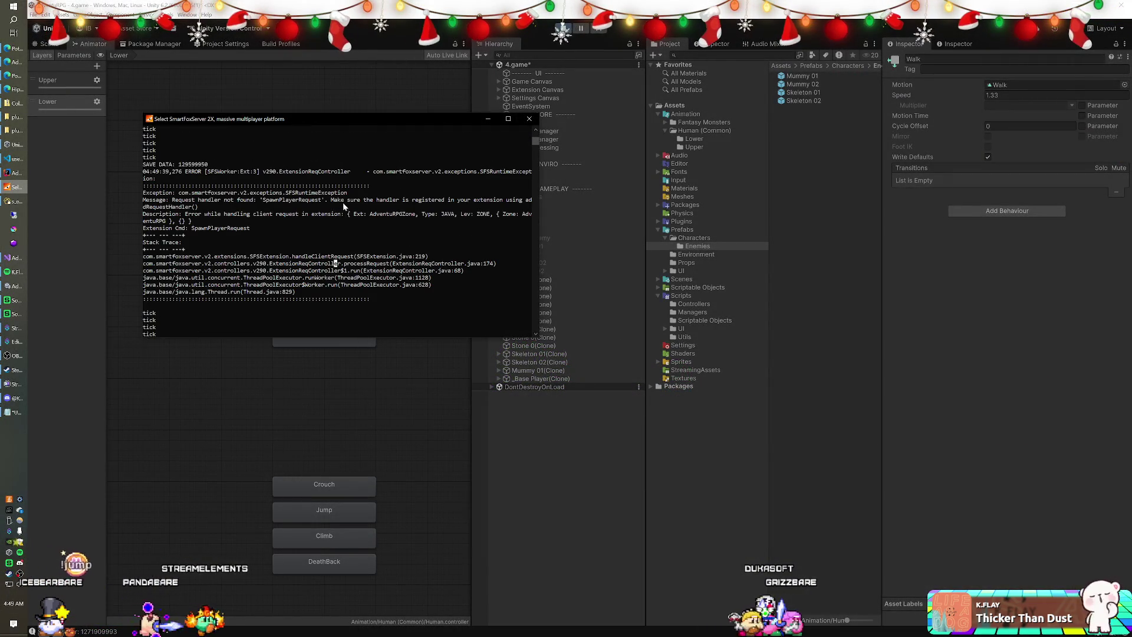
# Scroll through the SpawnPlayerRequest handler-not-found error, then stop the running game.
pyautogui.scroll(-1, 360, 204)
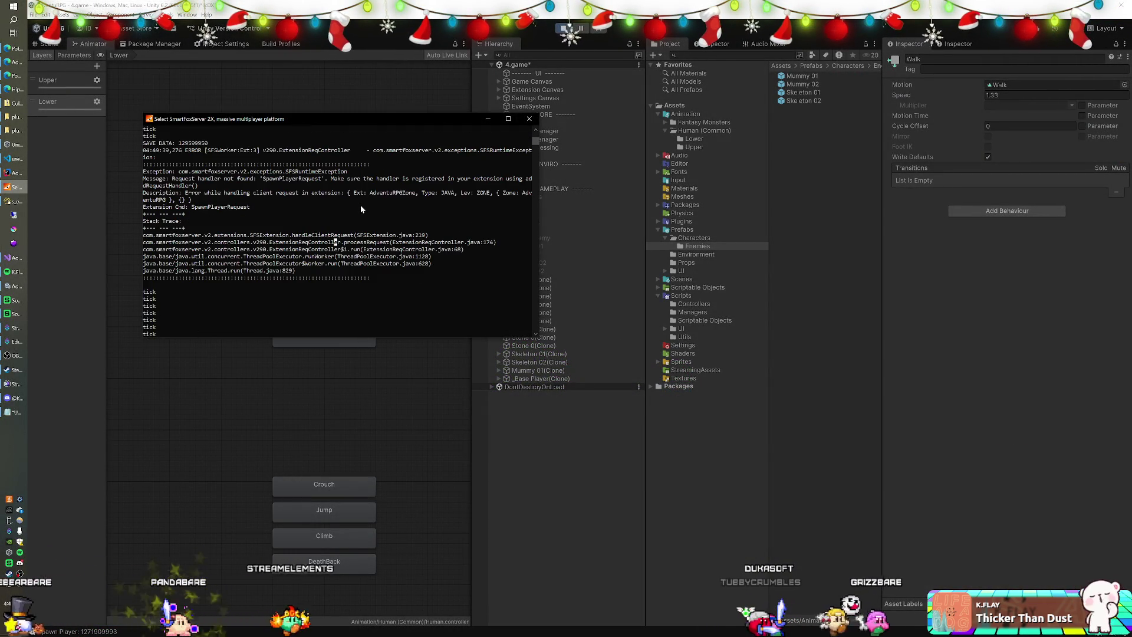
pyautogui.scroll(-1, 360, 204)
pyautogui.scroll(-3, 361, 209)
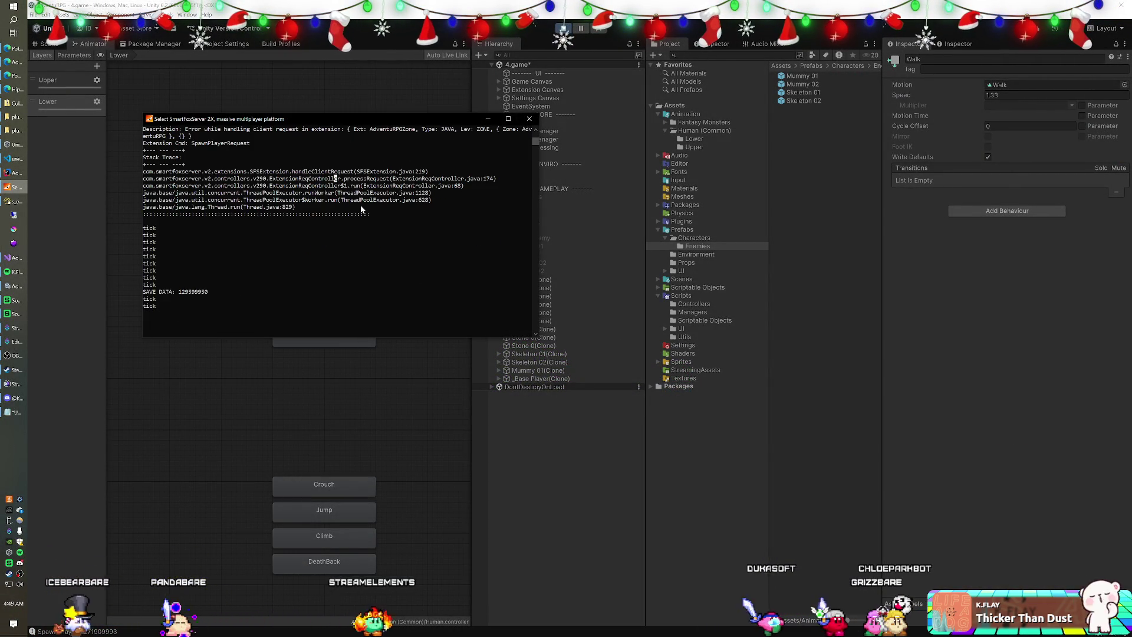
pyautogui.scroll(4, 323, 211)
pyautogui.scroll(2, 322, 206)
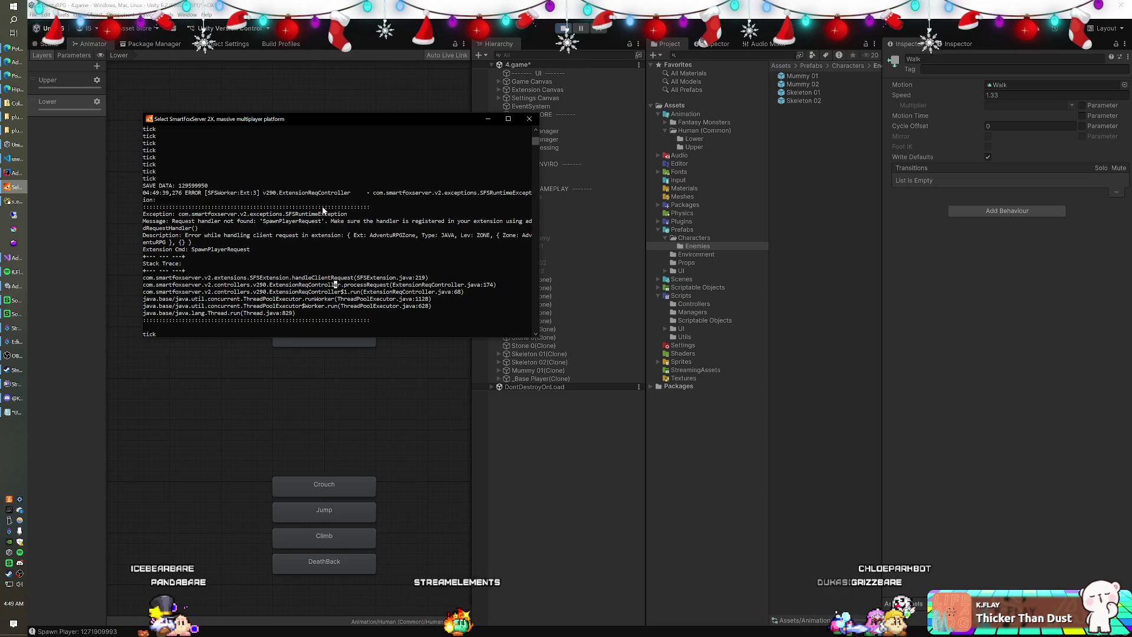
pyautogui.scroll(-5, 323, 210)
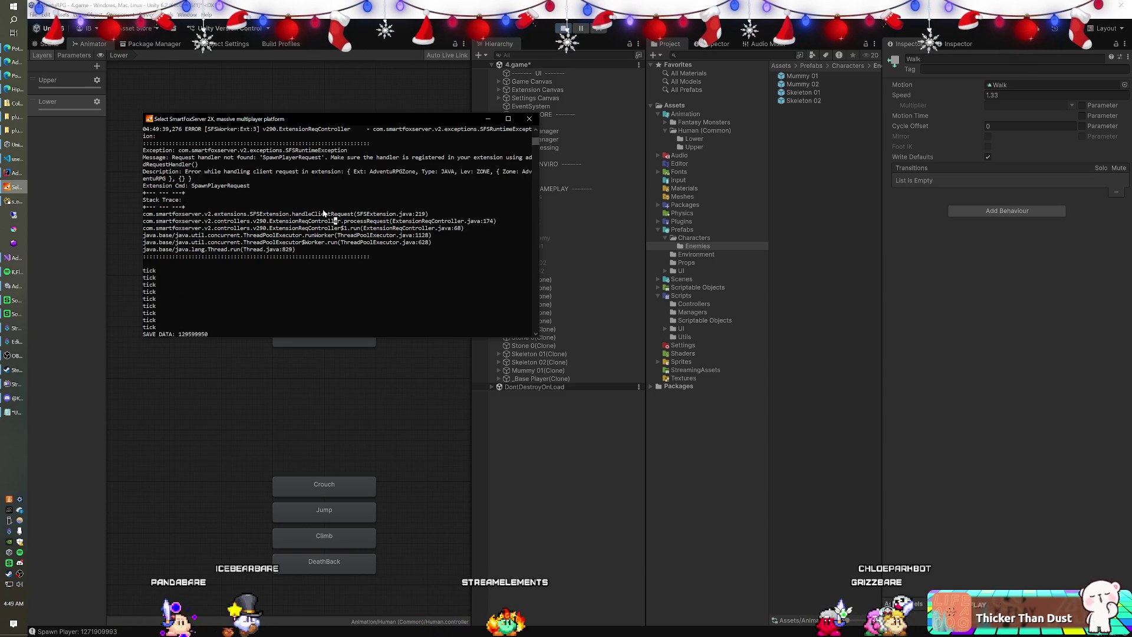
pyautogui.hotkey('alt', 'F4')
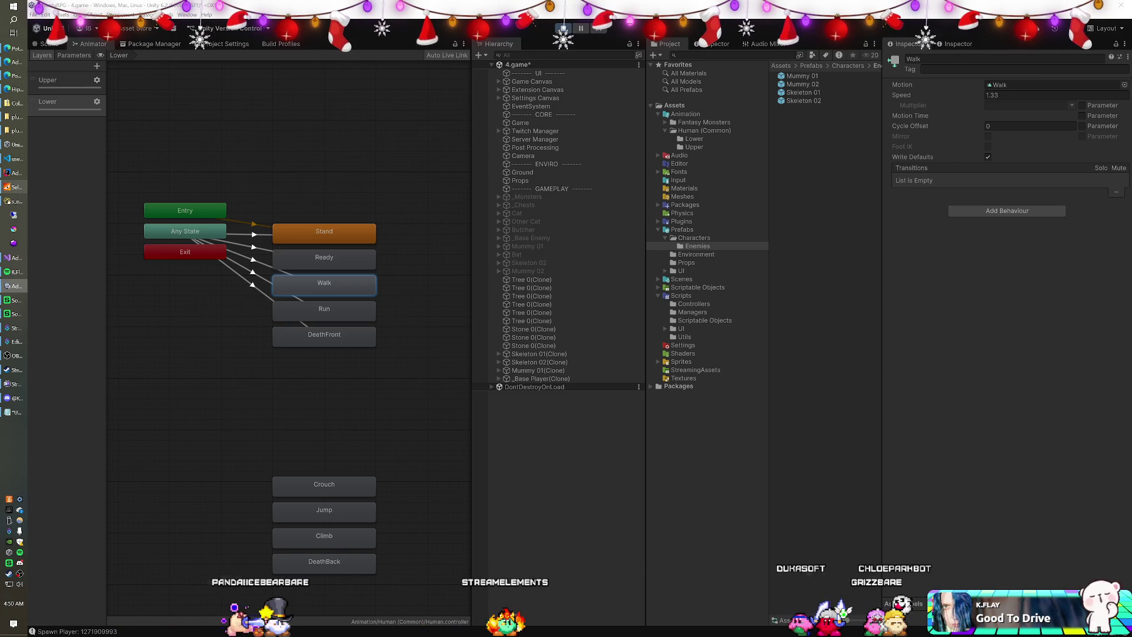
# Pause the server console to inspect the exception's stack trace, then resume output.
pyautogui.click(13, 186)
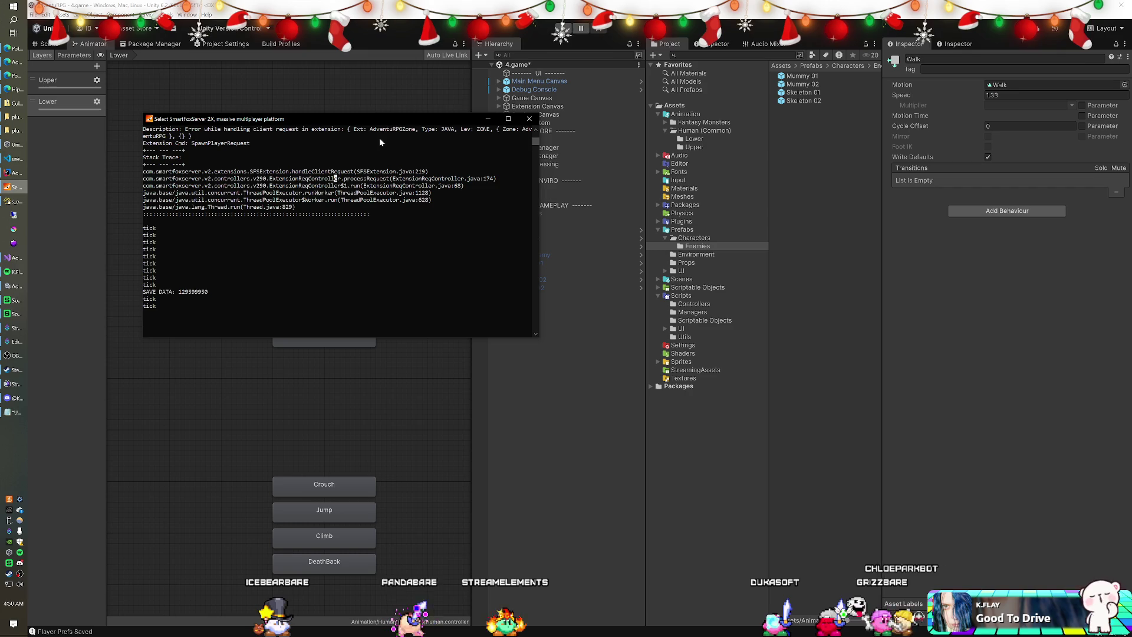
pyautogui.scroll(3, 372, 159)
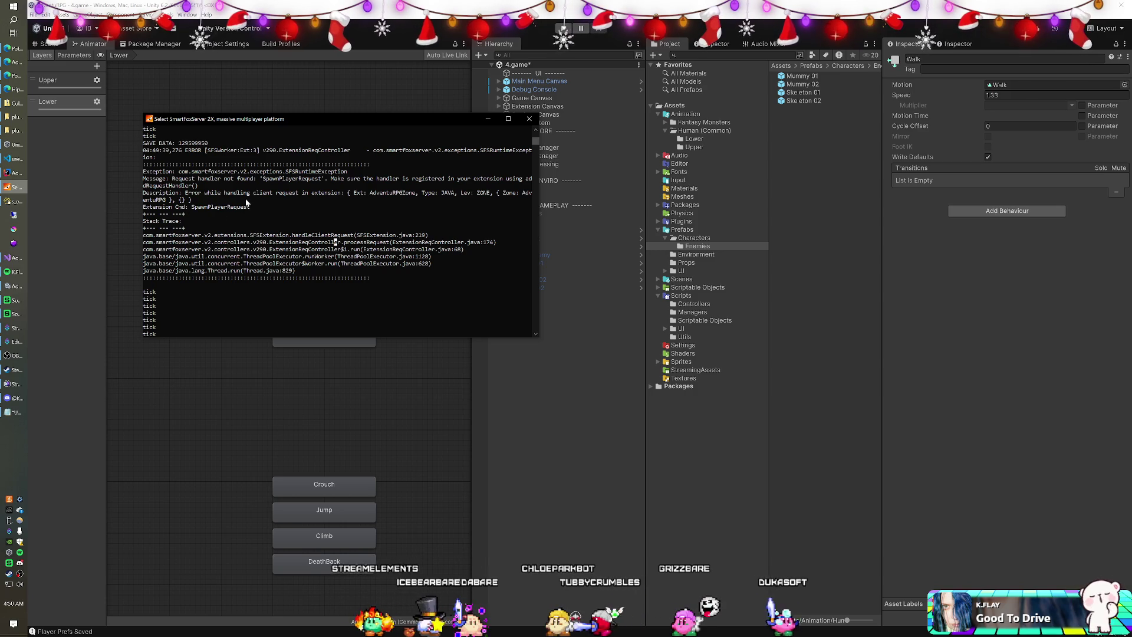
pyautogui.press('Left')
pyautogui.press('Left')
pyautogui.press('Left')
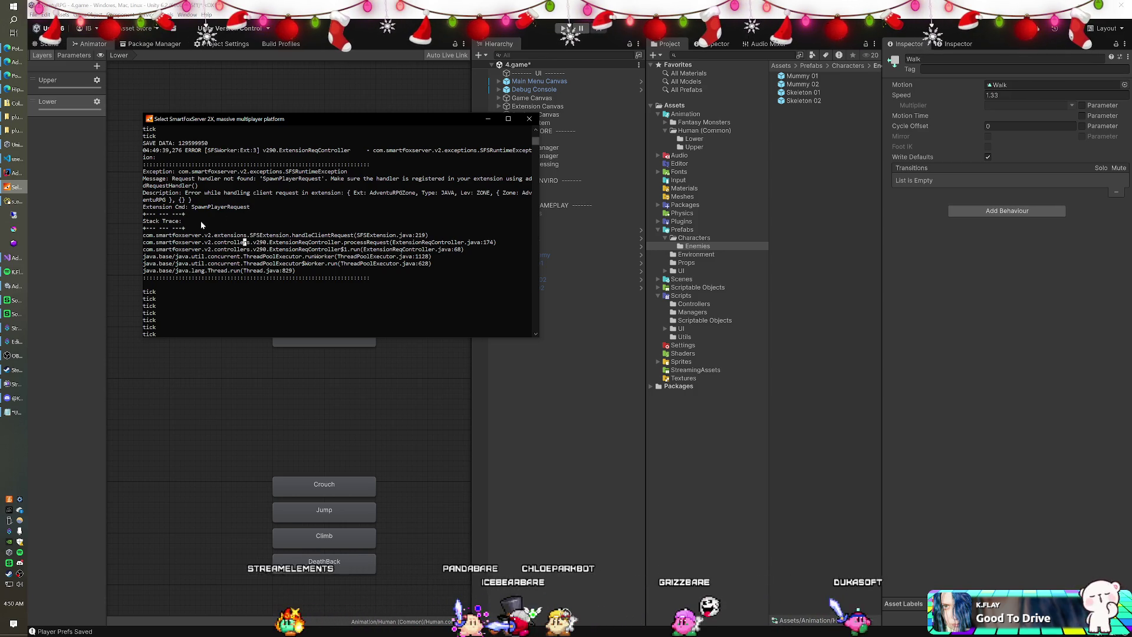
pyautogui.press('Escape')
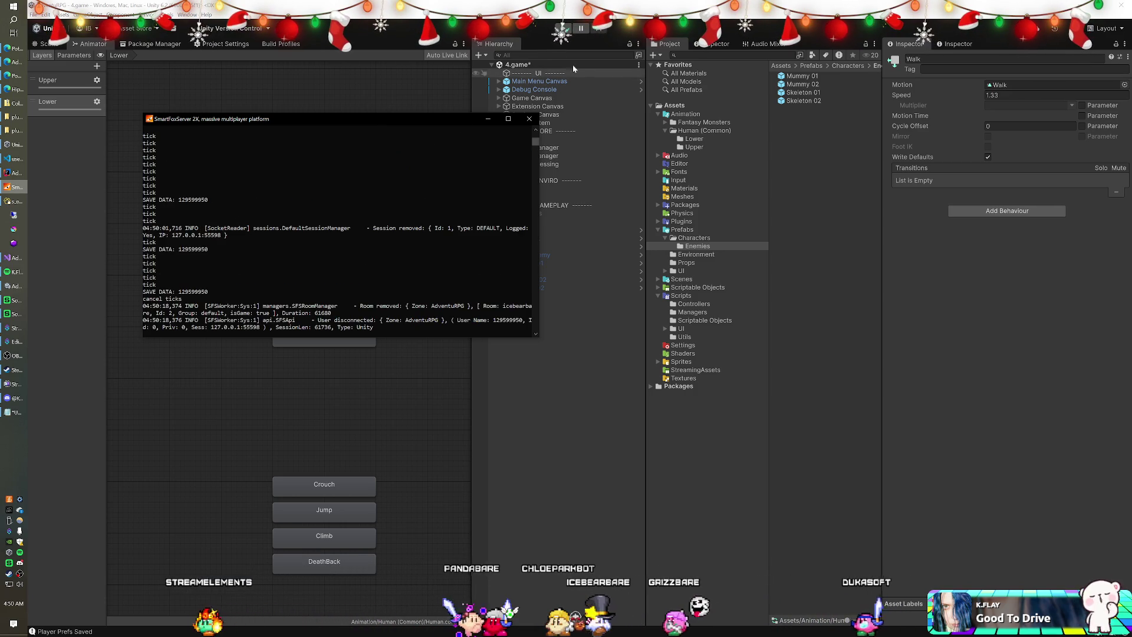
# Restart Play in Unity, then bring up EnemyManager.java in IntelliJ IDEA.
pyautogui.click(527, 34)
pyautogui.click(564, 29)
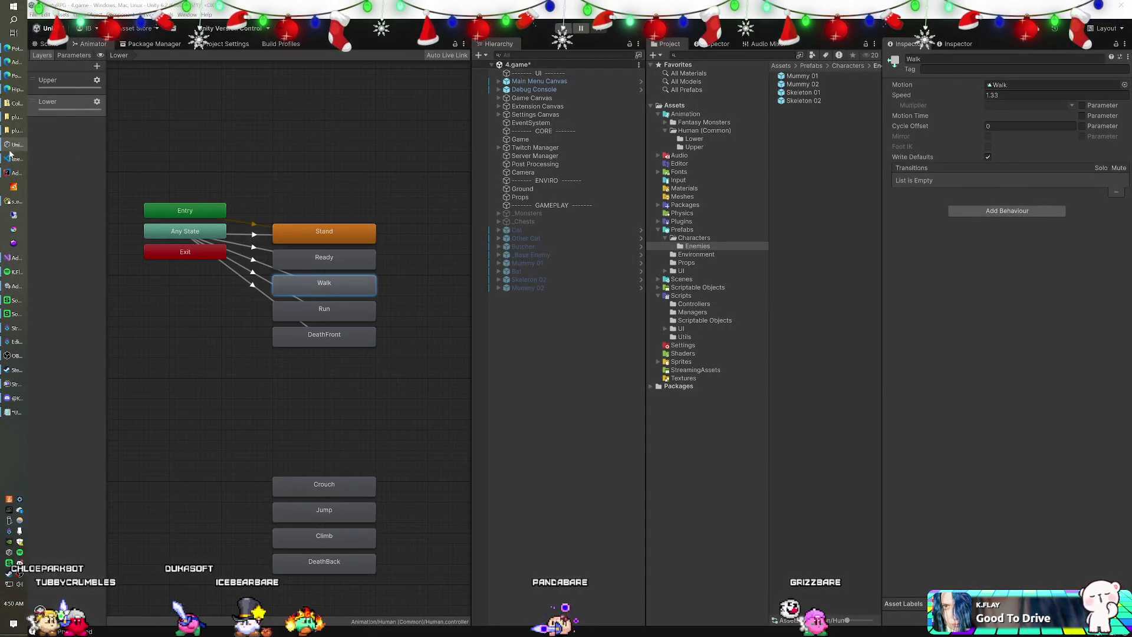
pyautogui.click(14, 173)
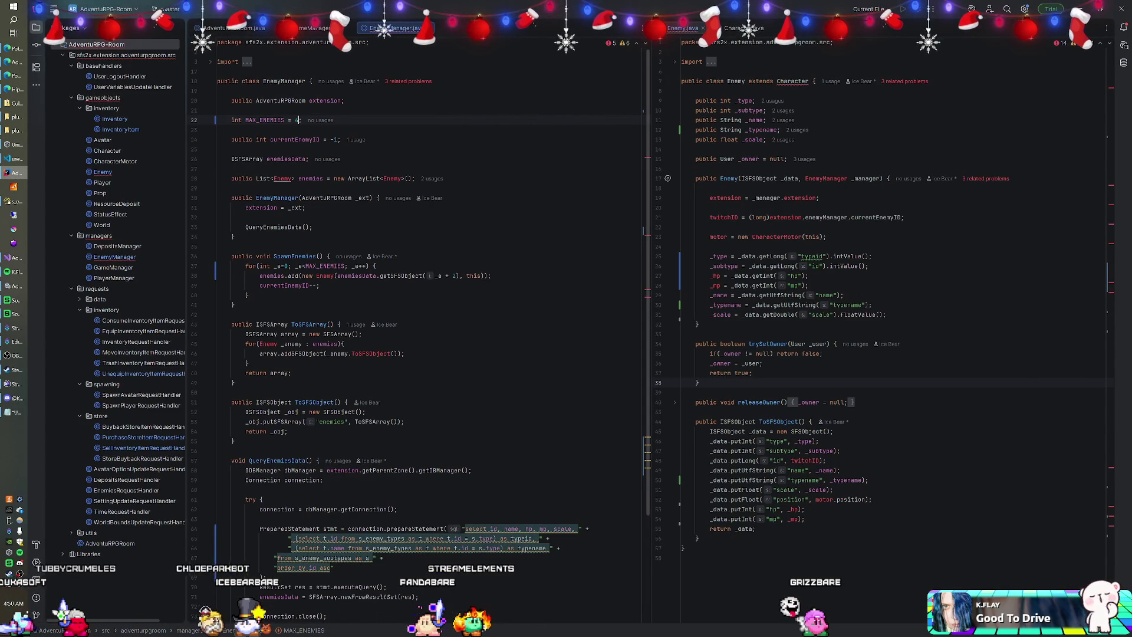
# Set MAX_ENEMIES to 3 in EnemyManager.java and rebuild the AdventuRPG-Room module.
pyautogui.press('BackSpace')
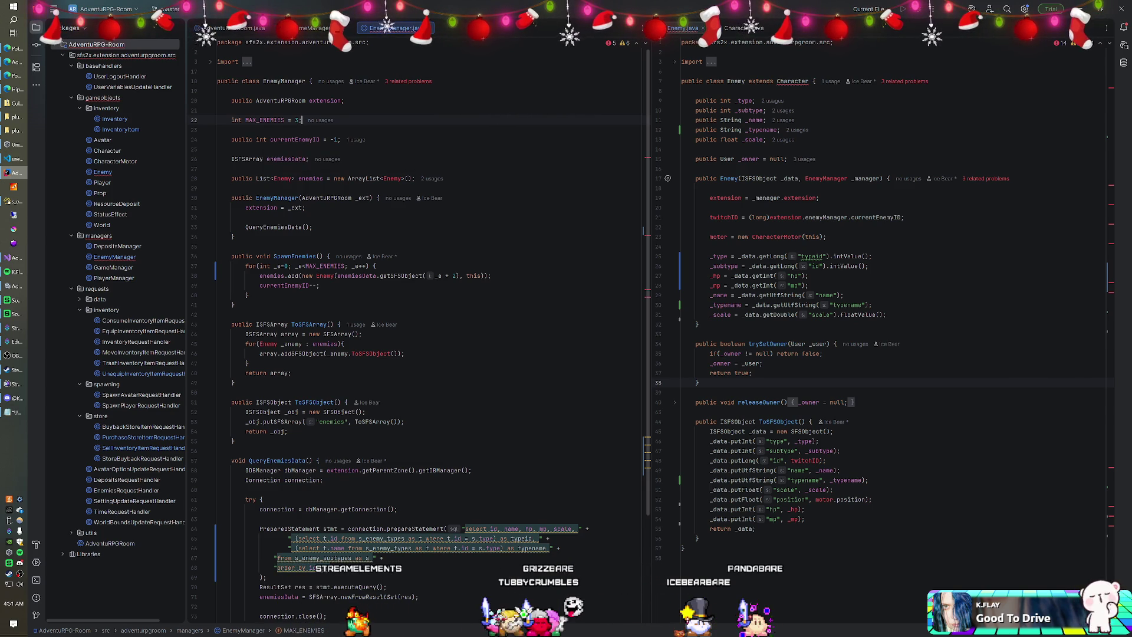
pyautogui.rightClick(98, 47)
pyautogui.click(147, 258)
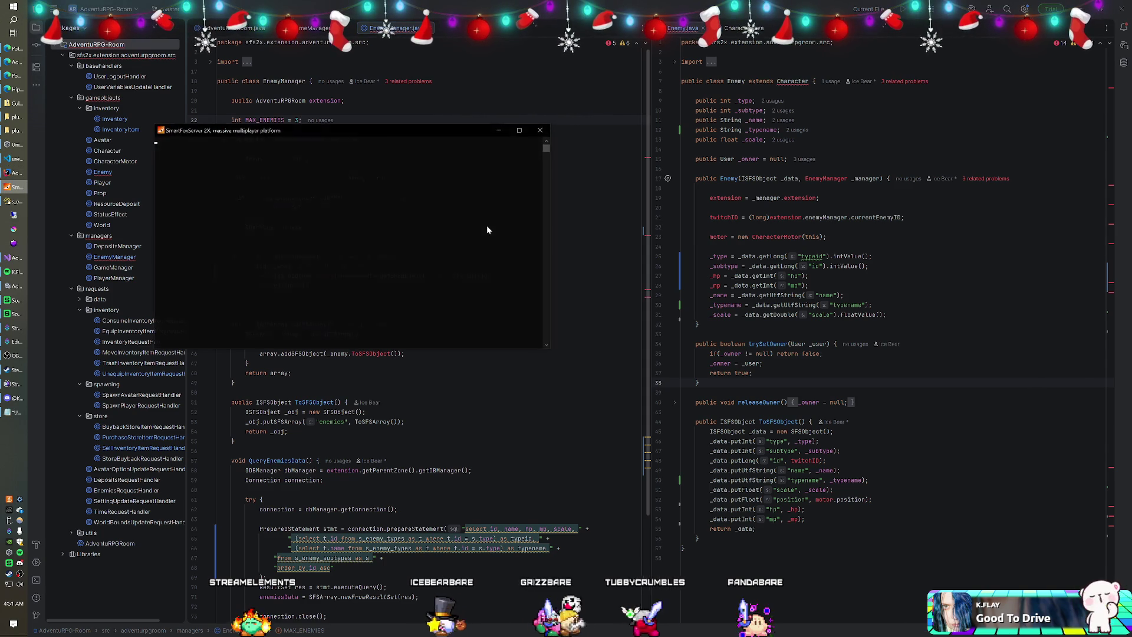
# Switch over to Unity while the SmartFoxServer console finishes booting and logs the client in.
pyautogui.click(344, 100)
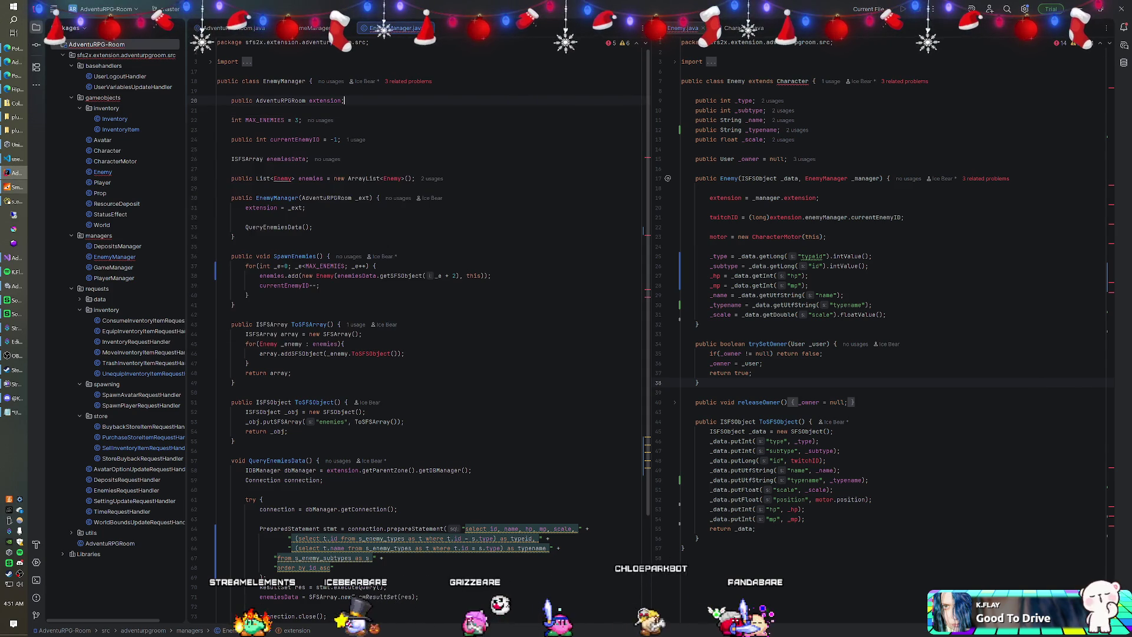
pyautogui.hotkey('alt', 'Tab')
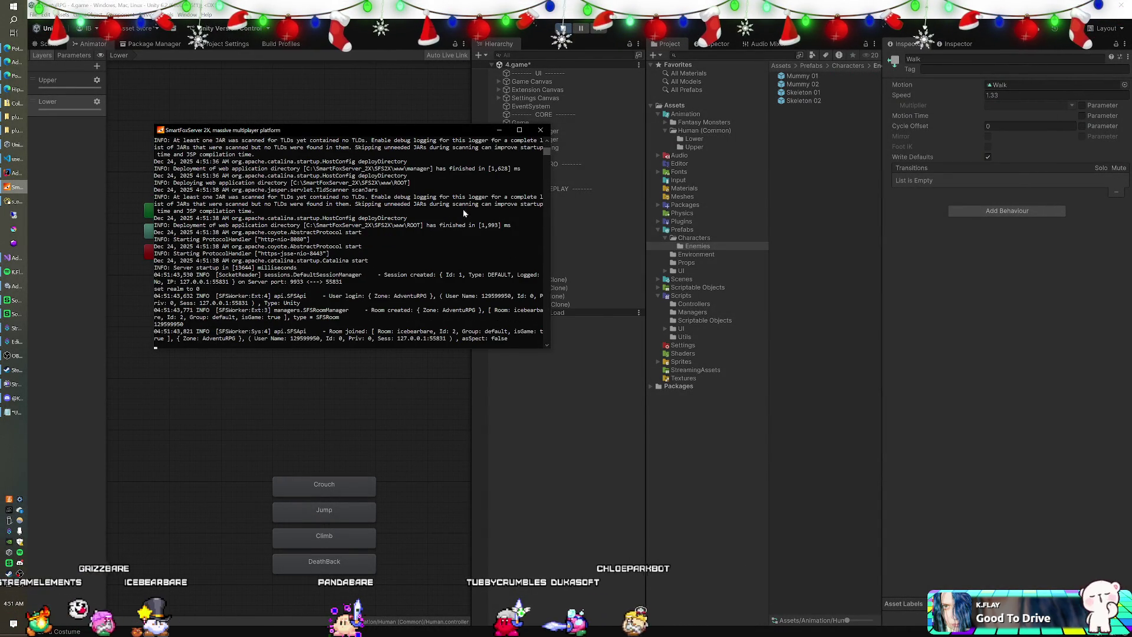
pyautogui.hotkey('alt', 'Tab')
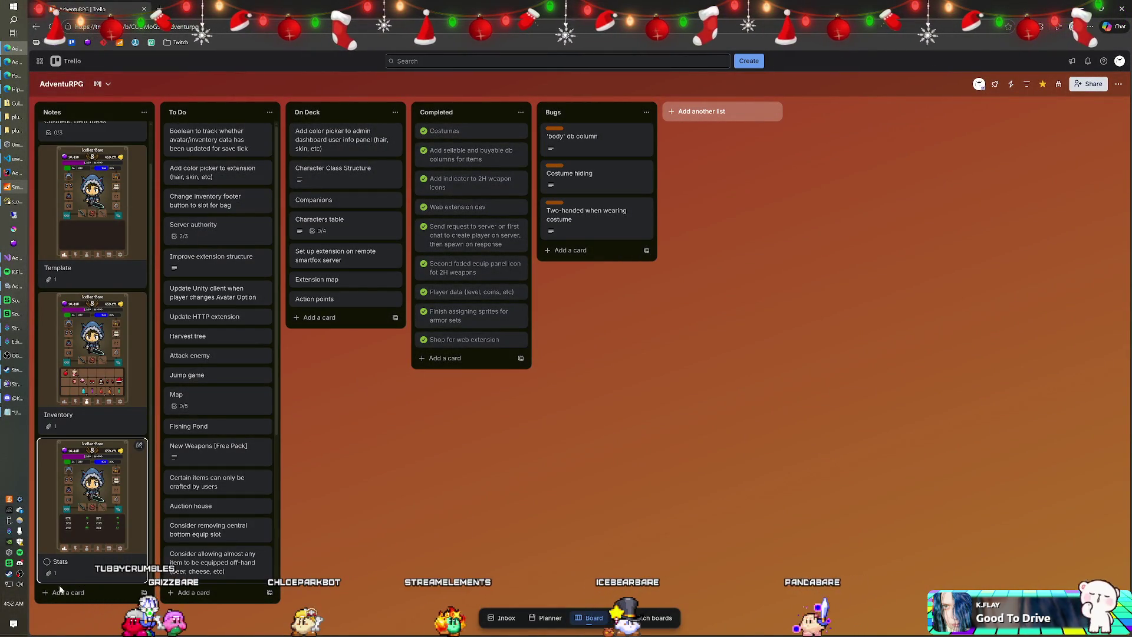
# Create a 'New Enemy Process' card, move it to the top of Notes, and open it to add a checklist.
pyautogui.click(60, 592)
pyautogui.write('New Enemy Process')
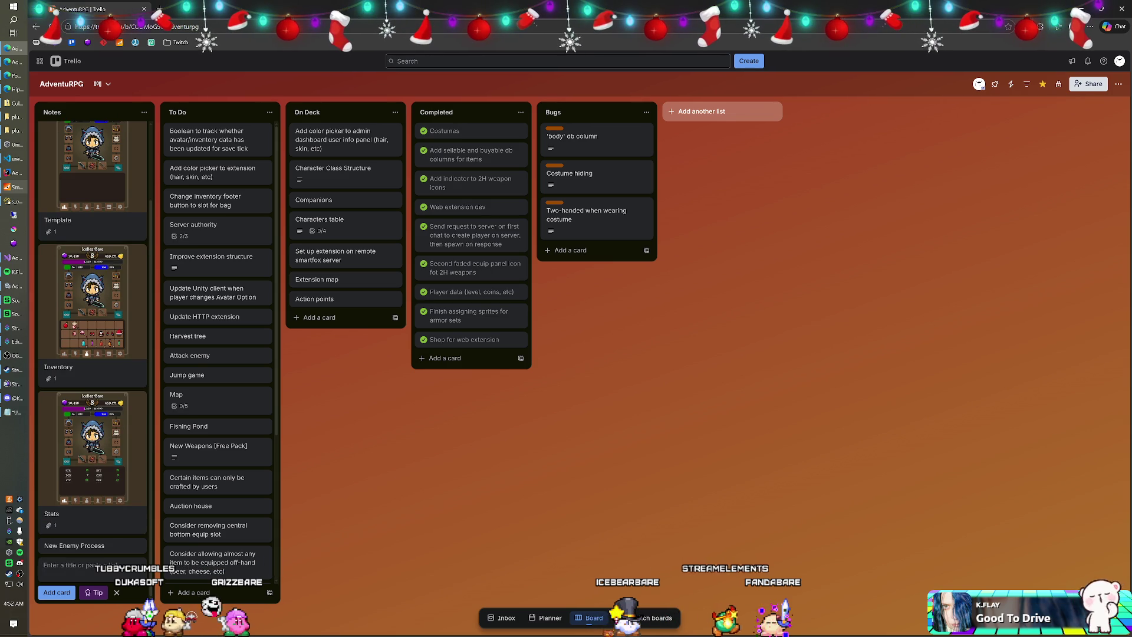
pyautogui.moveTo(93, 548)
pyautogui.mouseDown()
pyautogui.moveTo(96, 115)
pyautogui.moveTo(84, 147)
pyautogui.moveTo(82, 134)
pyautogui.mouseUp()
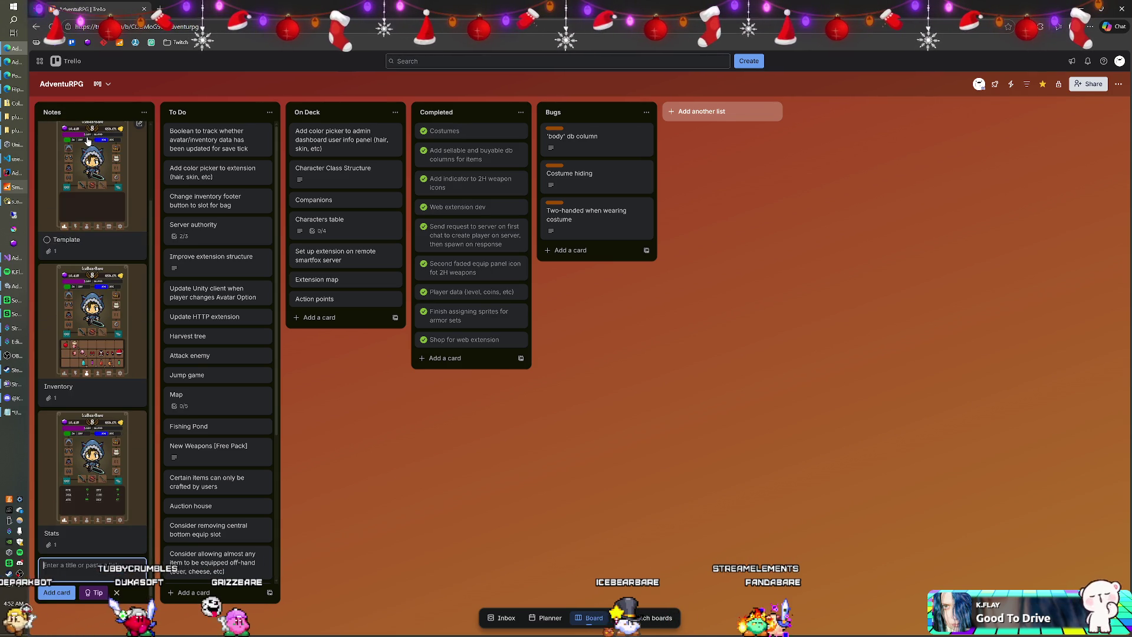
pyautogui.click(80, 133)
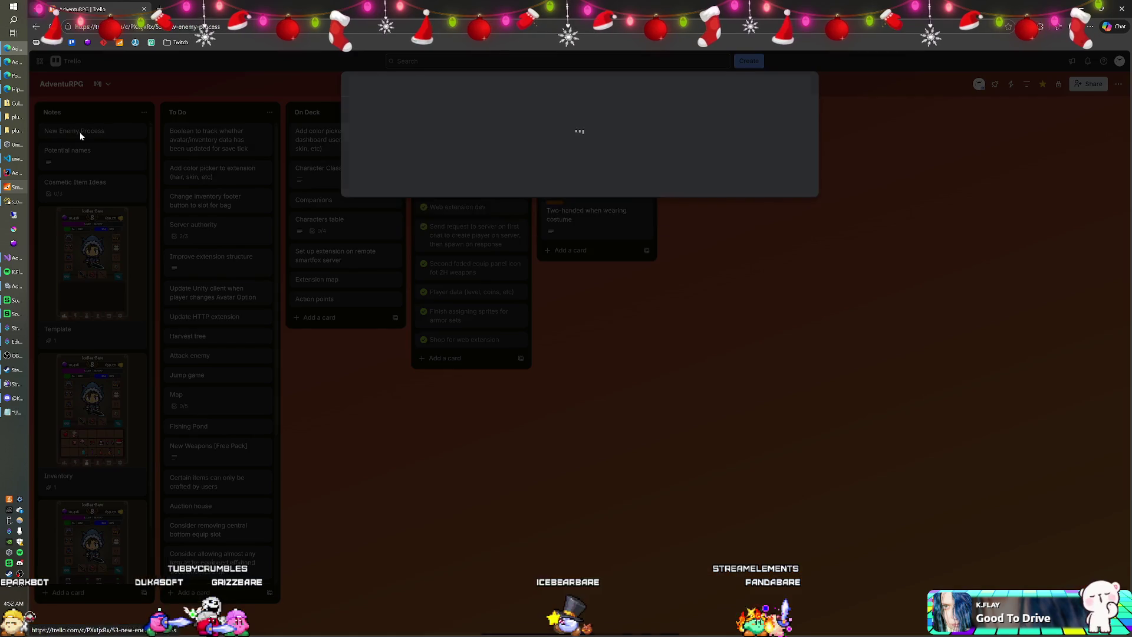
pyautogui.click(494, 138)
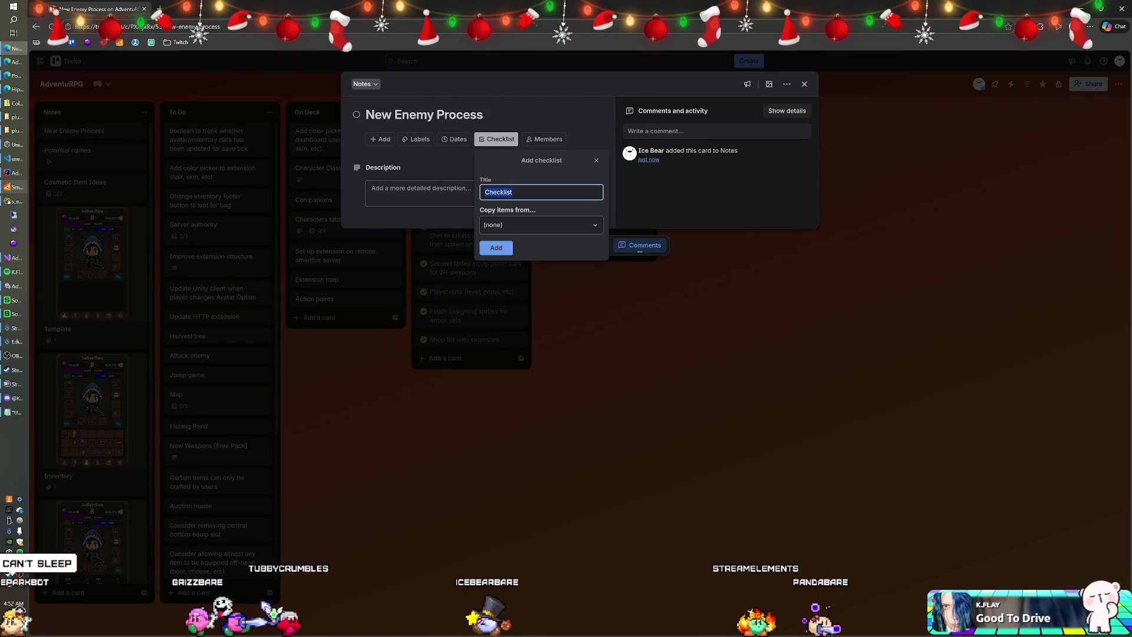
# Create the checklist with the prefab generation, Export to Enemies folder and Monster class steps.
pyautogui.click(495, 245)
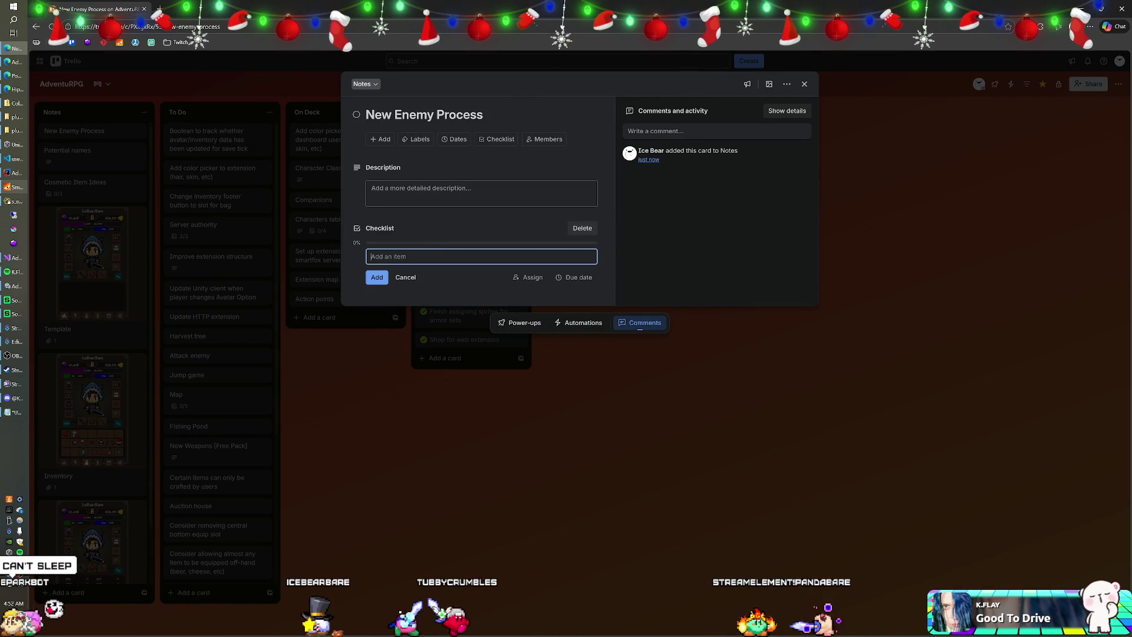
pyautogui.write('Generate prefab in character creation scene')
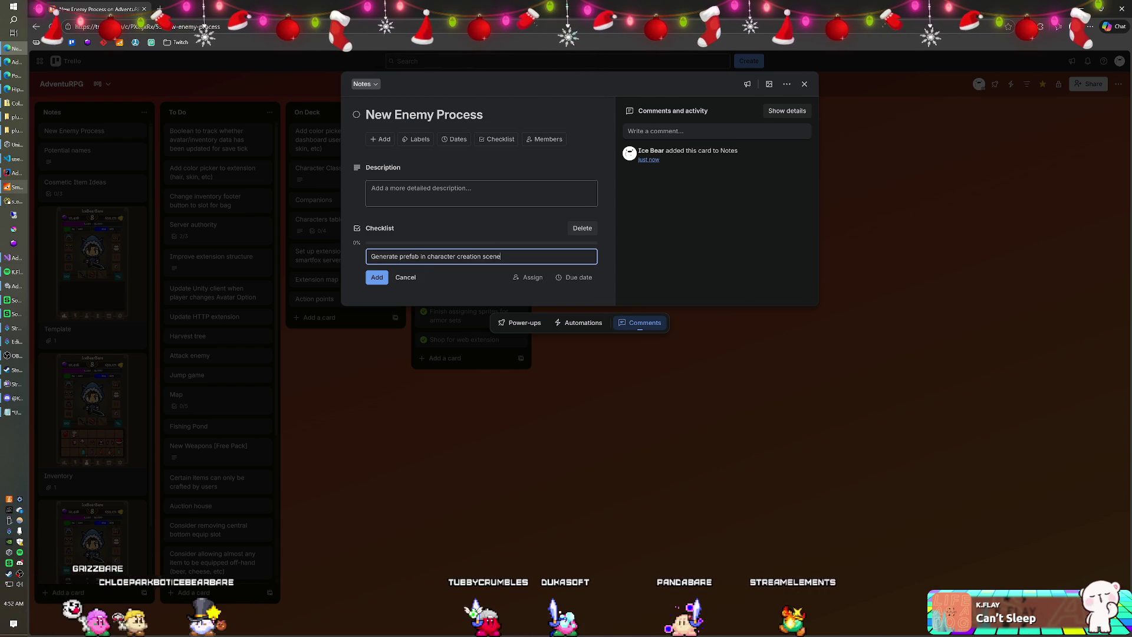
pyautogui.press('Return')
pyautogui.write('Export')
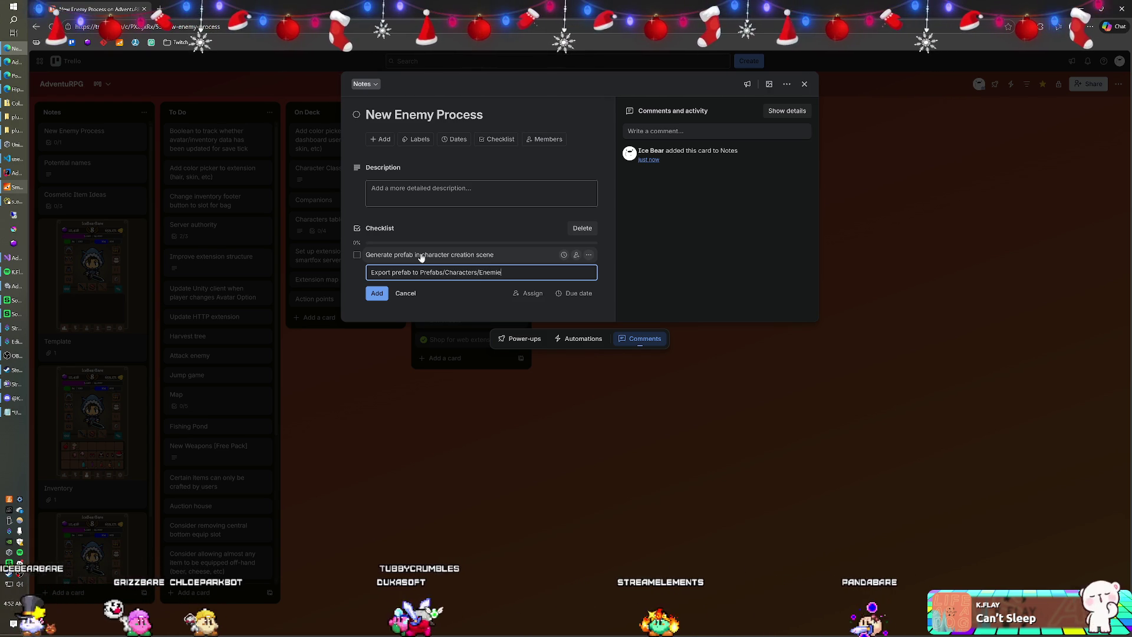
pyautogui.press('Return')
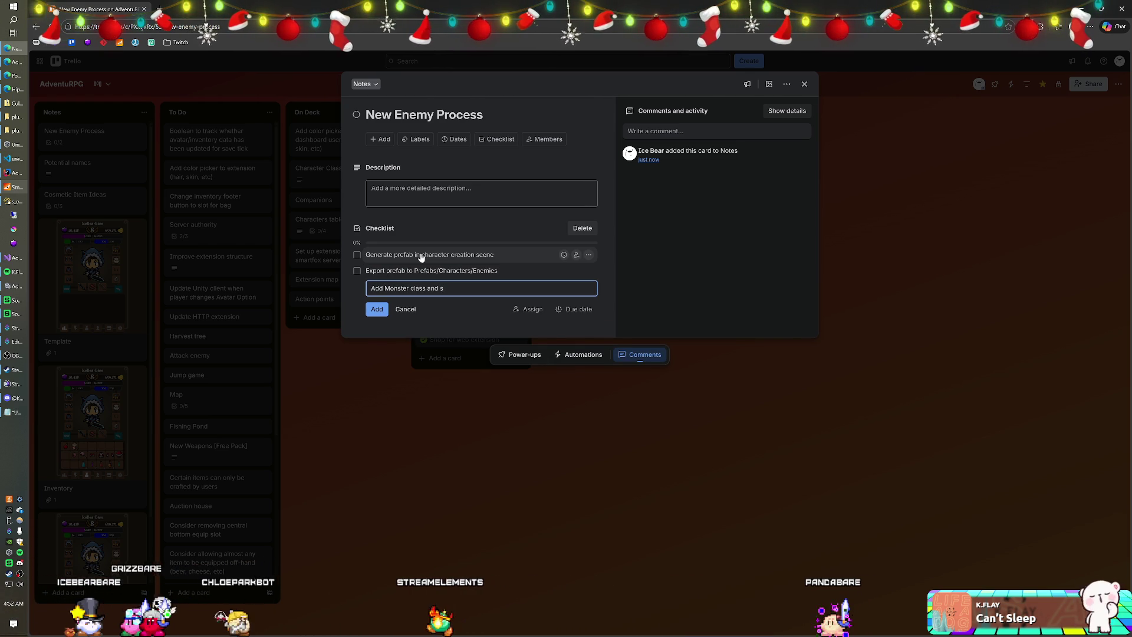
pyautogui.press('Return')
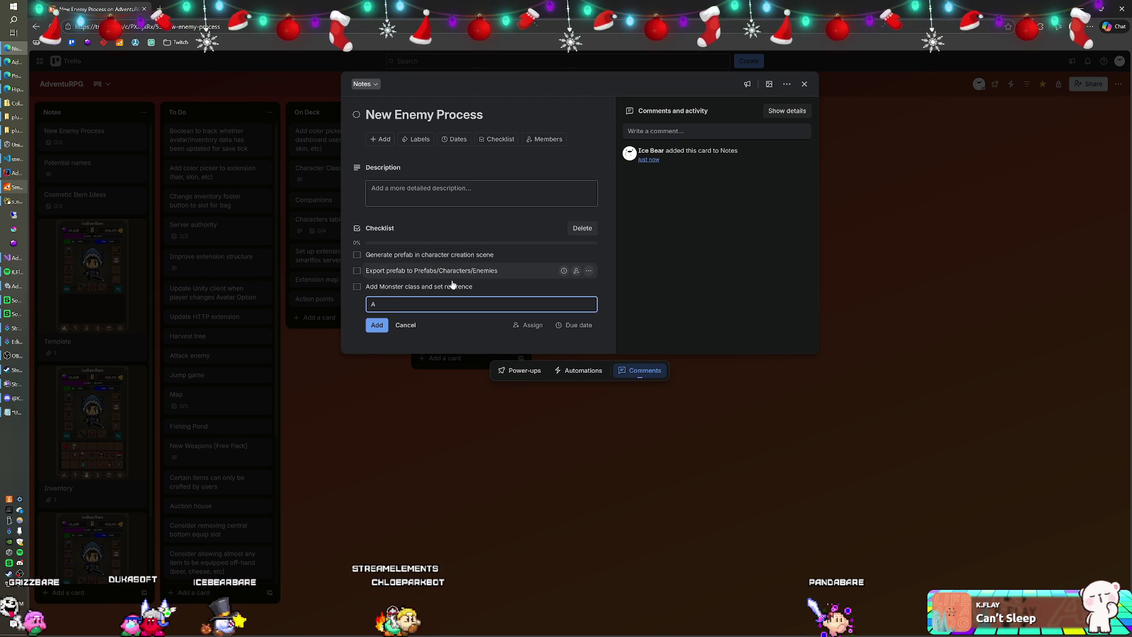
pyautogui.click(420, 287)
pyautogui.press('End')
pyautogui.write('s')
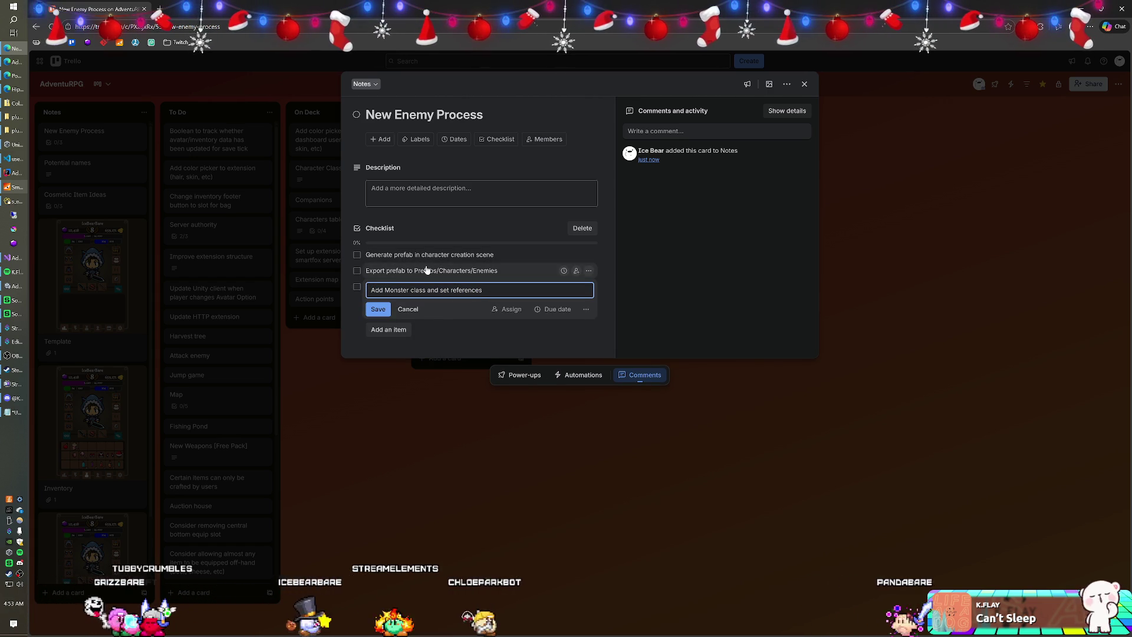
pyautogui.press('Return')
# Add the 'Add MMOEnemy' class step and the Animator component from Animations step.
pyautogui.click(395, 311)
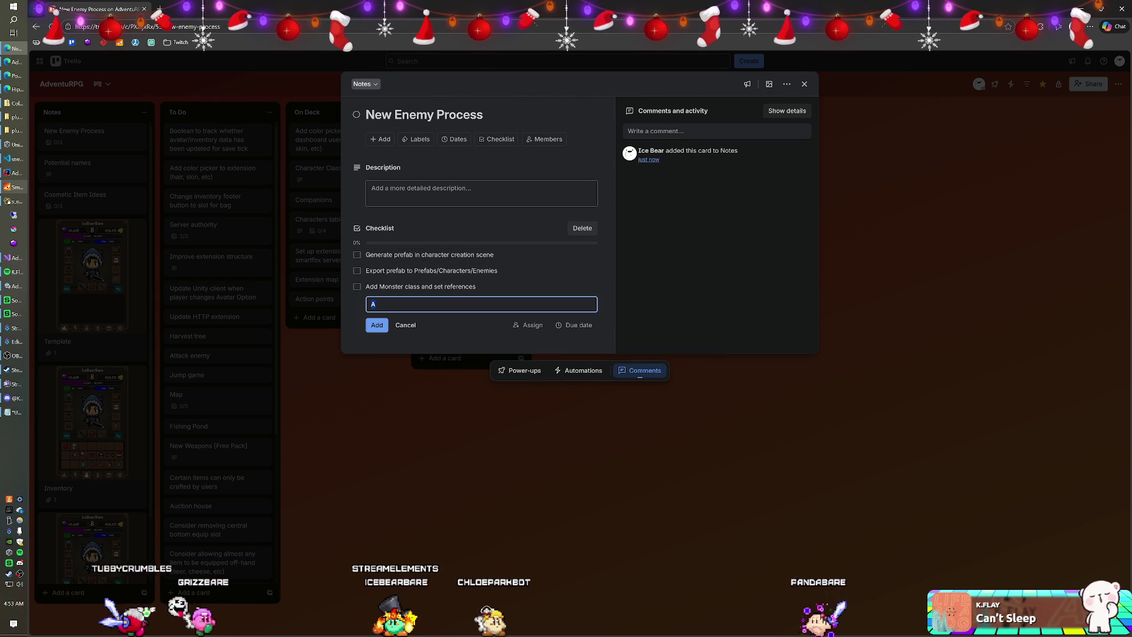
pyautogui.write('Add ')
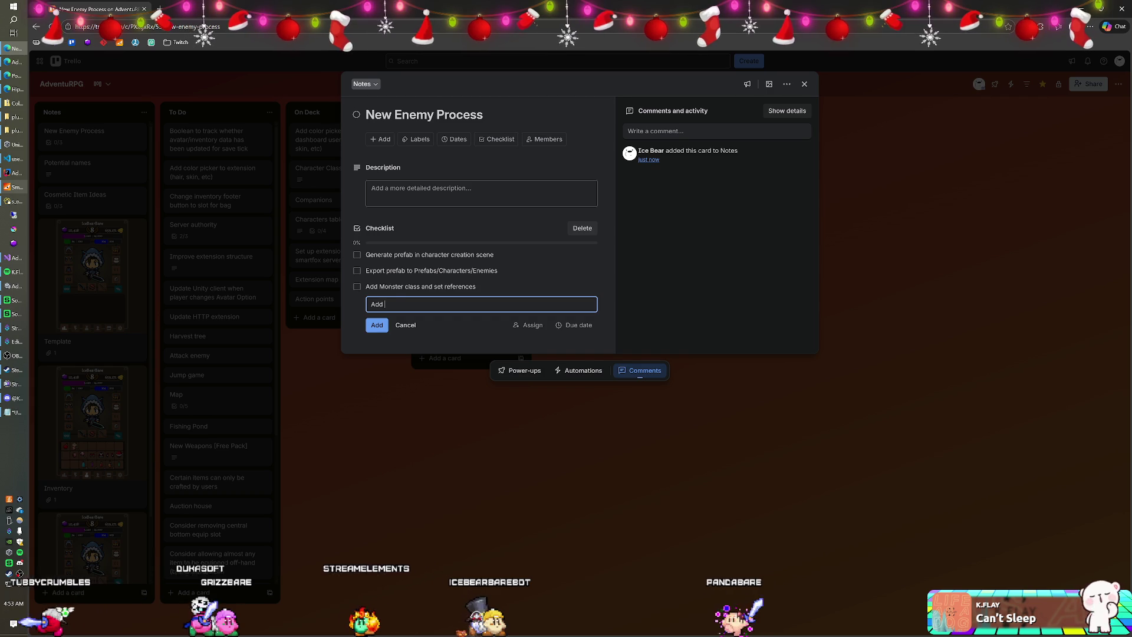
pyautogui.write('MMOEne')
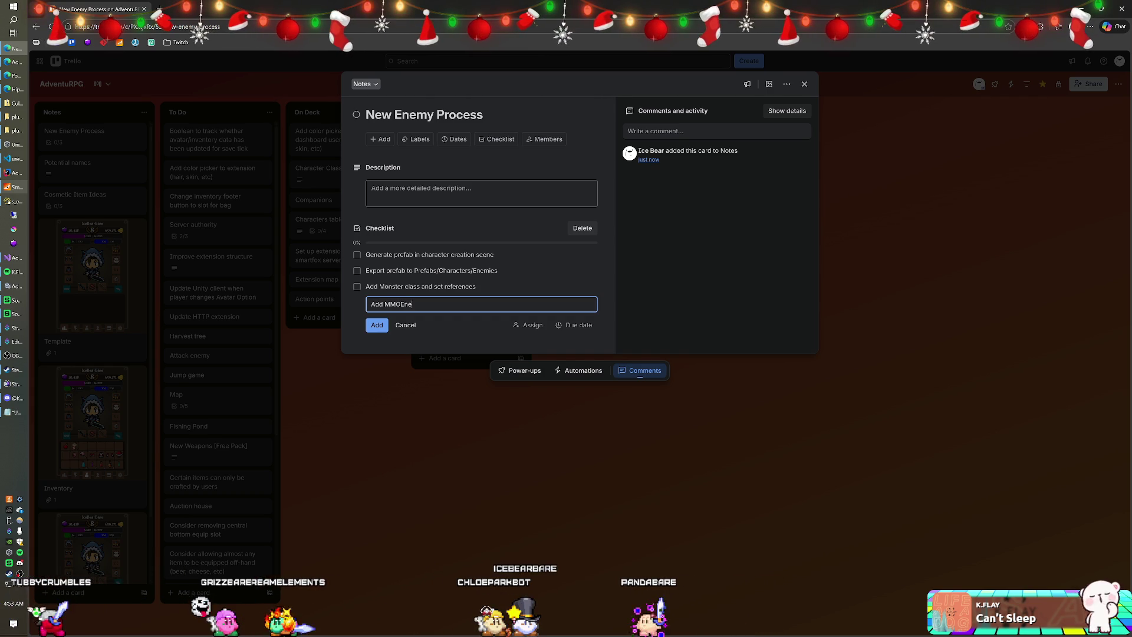
pyautogui.write('my class')
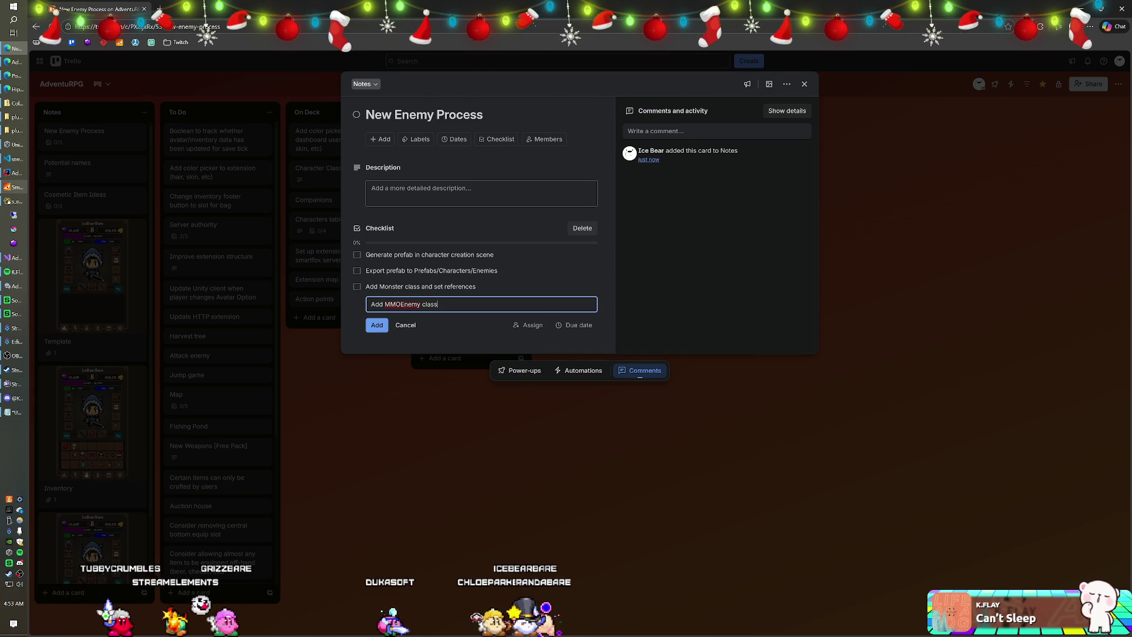
pyautogui.press('Return')
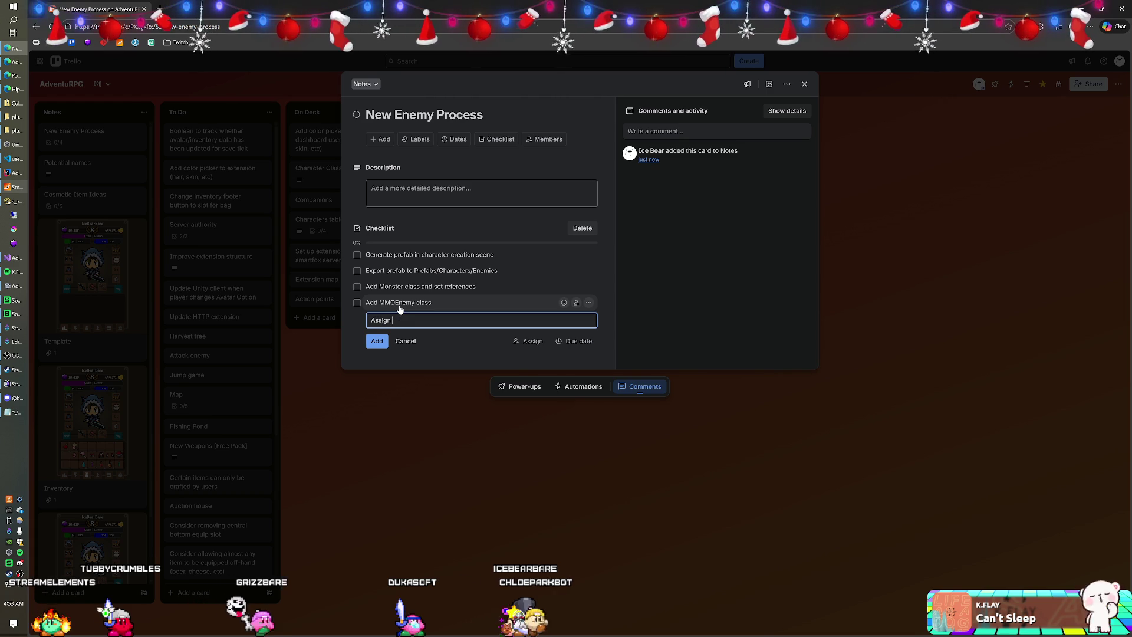
pyautogui.write('appropriate')
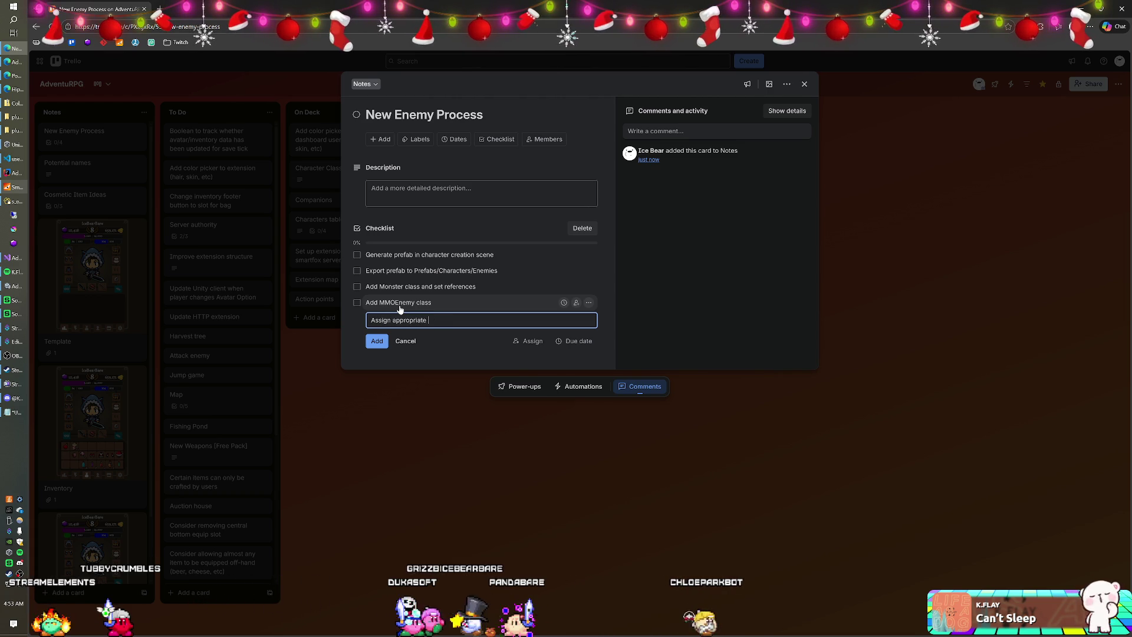
pyautogui.write(' Anima')
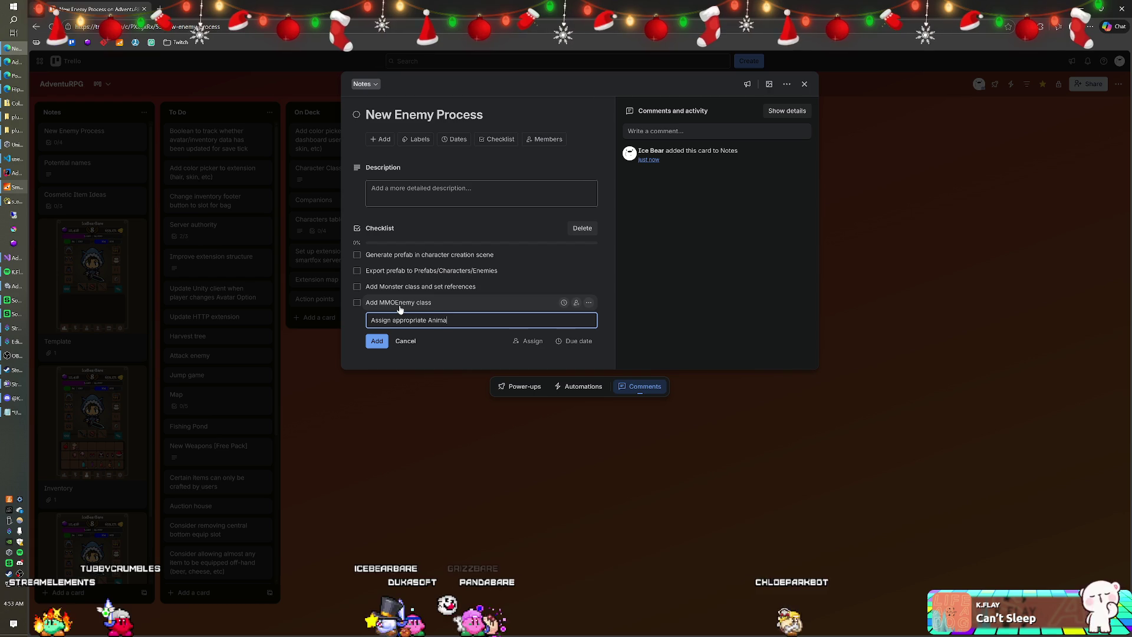
pyautogui.write('tor f')
pyautogui.press('BackSpace')
pyautogui.write('component from Animations/')
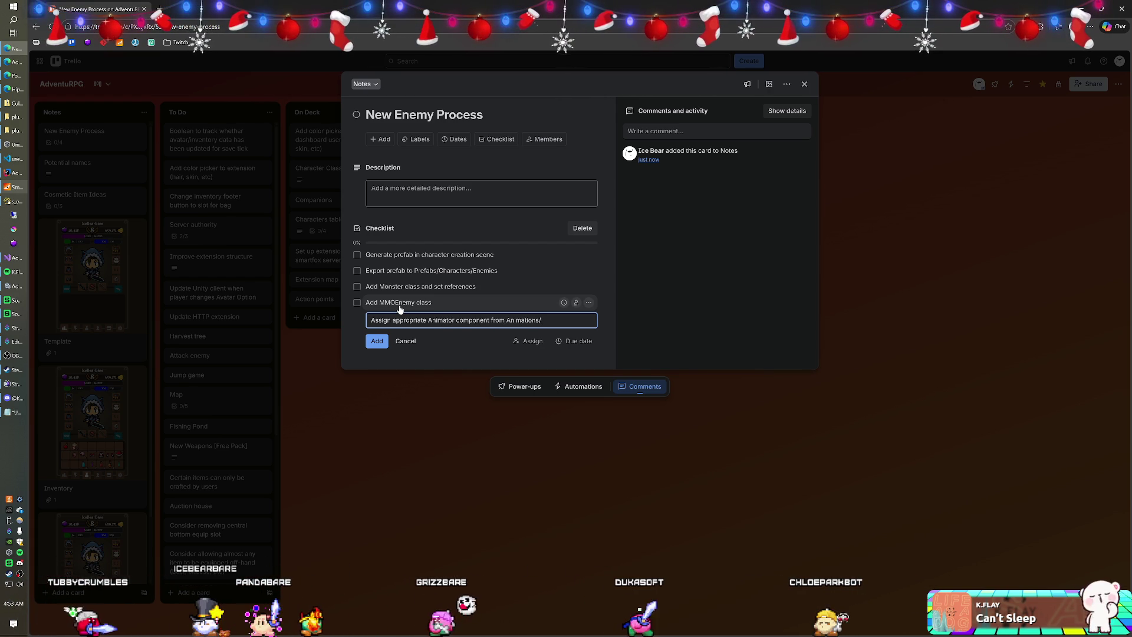
pyautogui.write('__')
pyautogui.press('Return')
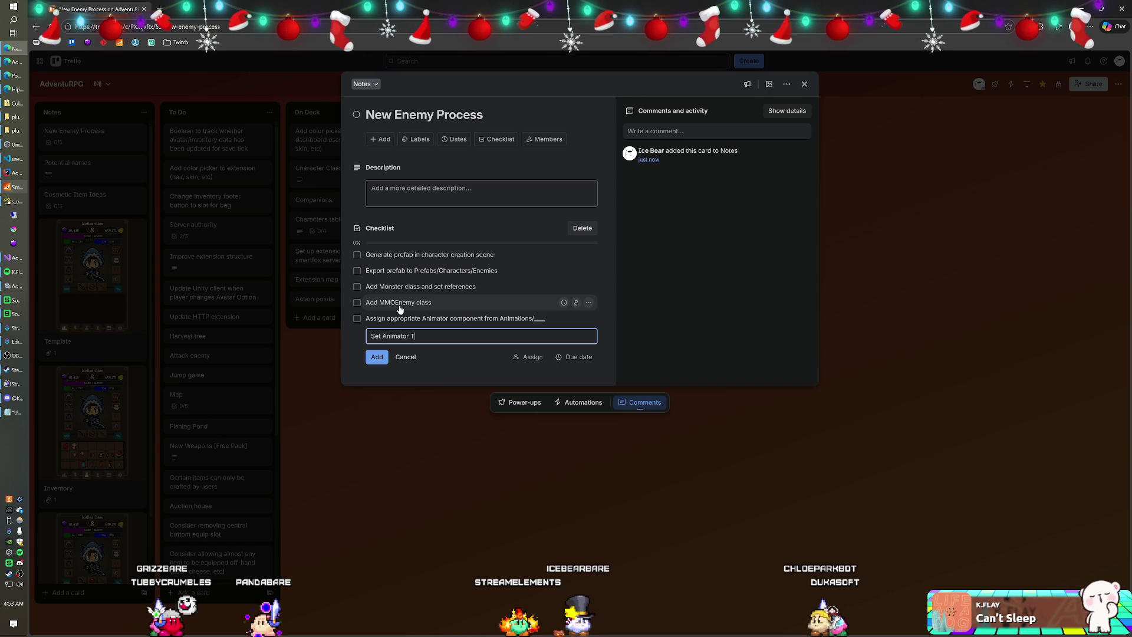
# Add steps renaming the 'Attack' parameter to 'Attack 1' and adding the Character Canvas prefab to the enemy prefab.
pyautogui.write("'Attac")
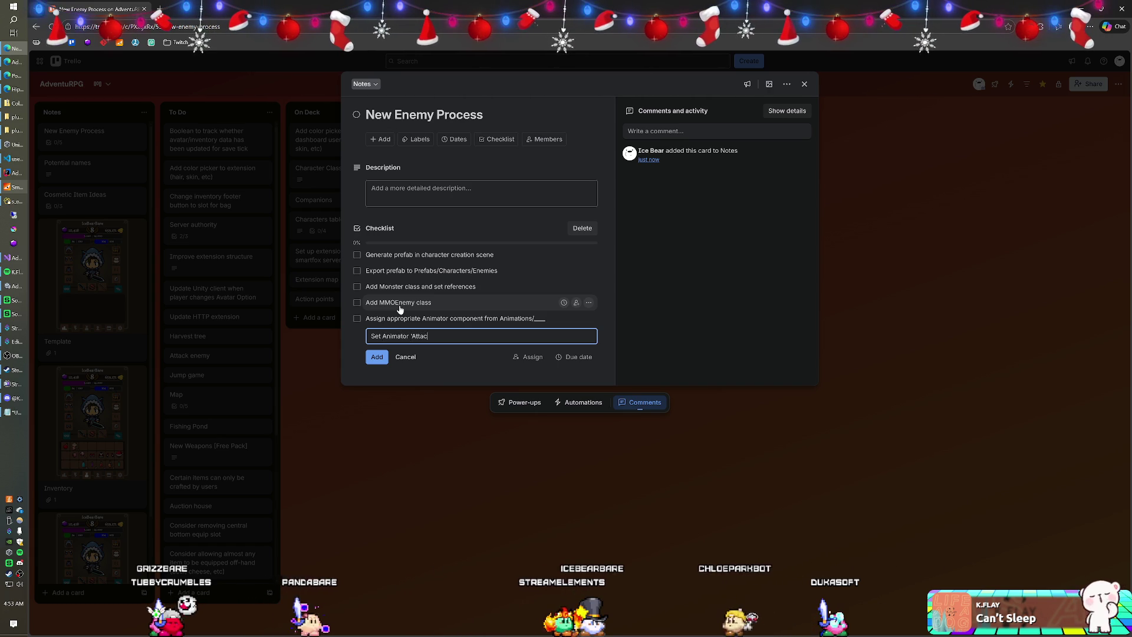
pyautogui.write("k' p")
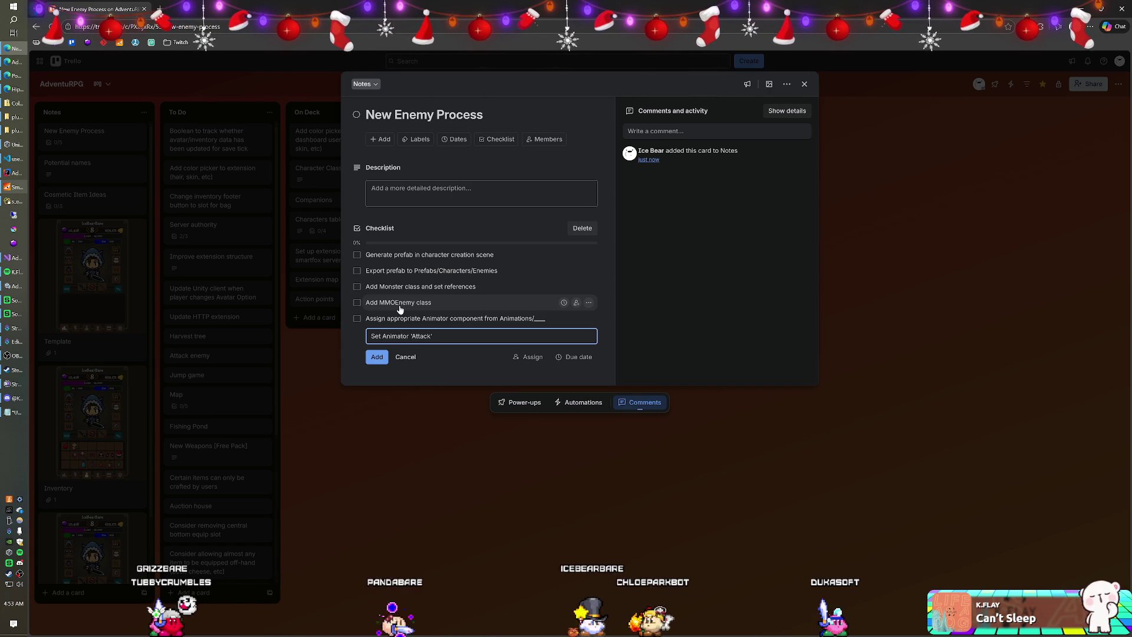
pyautogui.write('arameter')
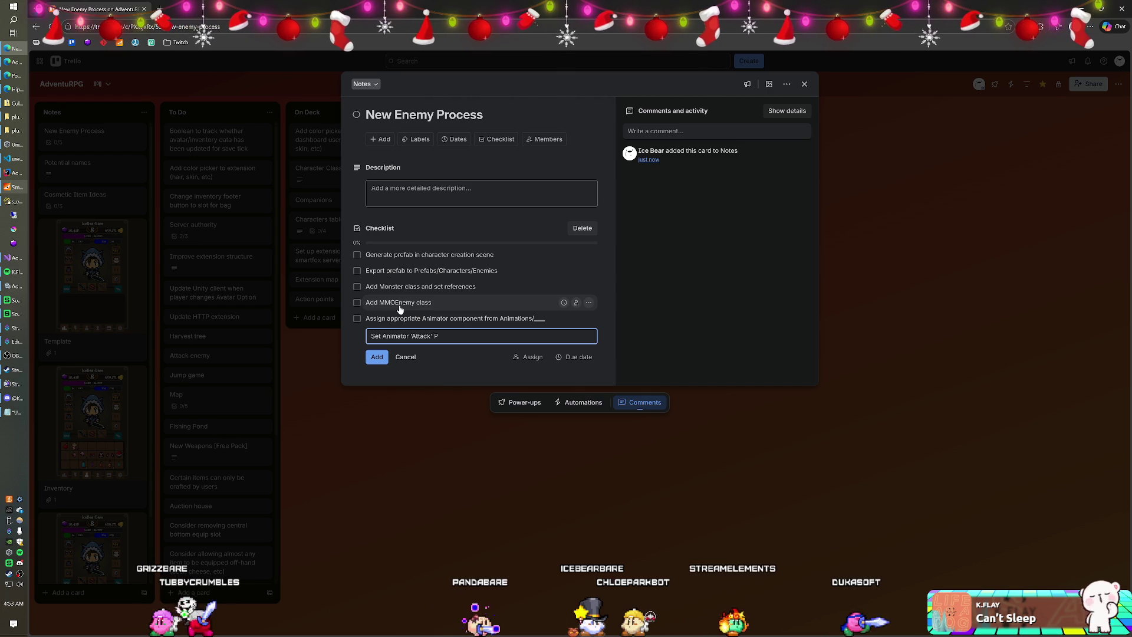
pyautogui.write(" to 'Attack ")
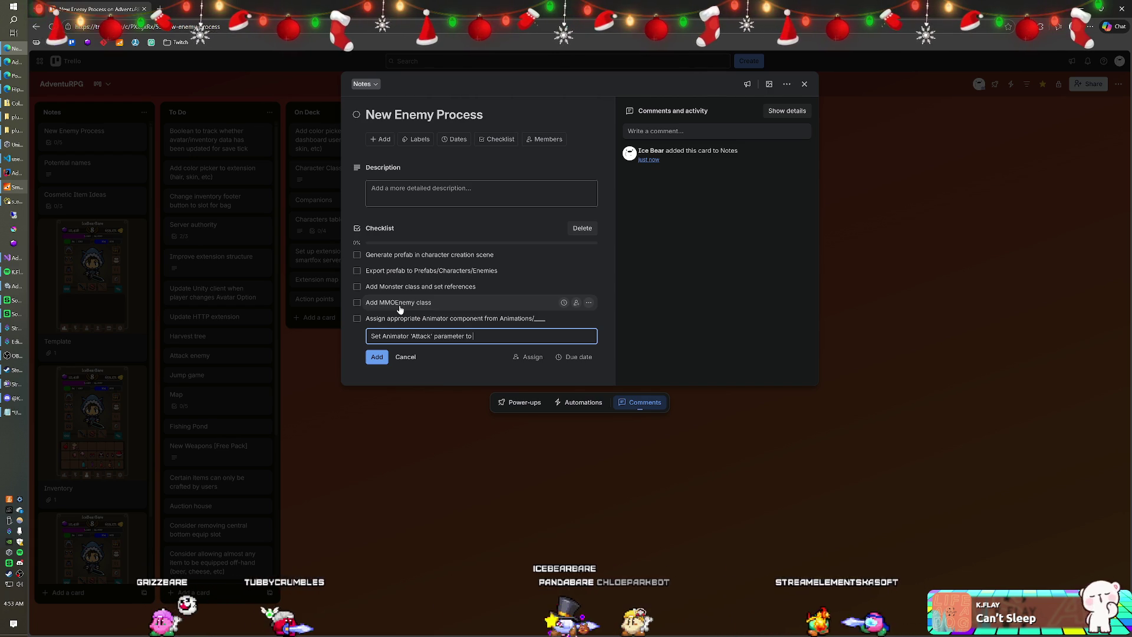
pyautogui.write("1'")
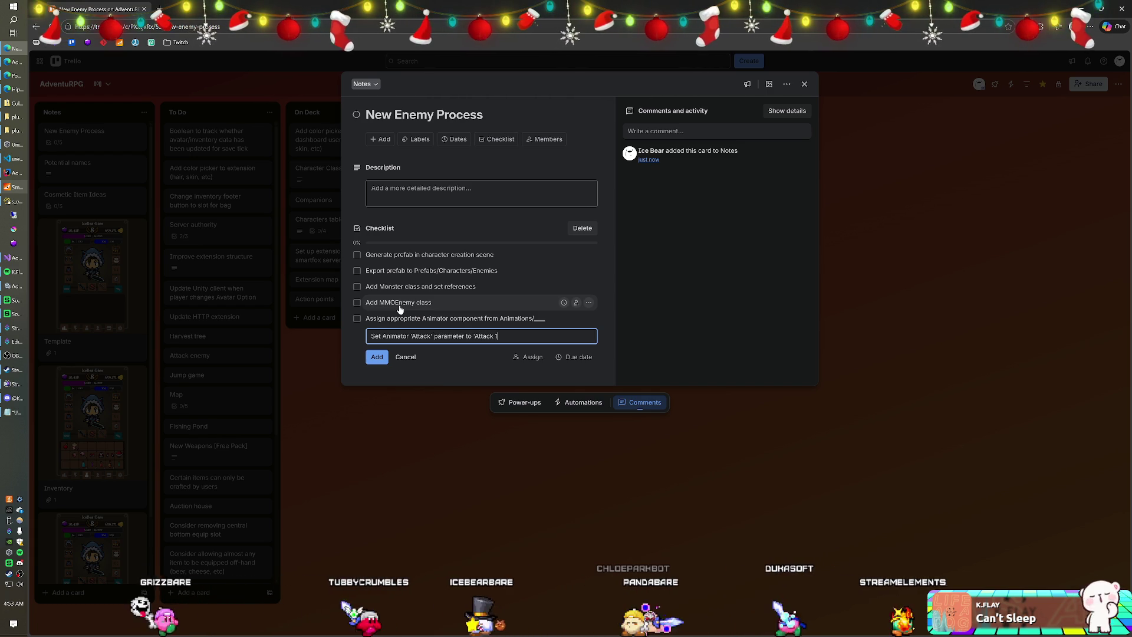
pyautogui.press('Return')
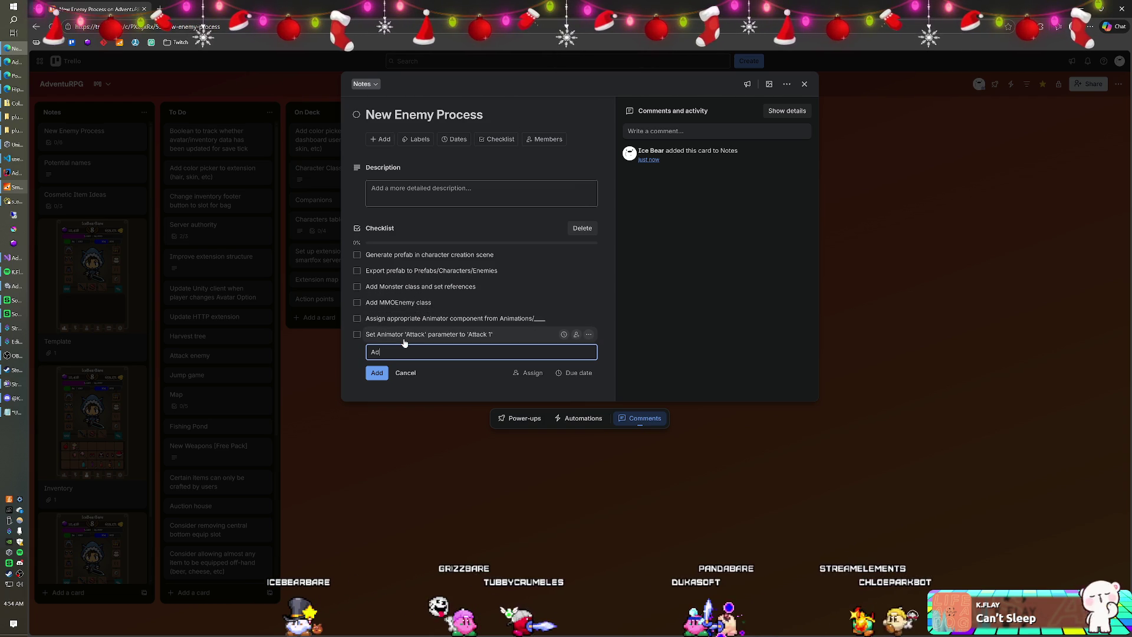
pyautogui.write('d C')
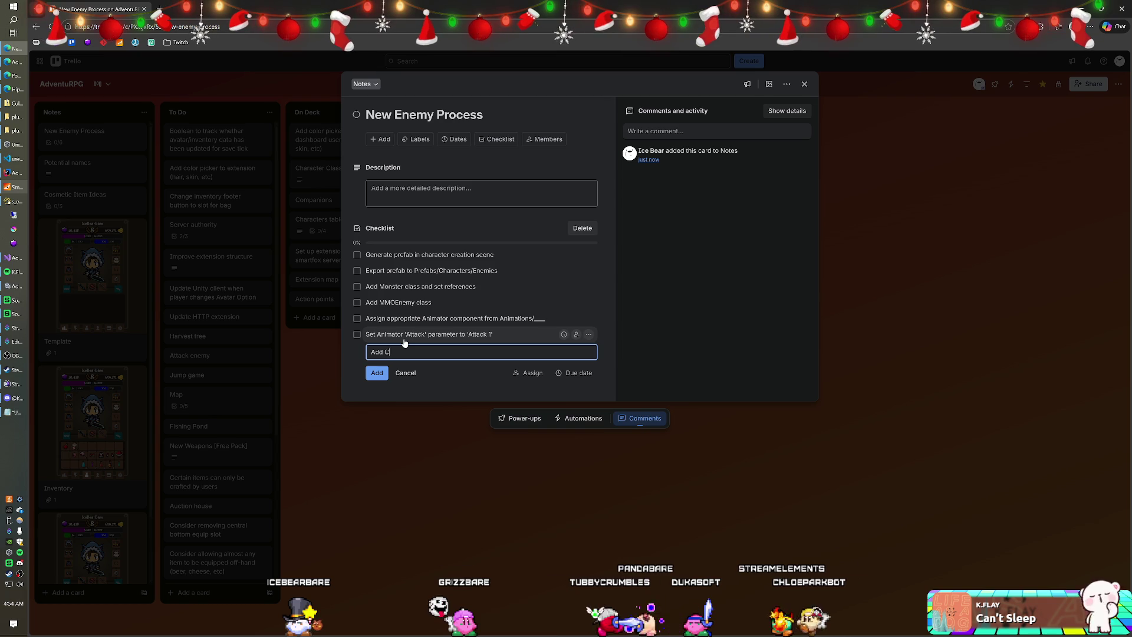
pyautogui.write('haracter Canvas prefab to')
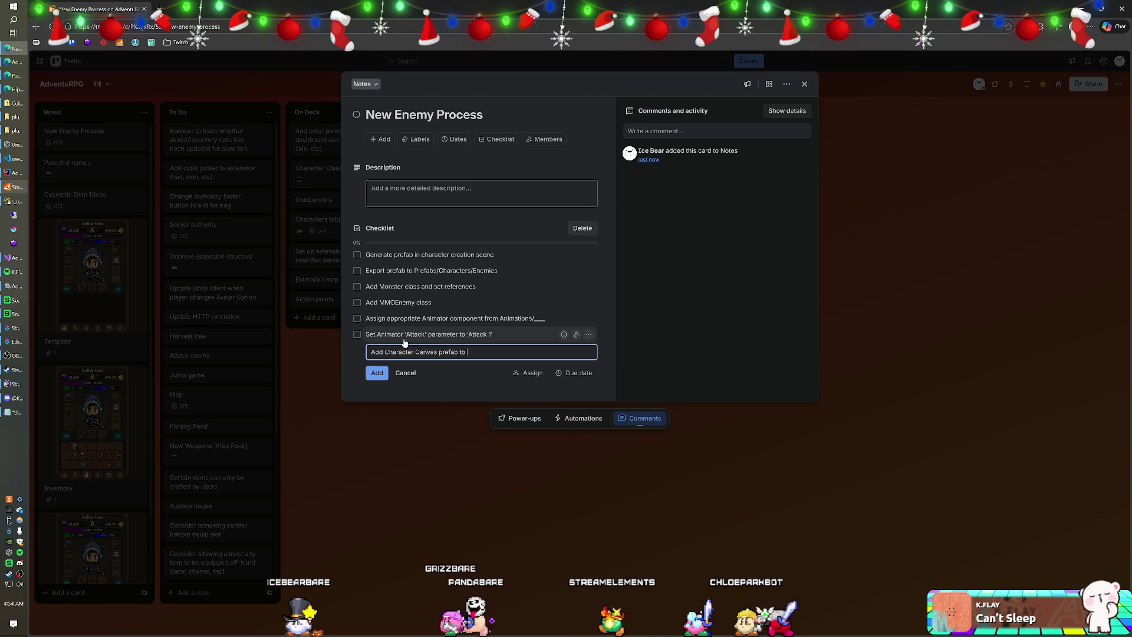
pyautogui.write(' p')
pyautogui.press('BackSpace')
pyautogui.write('enemy prefab')
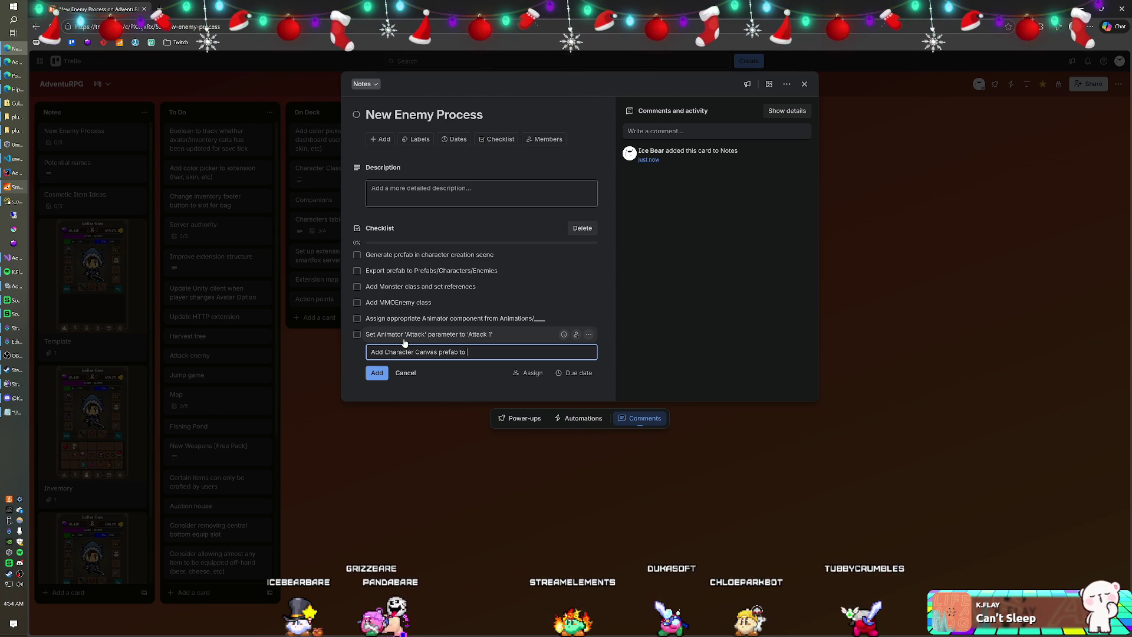
pyautogui.press('Return')
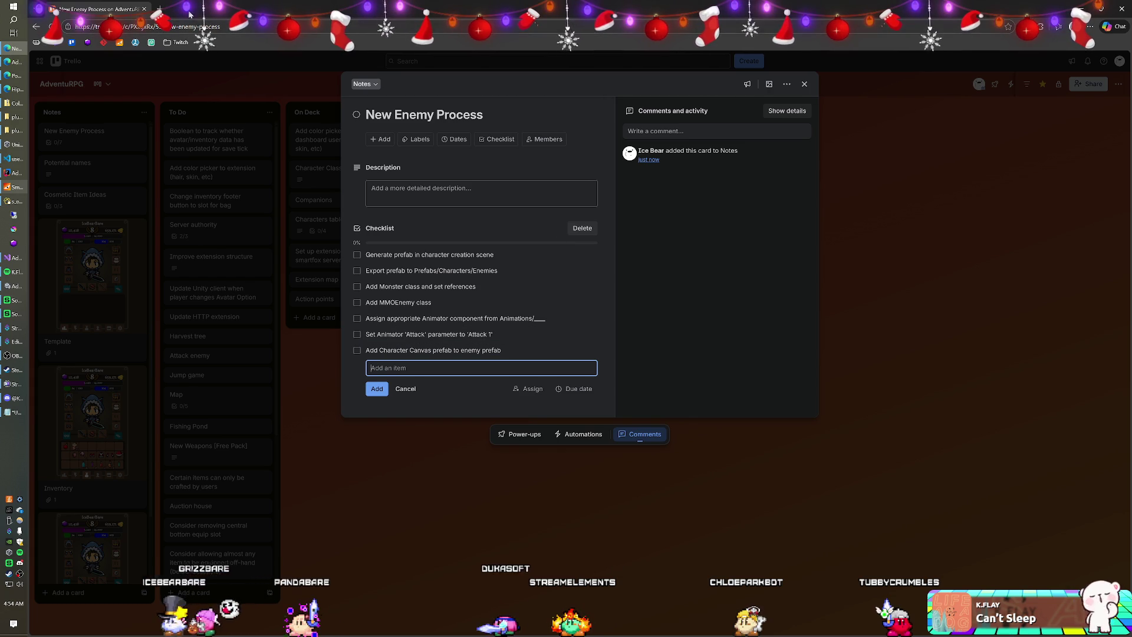
pyautogui.hotkey('alt', 'Tab')
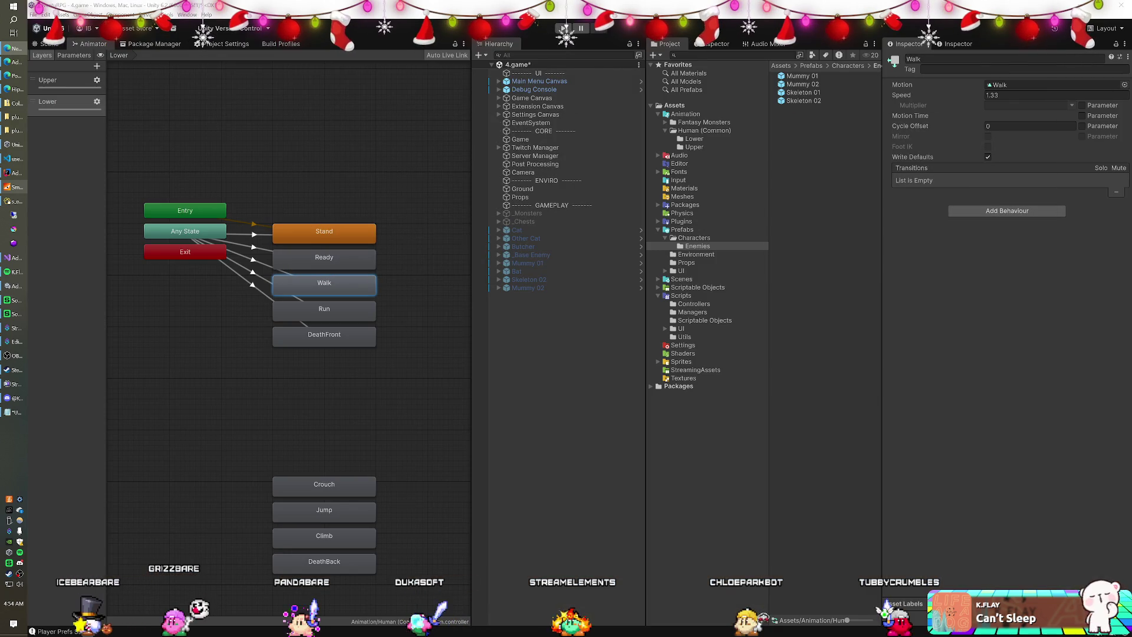
# Test-run the game, then add the Character Canvas prefab under the Mummy 01 prefab root.
pyautogui.hotkey('ctrl', 'p')
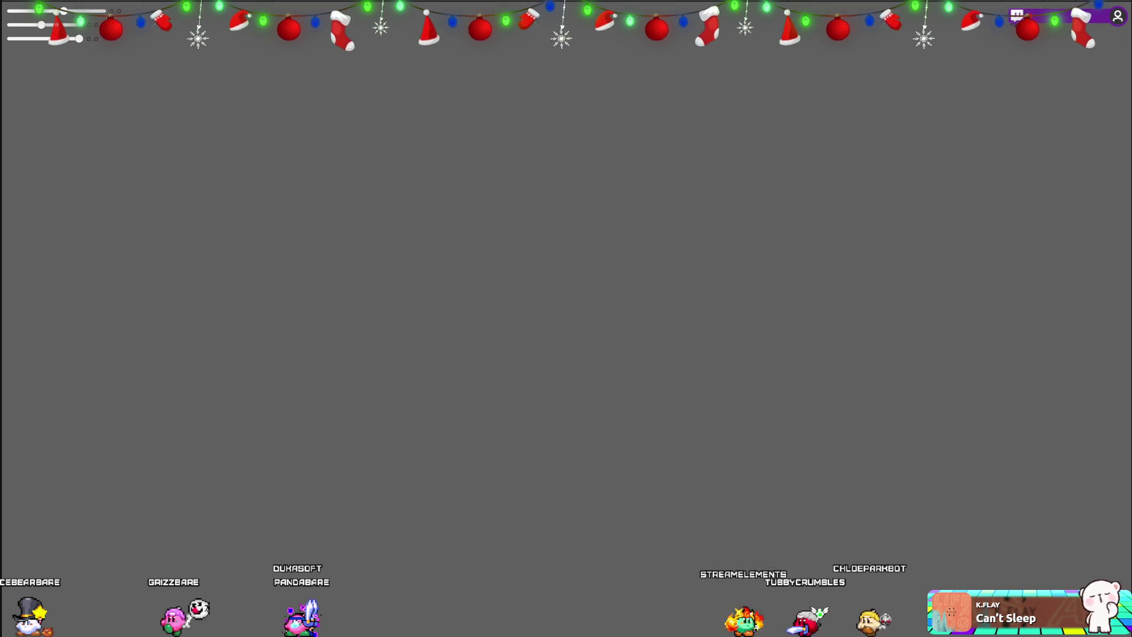
pyautogui.hotkey('ctrl', 'p')
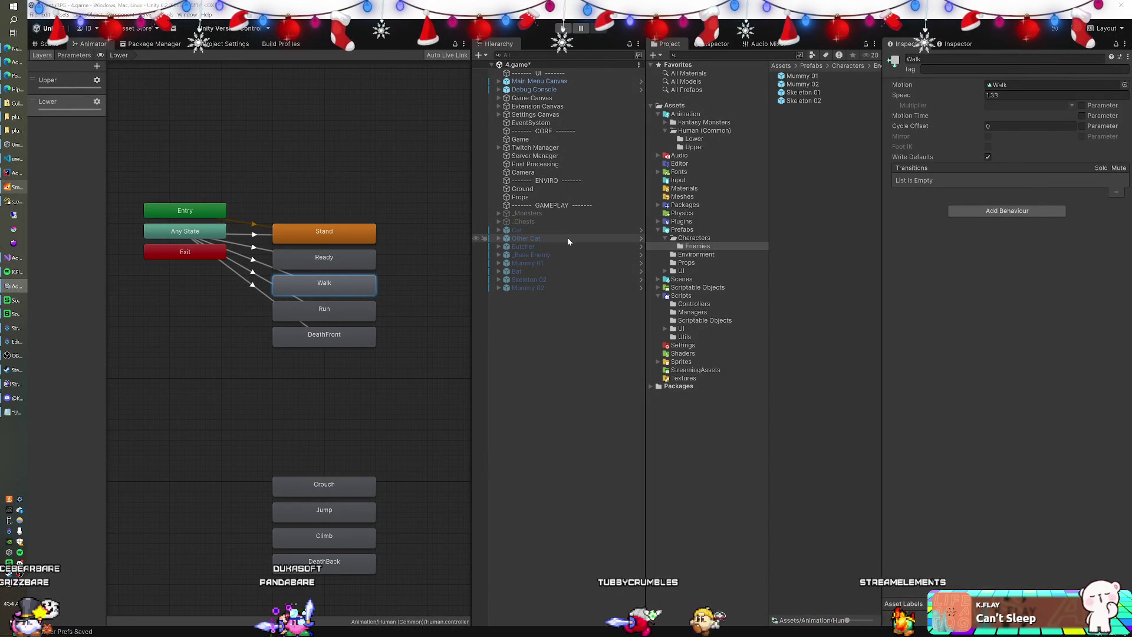
pyautogui.click(805, 76)
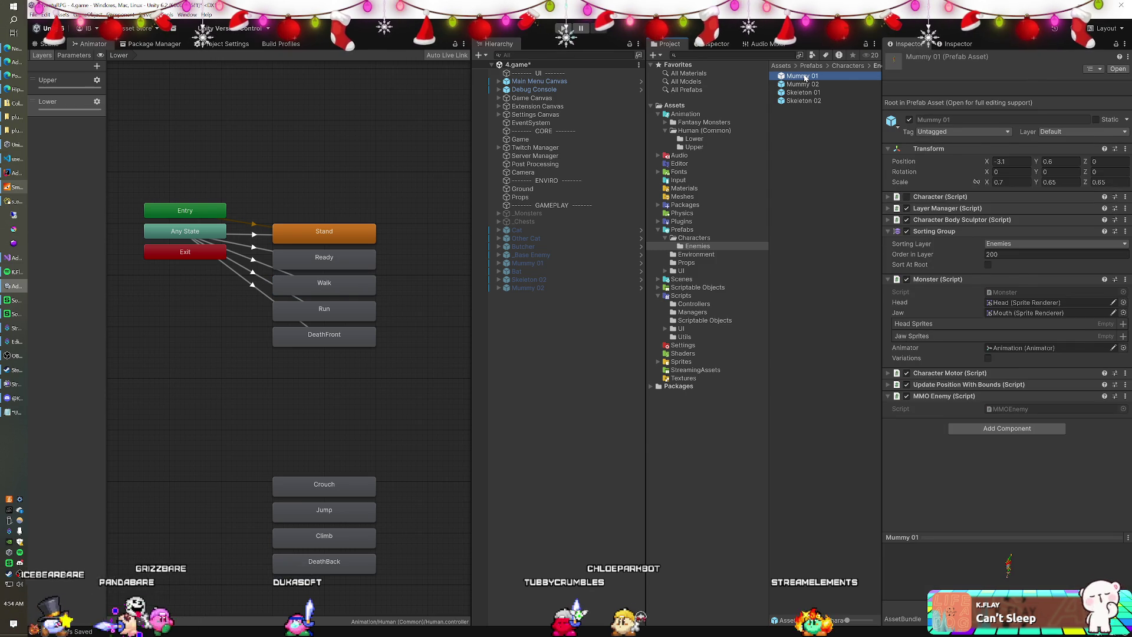
pyautogui.doubleClick(804, 76)
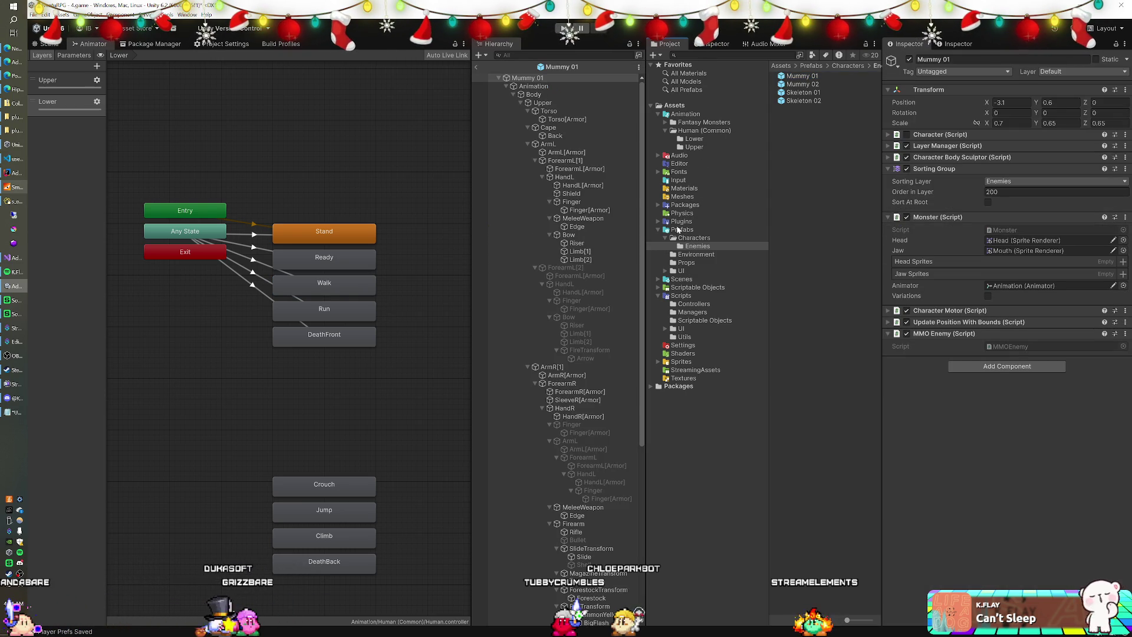
pyautogui.click(678, 230)
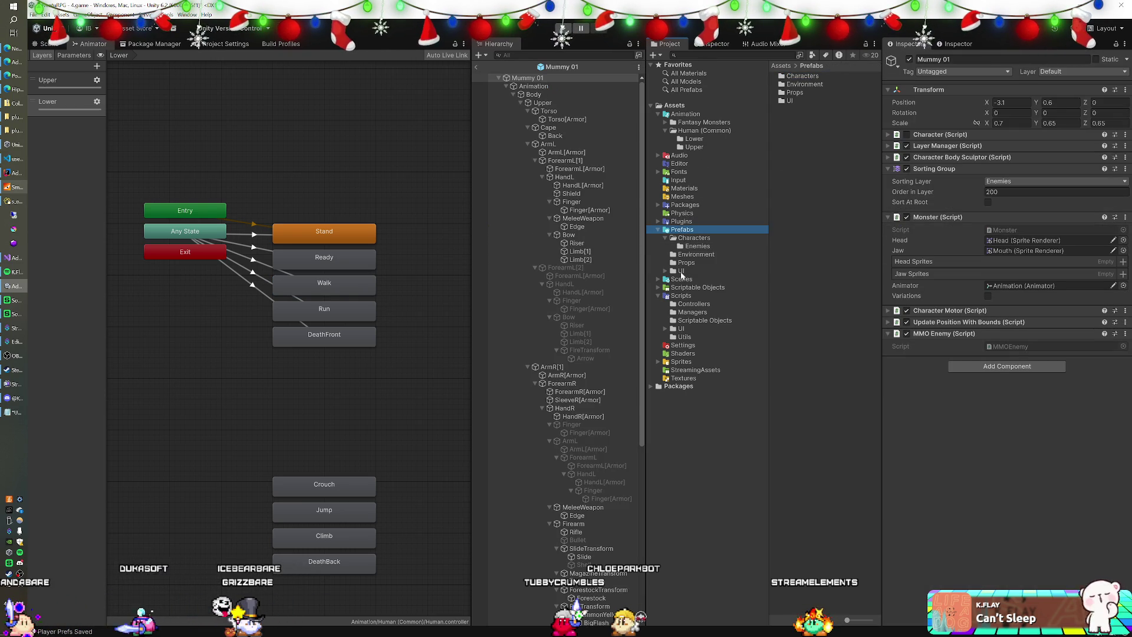
pyautogui.click(681, 271)
pyautogui.click(528, 78)
pyautogui.keyDown('alt'); pyautogui.click(500, 78); pyautogui.keyUp('alt')
pyautogui.click(499, 78)
pyautogui.moveTo(812, 93); pyautogui.dragTo(581, 132)
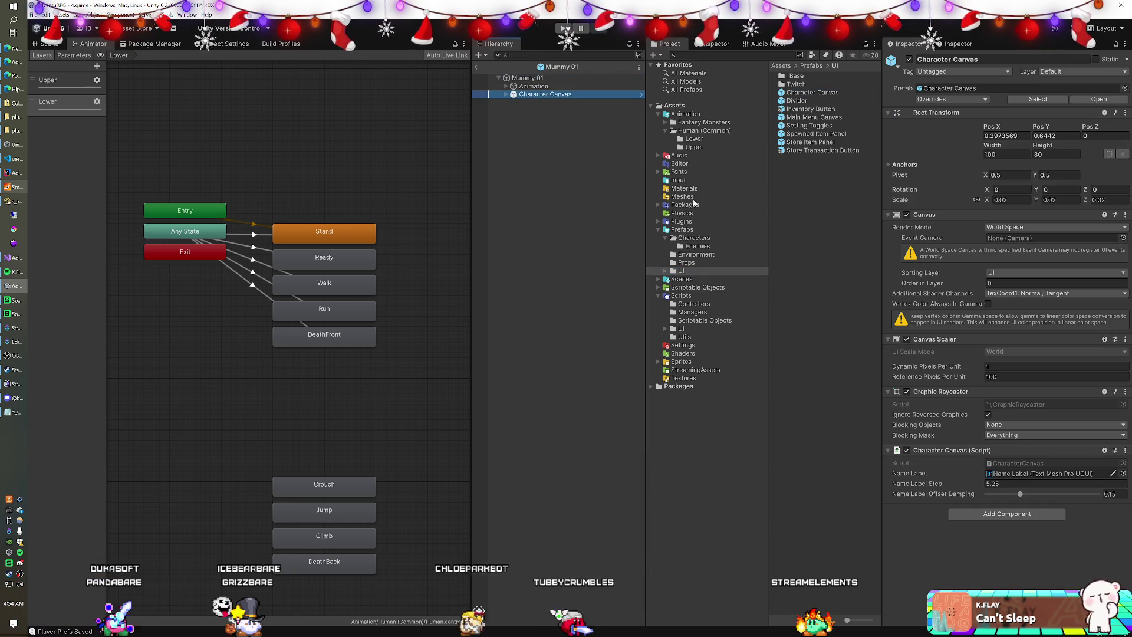
# Set Skeleton 01's Name Panel Rect Transform Pos Y to 155.
pyautogui.click(698, 246)
pyautogui.doubleClick(803, 92)
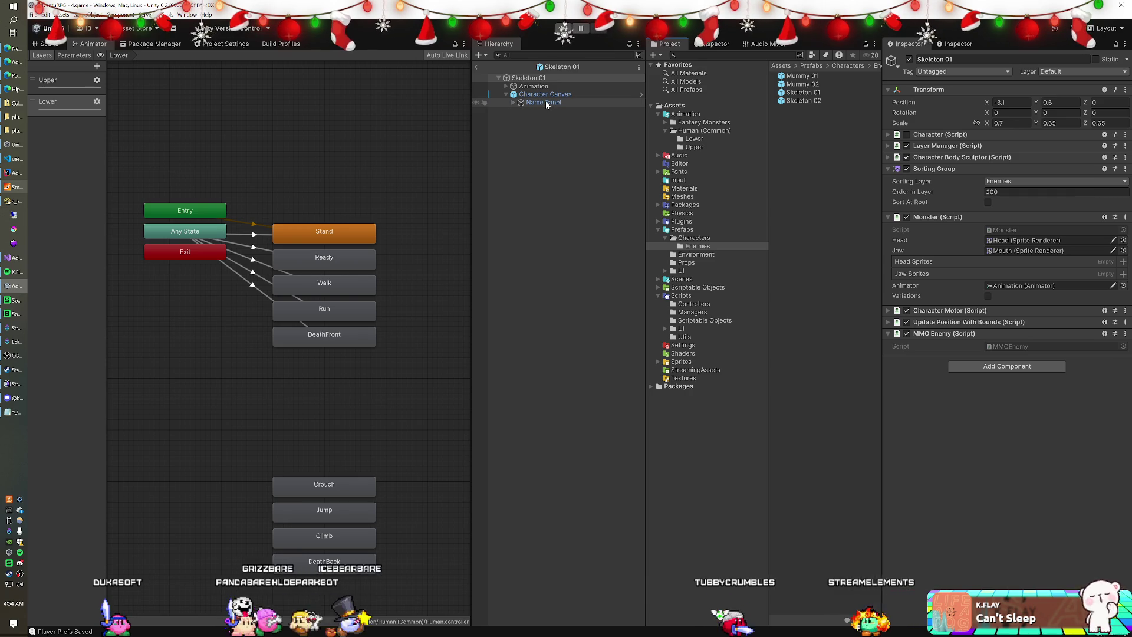
pyautogui.click(546, 102)
pyautogui.click(1055, 109)
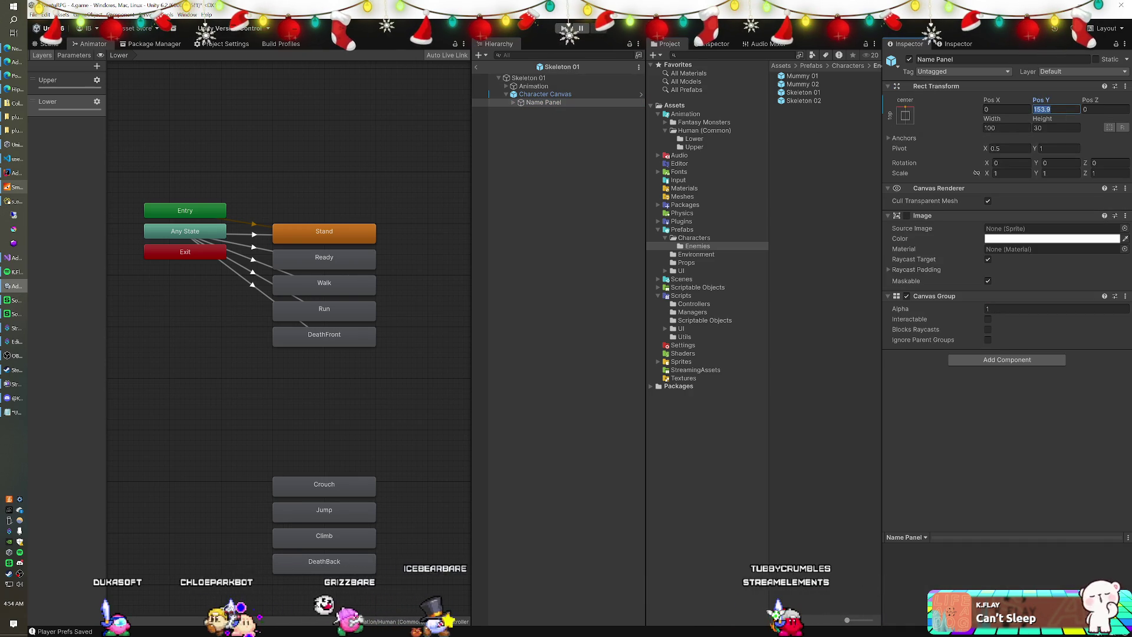
pyautogui.write('155')
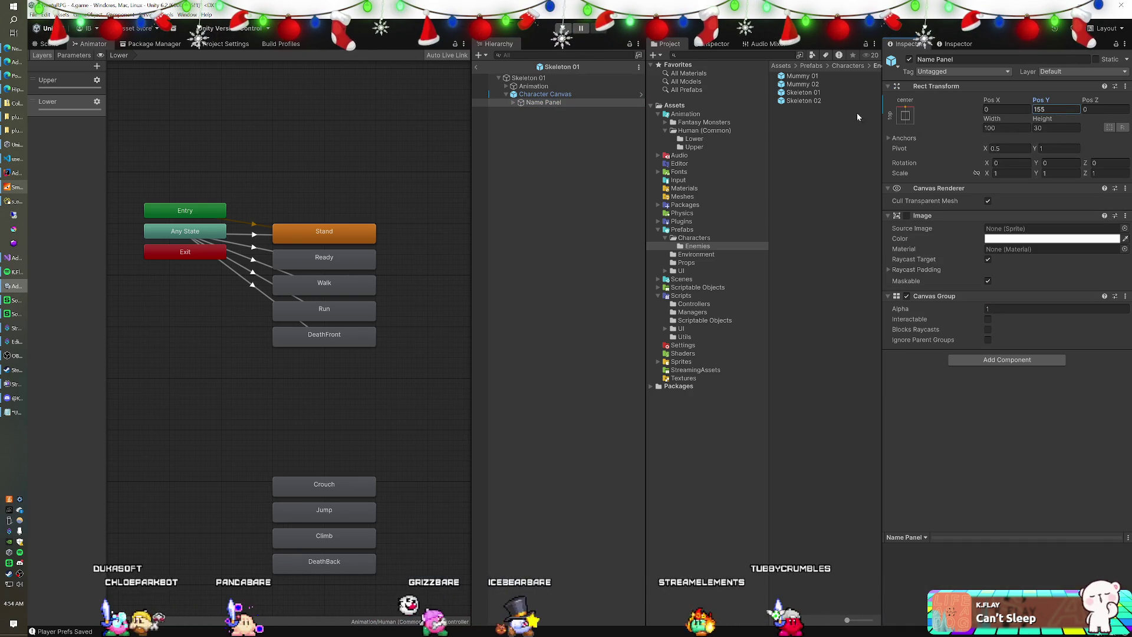
# Set Skeleton 02's Name Panel Rect Transform Pos Y to 155.
pyautogui.doubleClick(802, 100)
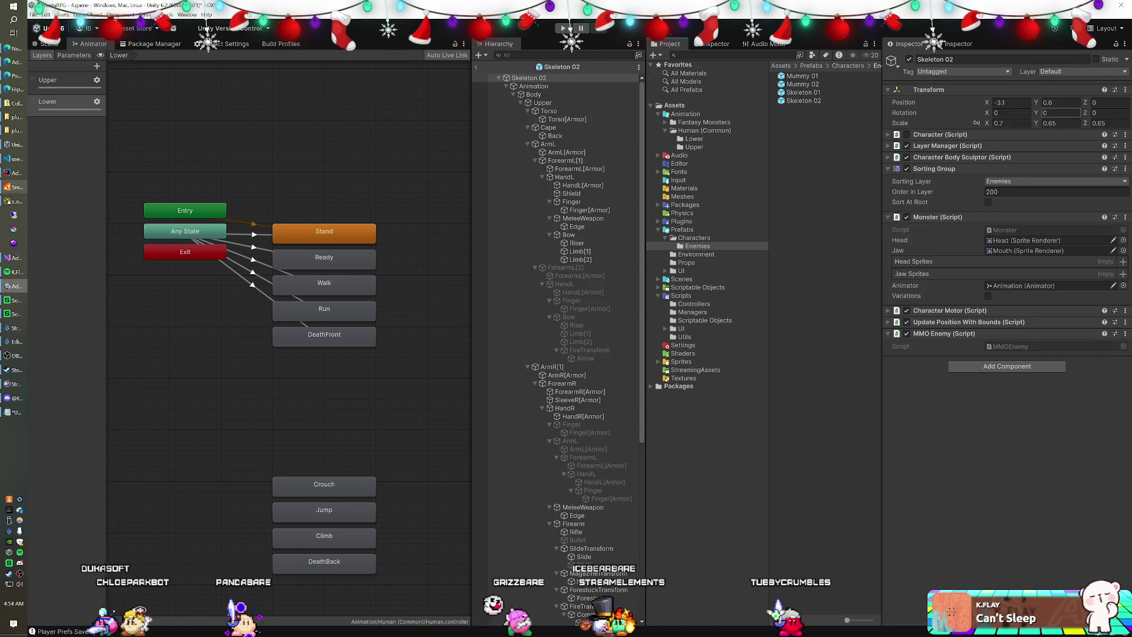
pyautogui.click(499, 78)
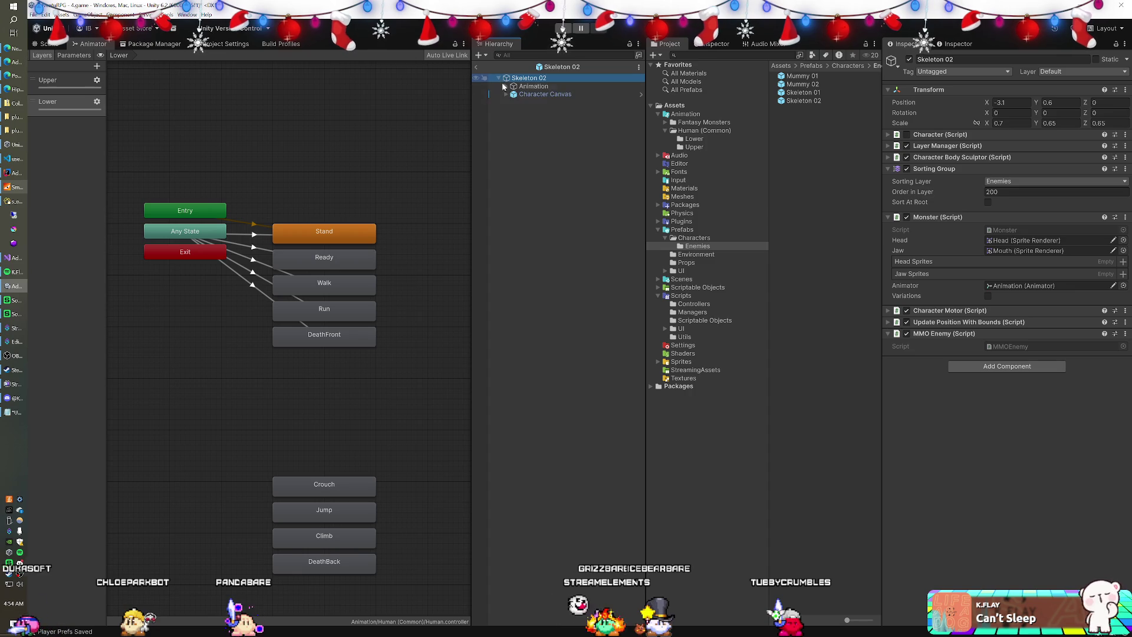
pyautogui.click(499, 78)
pyautogui.click(506, 95)
pyautogui.click(507, 95)
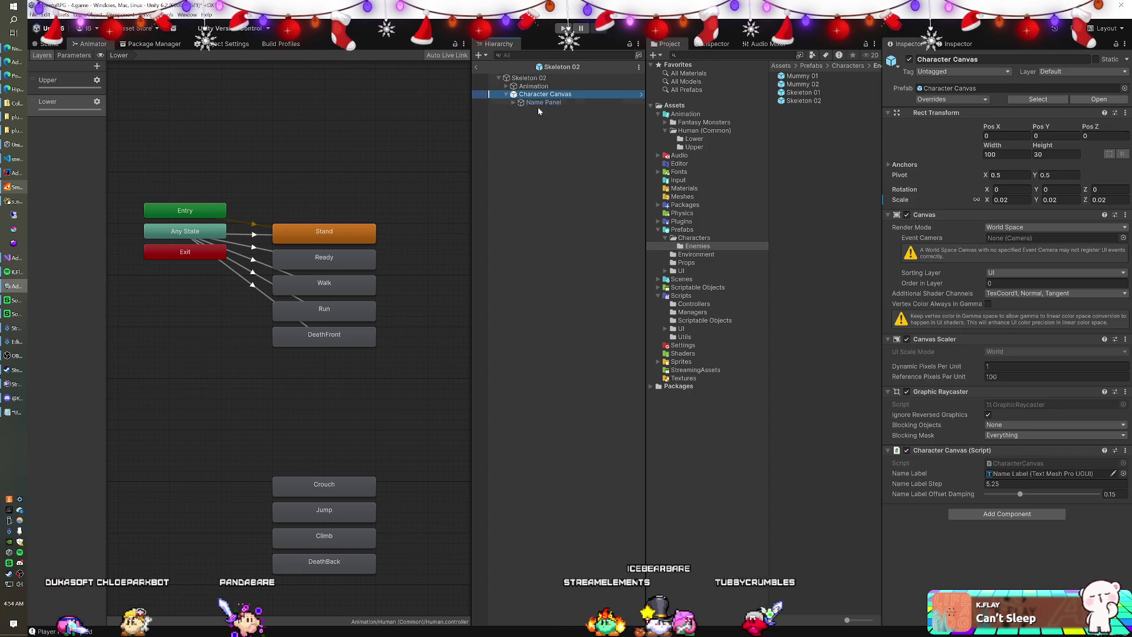
pyautogui.click(538, 104)
pyautogui.click(1055, 109)
pyautogui.write('155')
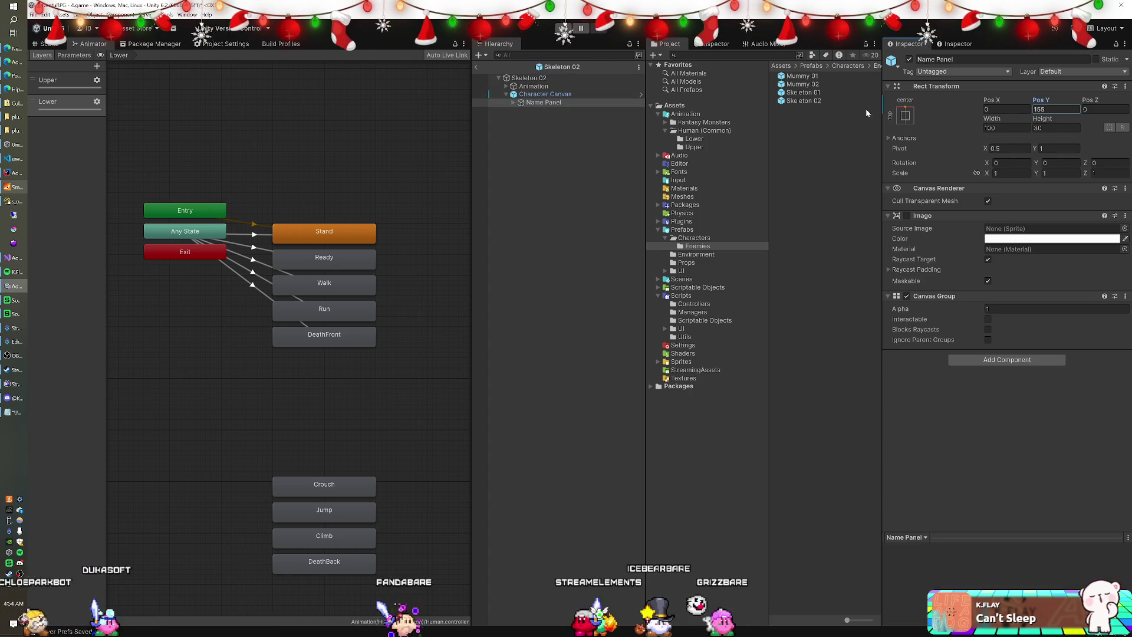
# Check Mummy 01's Name Panel, then add a Character Canvas under Mummy 02 and edit its Pos Y.
pyautogui.doubleClick(801, 75)
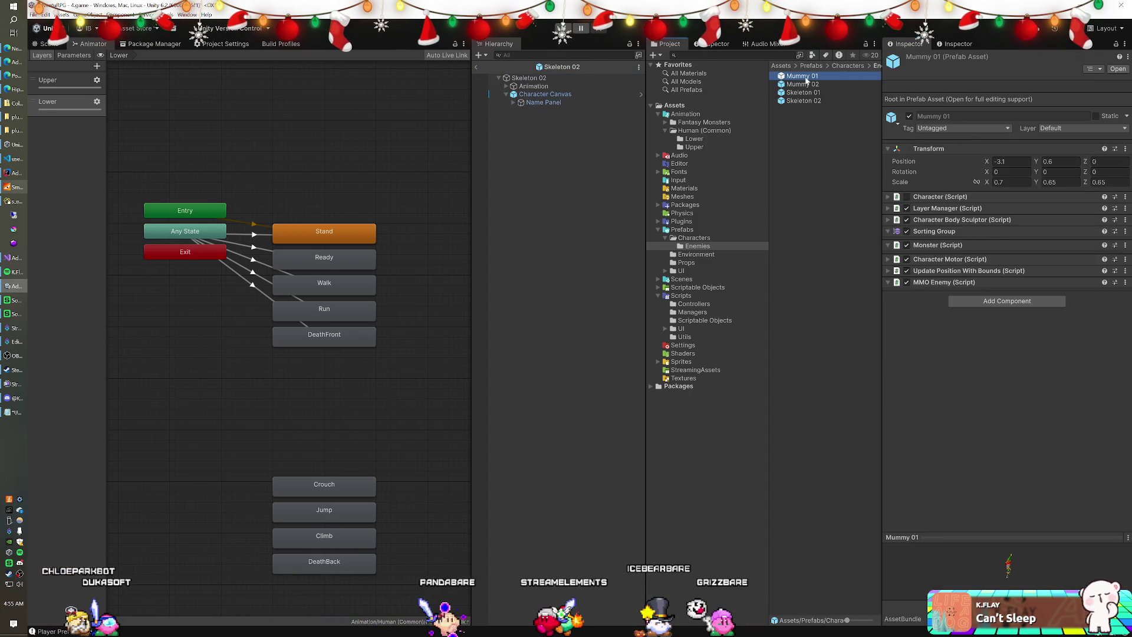
pyautogui.click(505, 95)
pyautogui.click(543, 102)
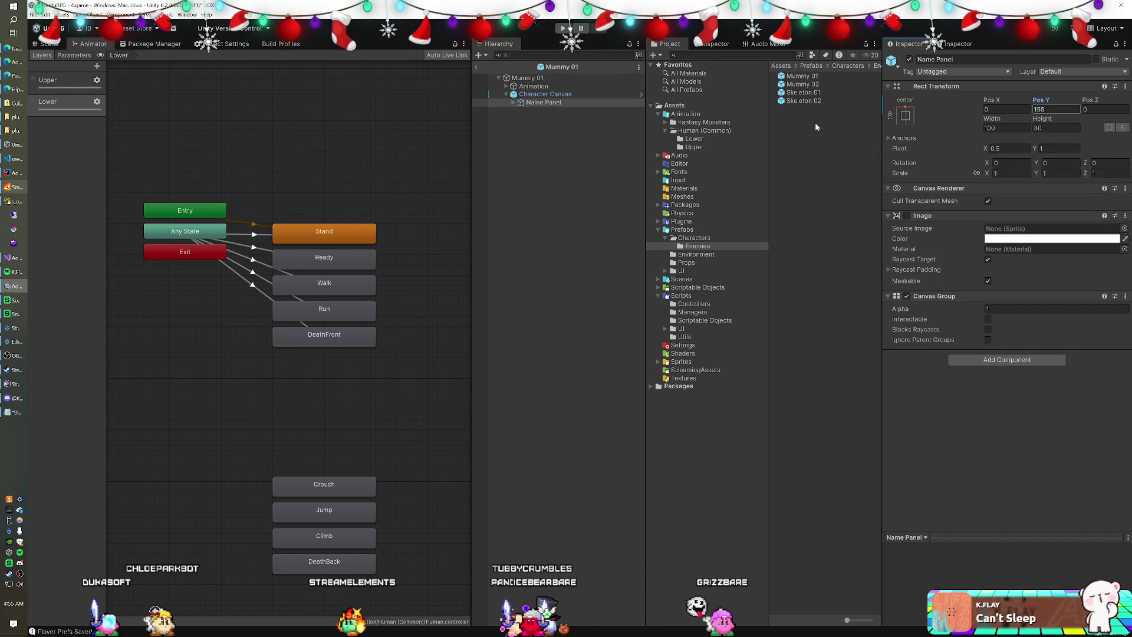
pyautogui.doubleClick(793, 101)
pyautogui.doubleClick(811, 84)
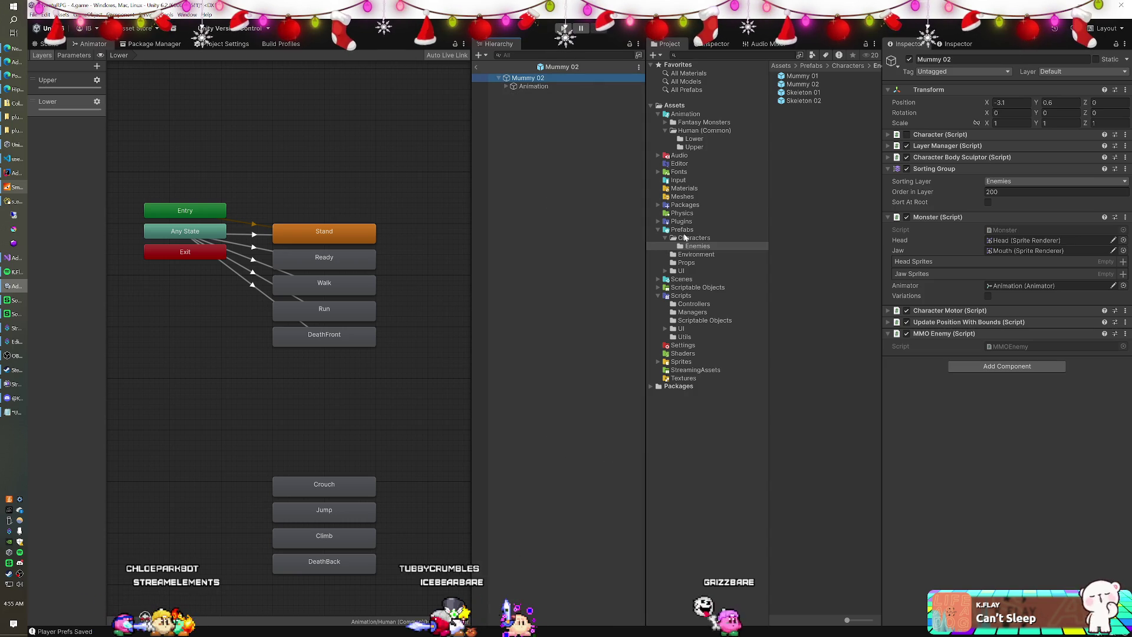
pyautogui.moveTo(811, 92); pyautogui.dragTo(531, 78)
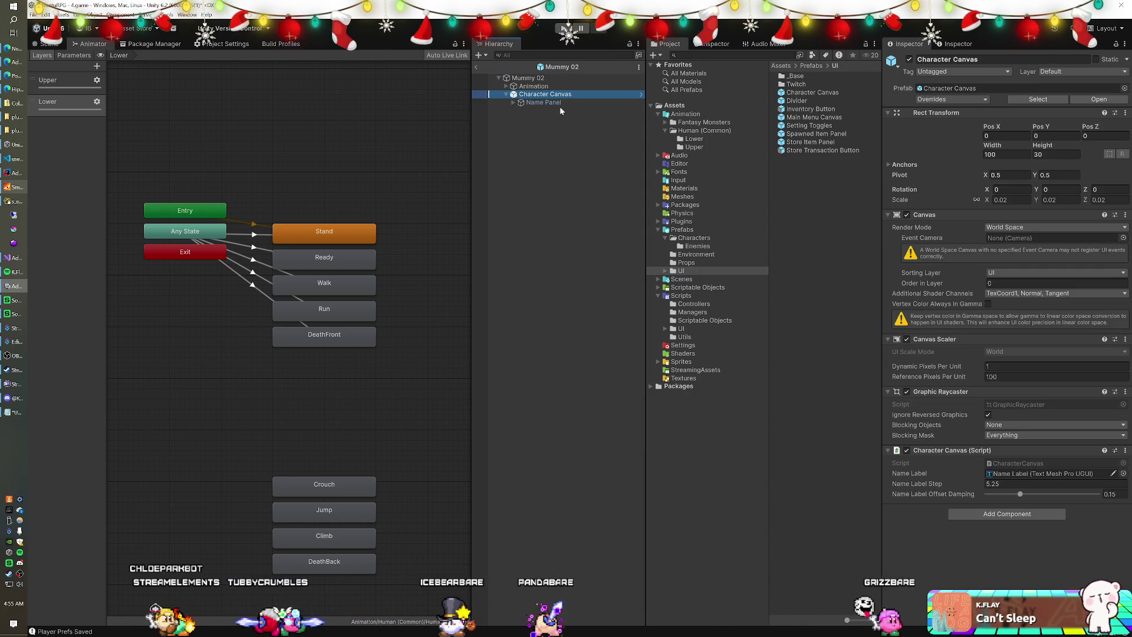
pyautogui.click(544, 102)
pyautogui.click(1055, 109)
pyautogui.write('155')
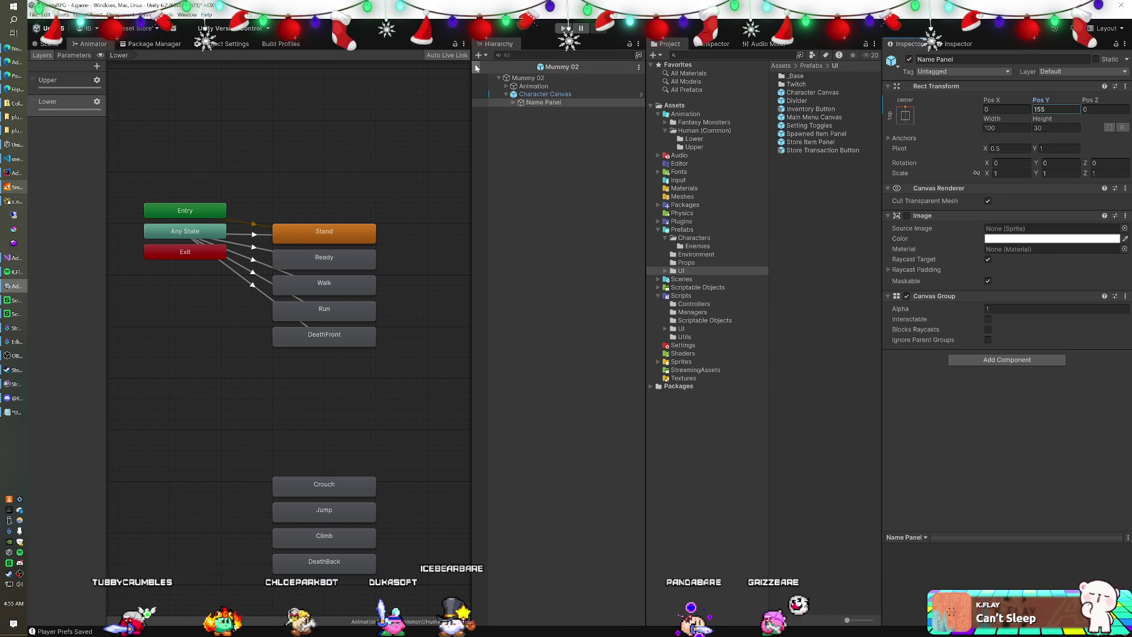
pyautogui.click(563, 28)
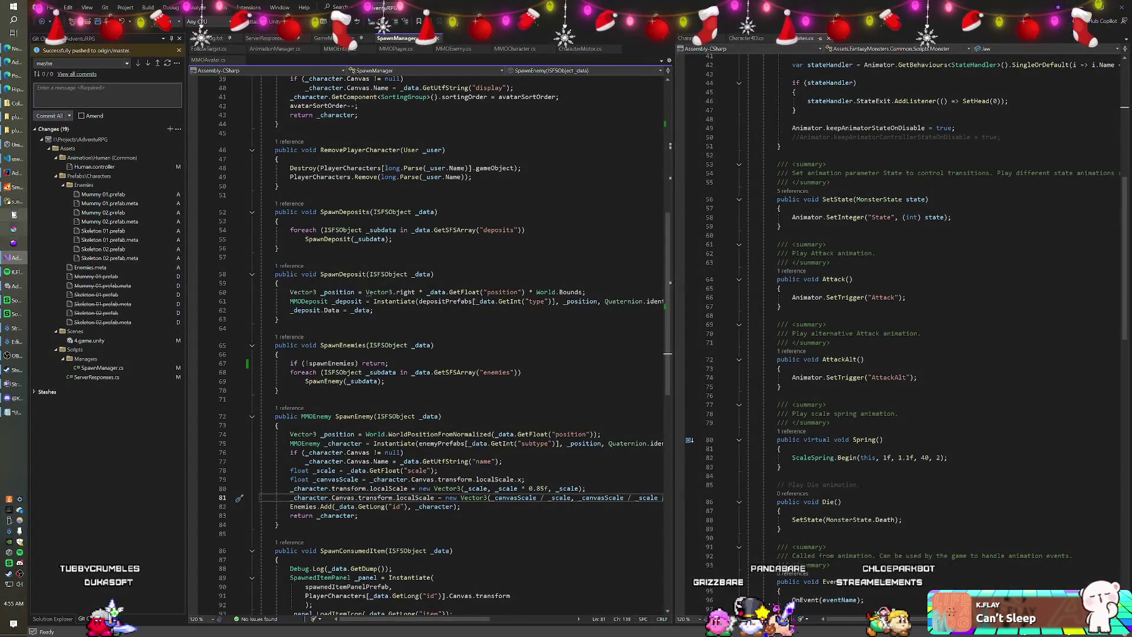
# Switch to Navicat's s_enemy_subtypes table data.
pyautogui.click(7, 203)
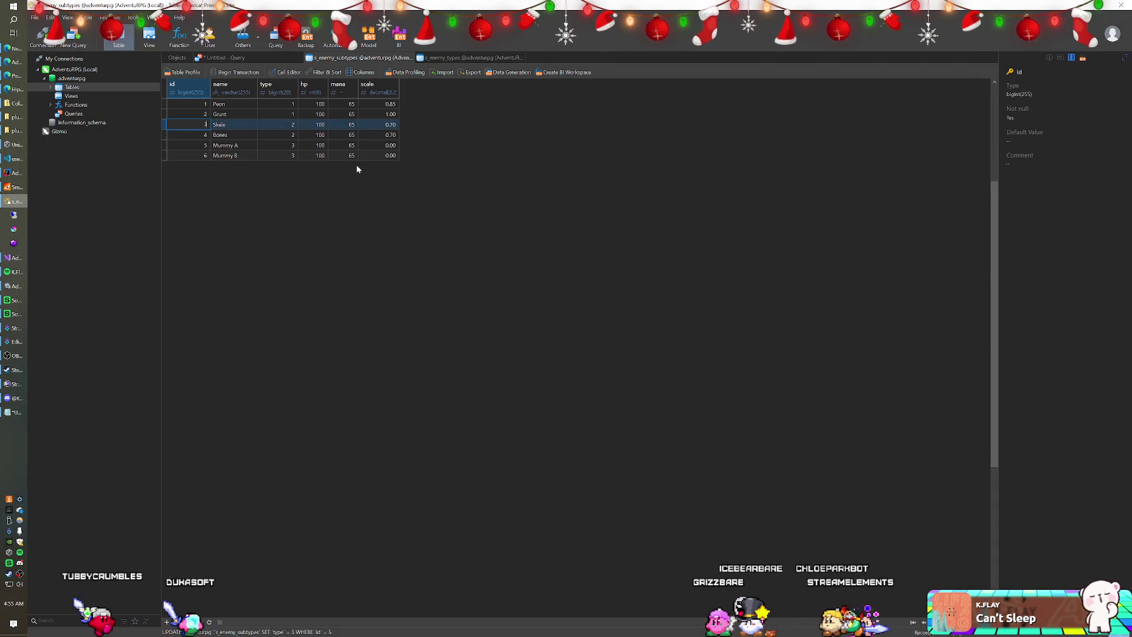
# Set the scale column's default value to 1.00 in the s_enemy_subtypes table design and save.
pyautogui.doubleClick(377, 145)
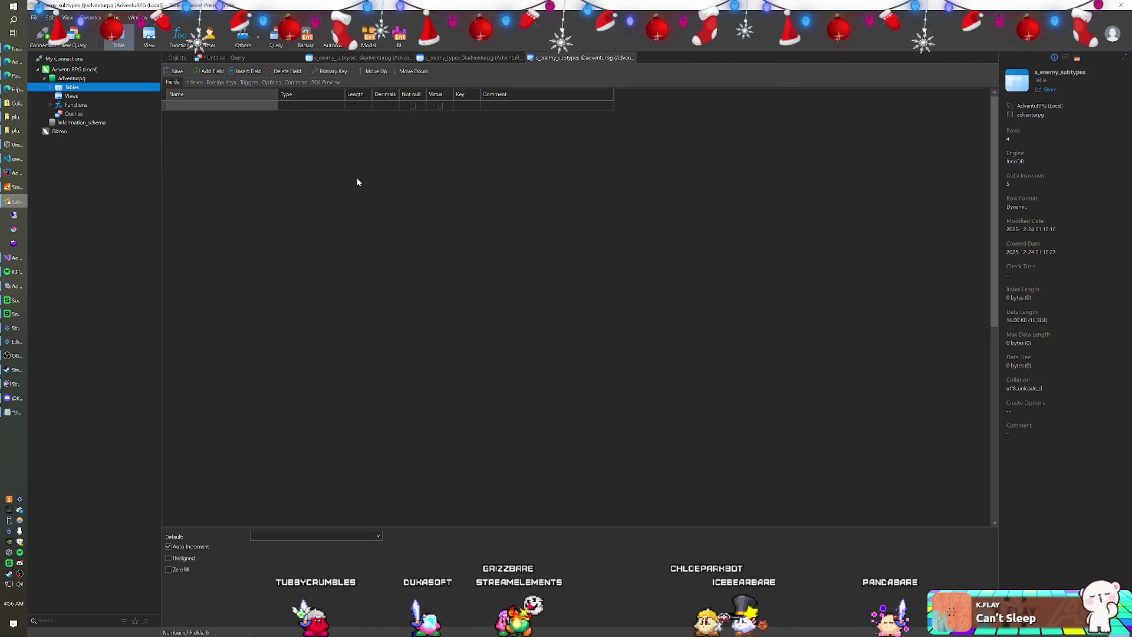
pyautogui.click(236, 157)
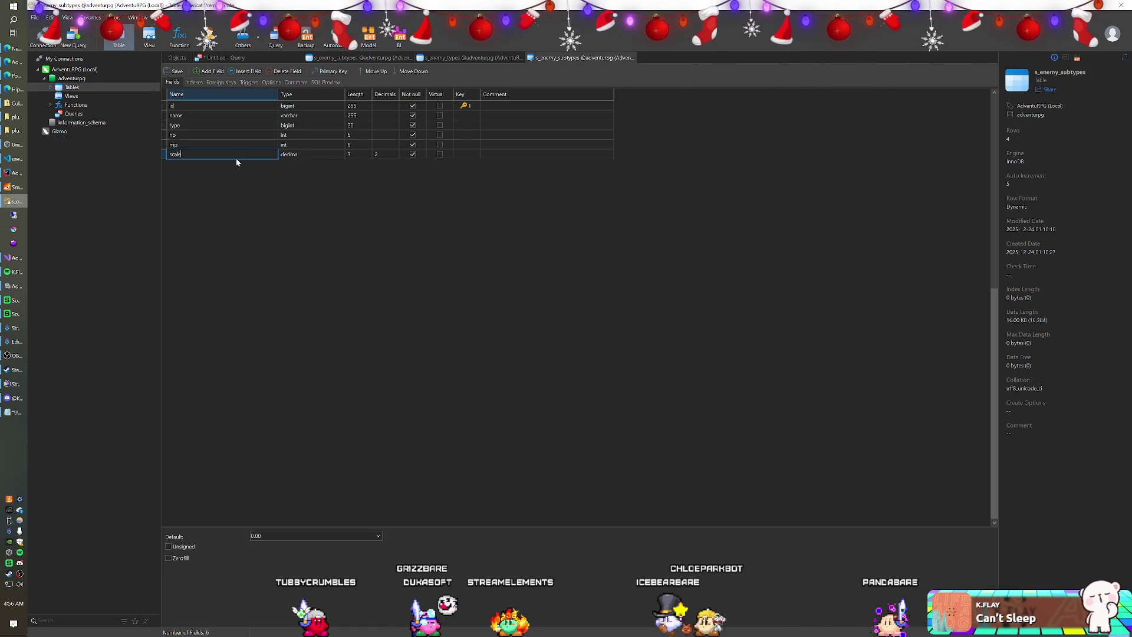
pyautogui.click(313, 535)
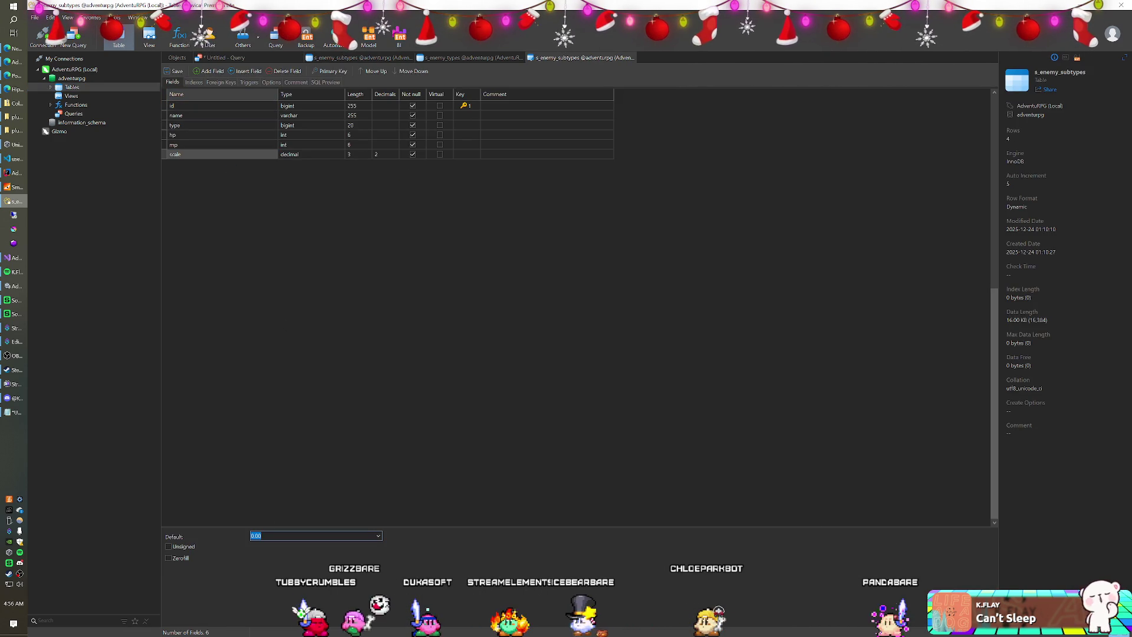
pyautogui.click(255, 535)
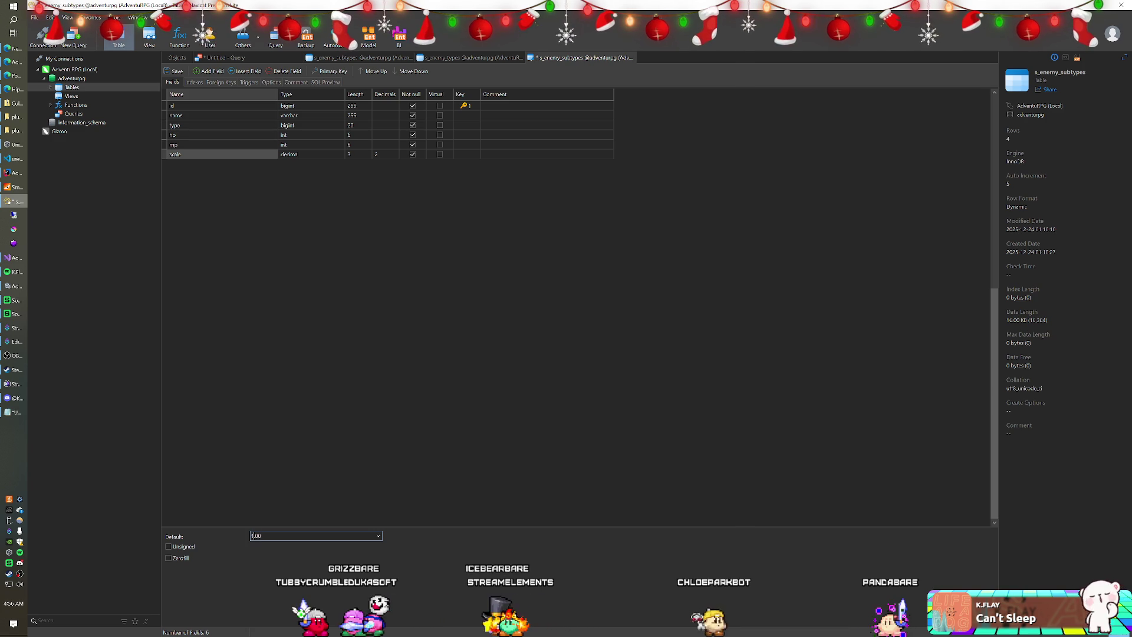
pyautogui.hotkey('ctrl', 's')
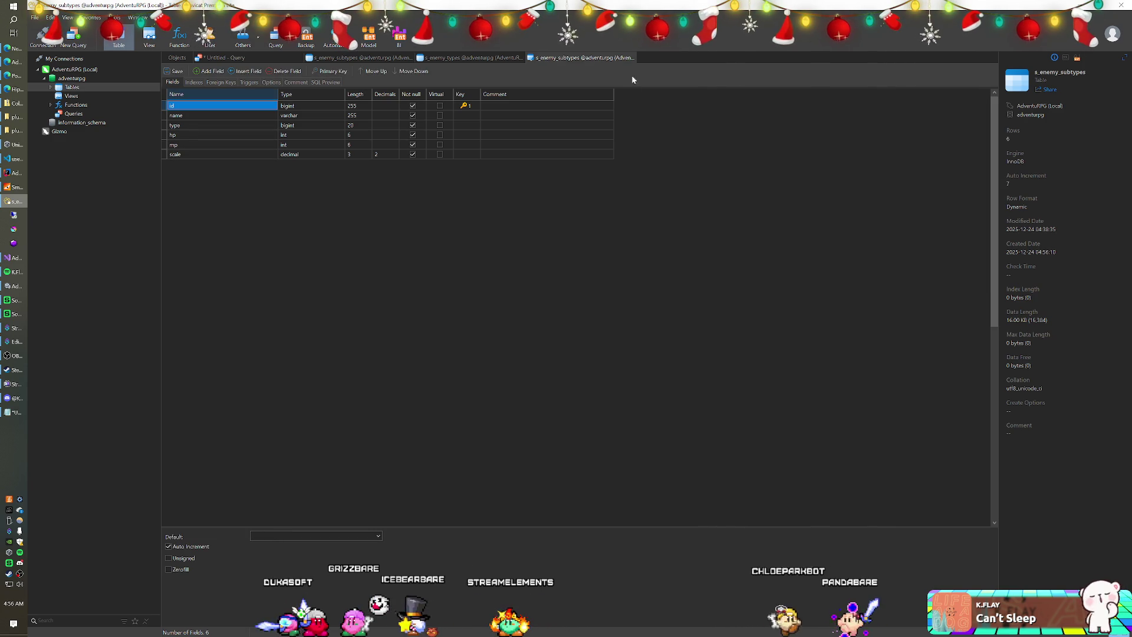
pyautogui.click(633, 56)
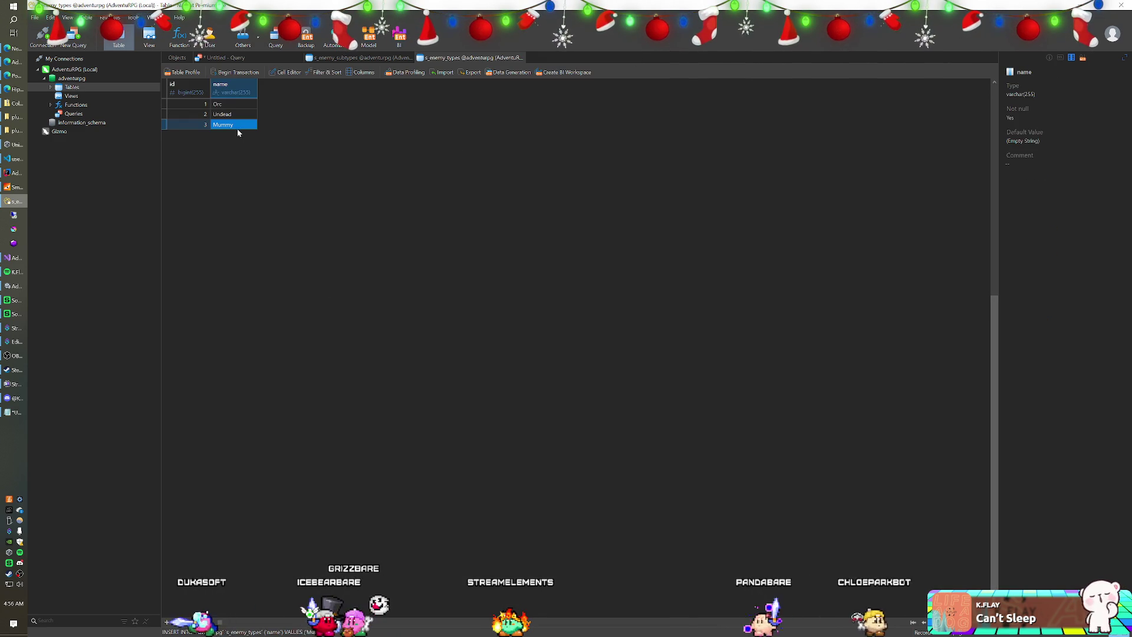
# Refresh the data grid and give Mummy A and Mummy B a scale of 0.70.
pyautogui.click(359, 57)
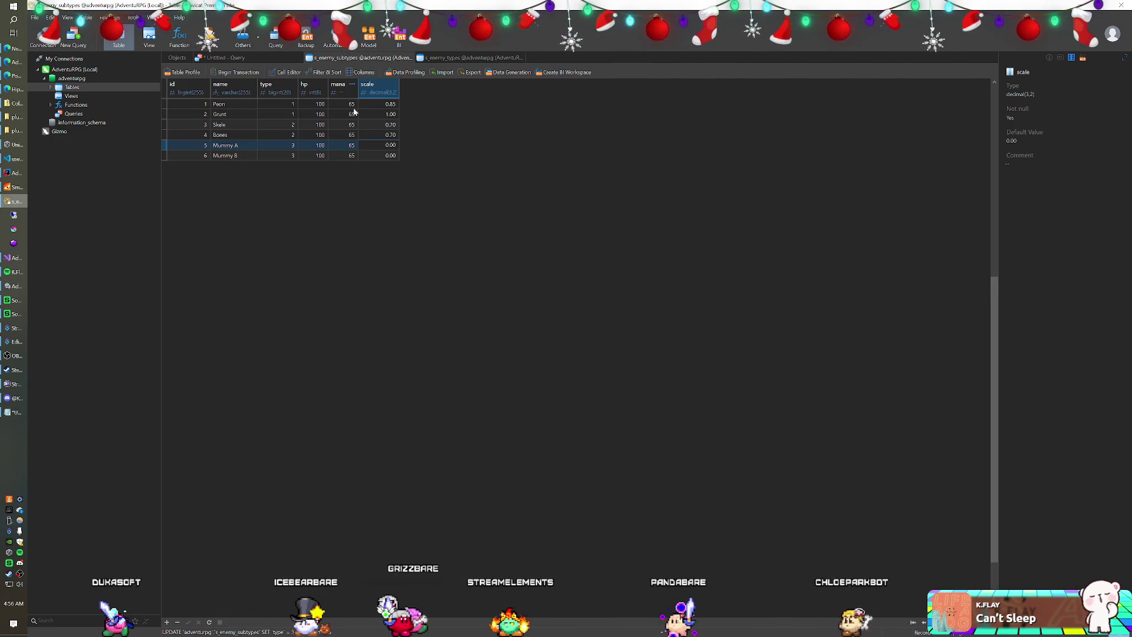
pyautogui.press('F5')
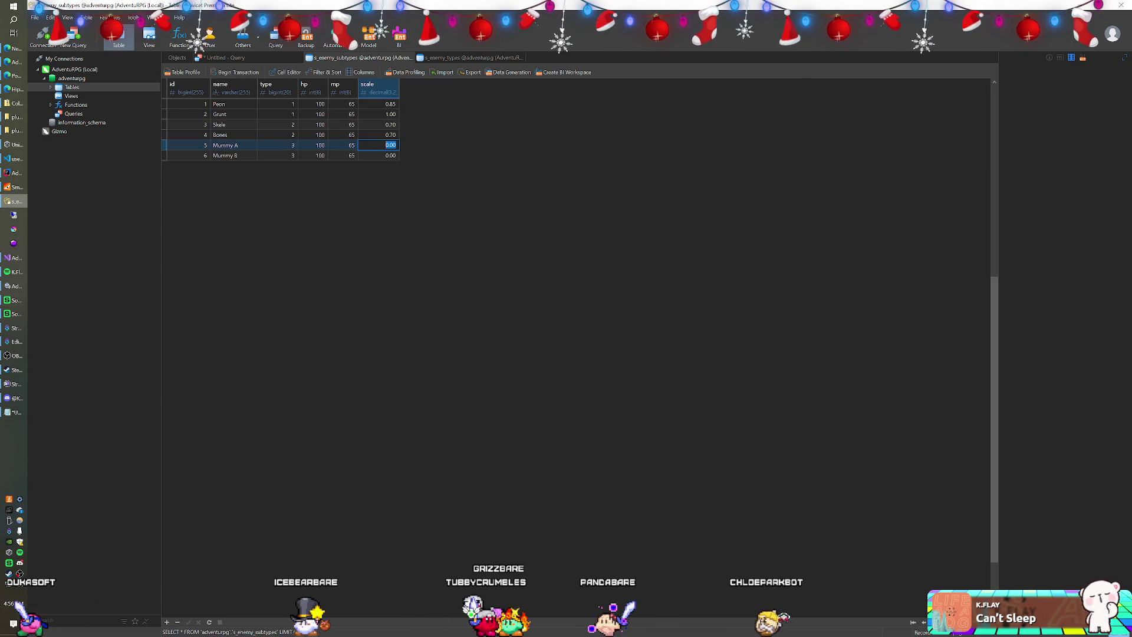
pyautogui.write('1.0')
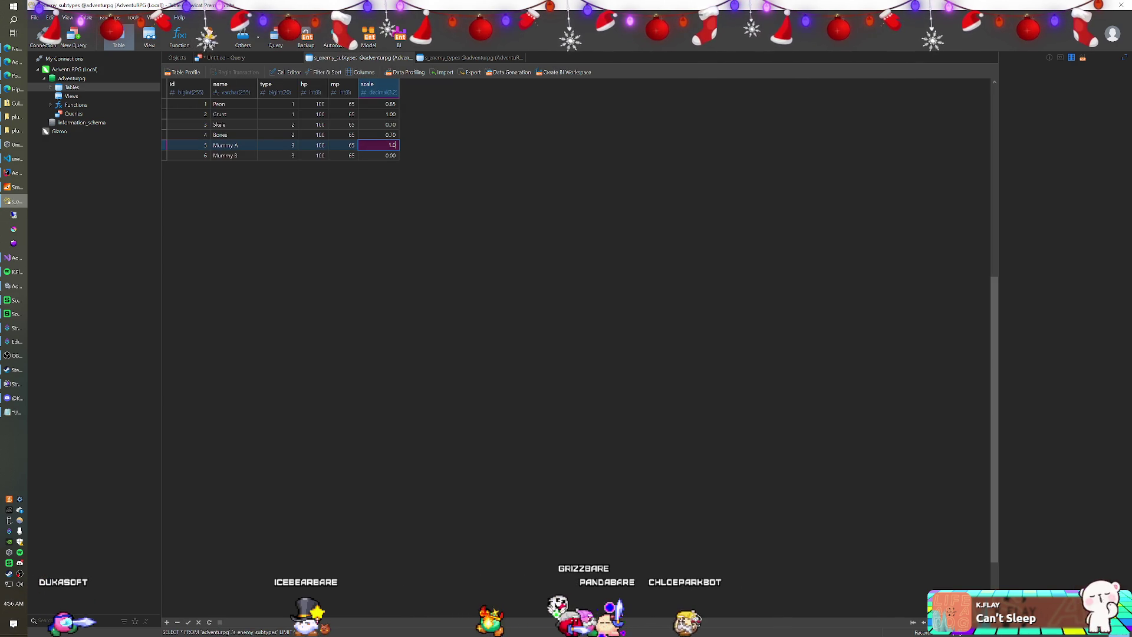
pyautogui.write('0.7')
pyautogui.press('Down')
pyautogui.write('0')
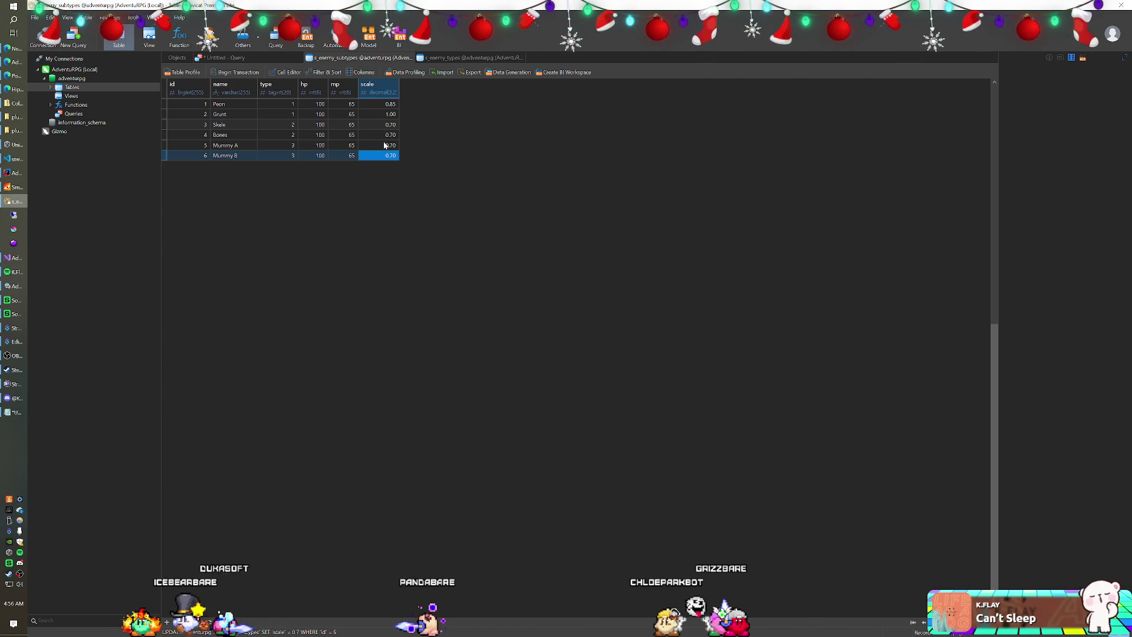
pyautogui.press('Up')
pyautogui.press('Up')
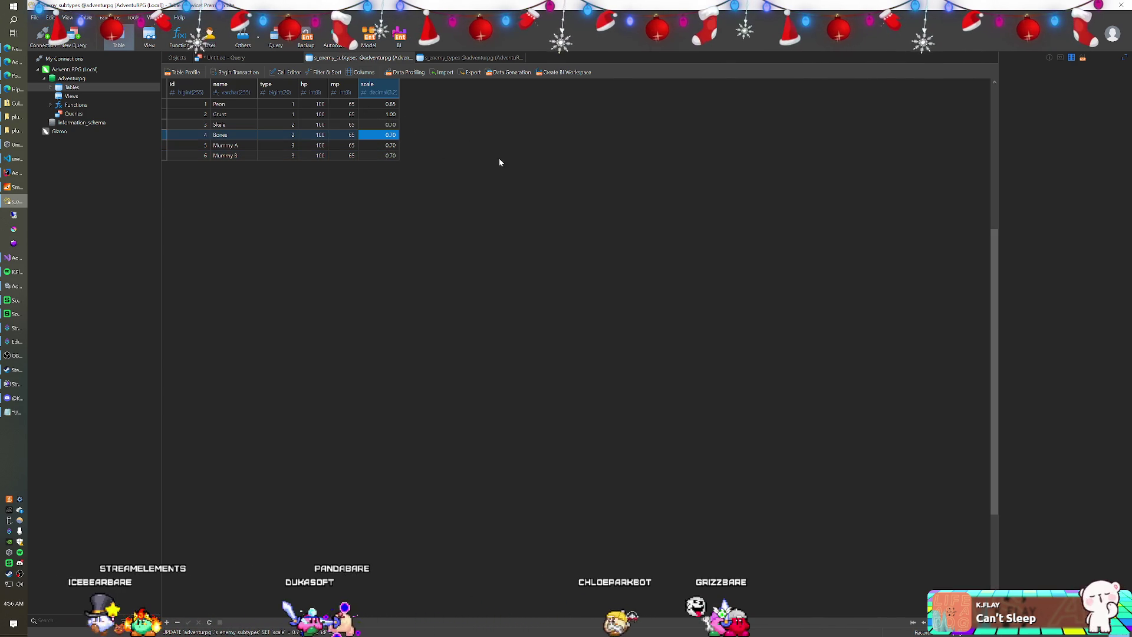
pyautogui.click(13, 187)
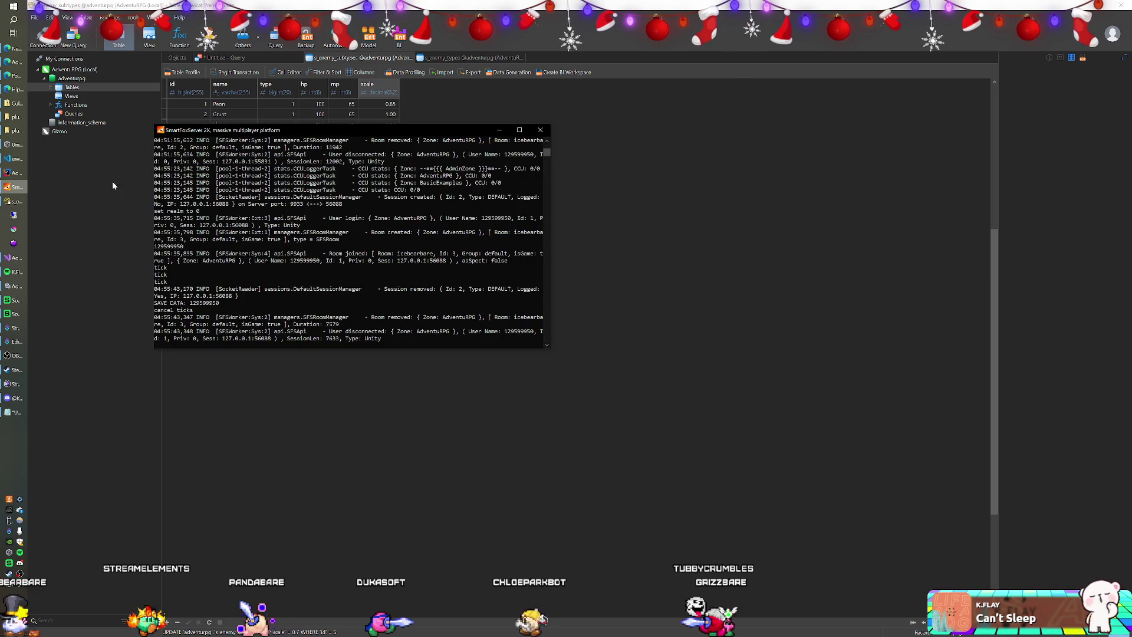
# Replace the old SmartFoxServer 2X console with a freshly started instance, then return to Unity.
pyautogui.click(14, 186)
pyautogui.click(14, 186)
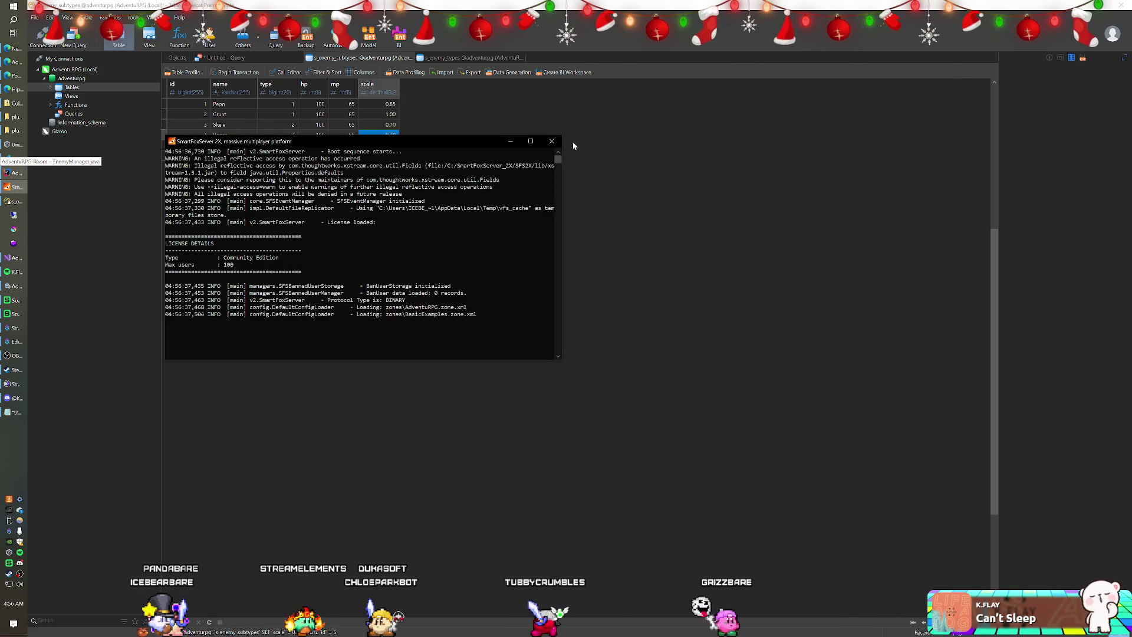
pyautogui.hotkey('alt', 'Tab')
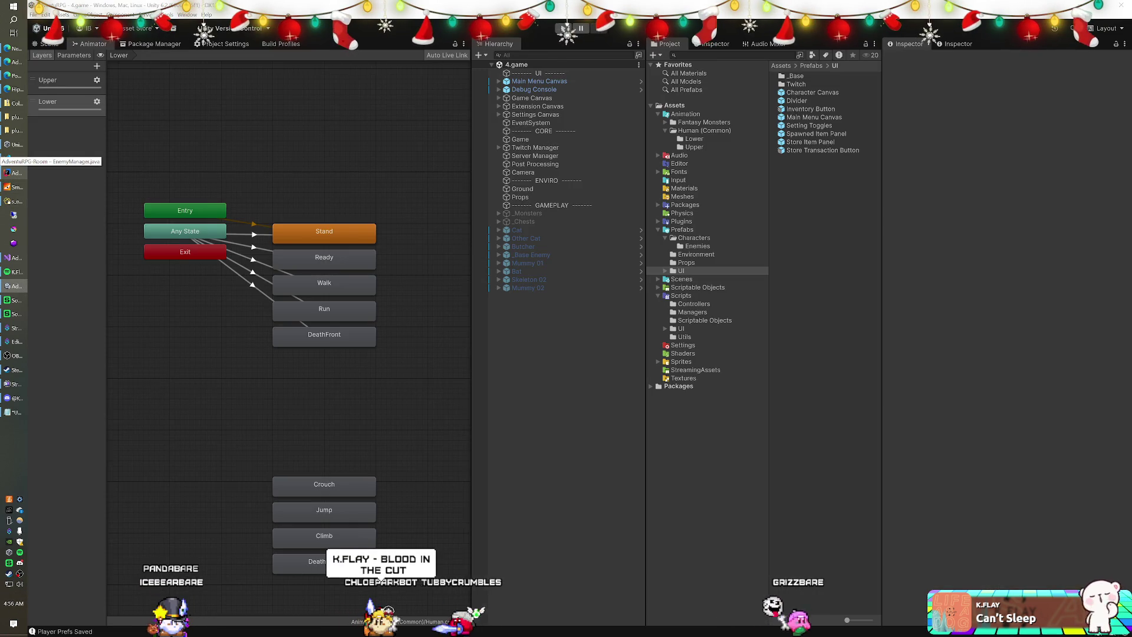
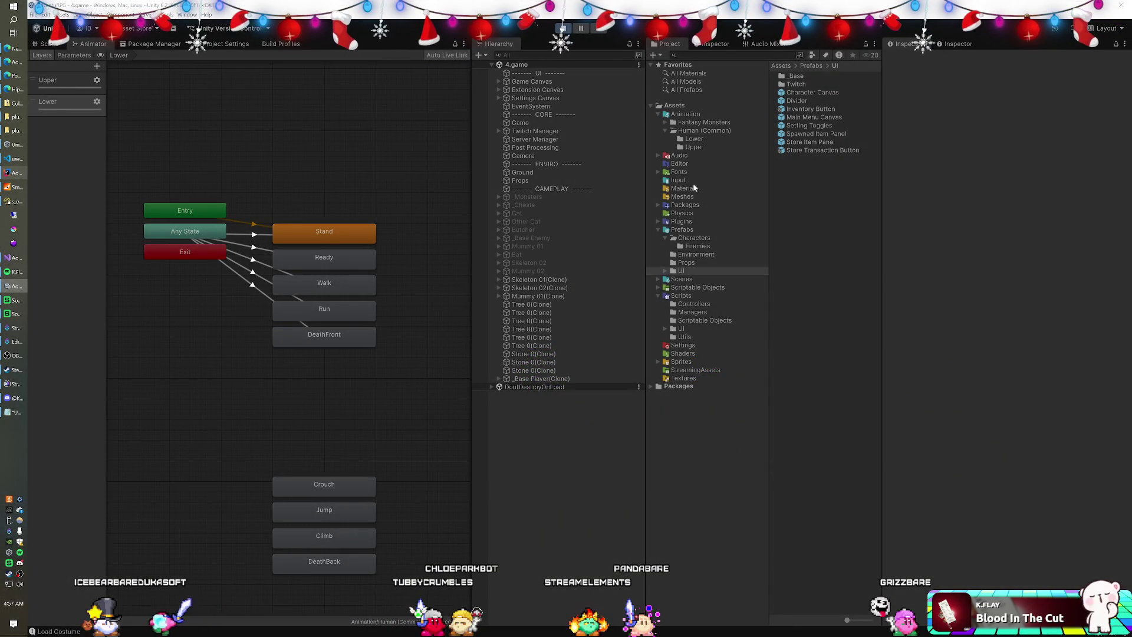
# Set Mummy 01's Character Canvas position to X 0, Y 0.
pyautogui.click(694, 246)
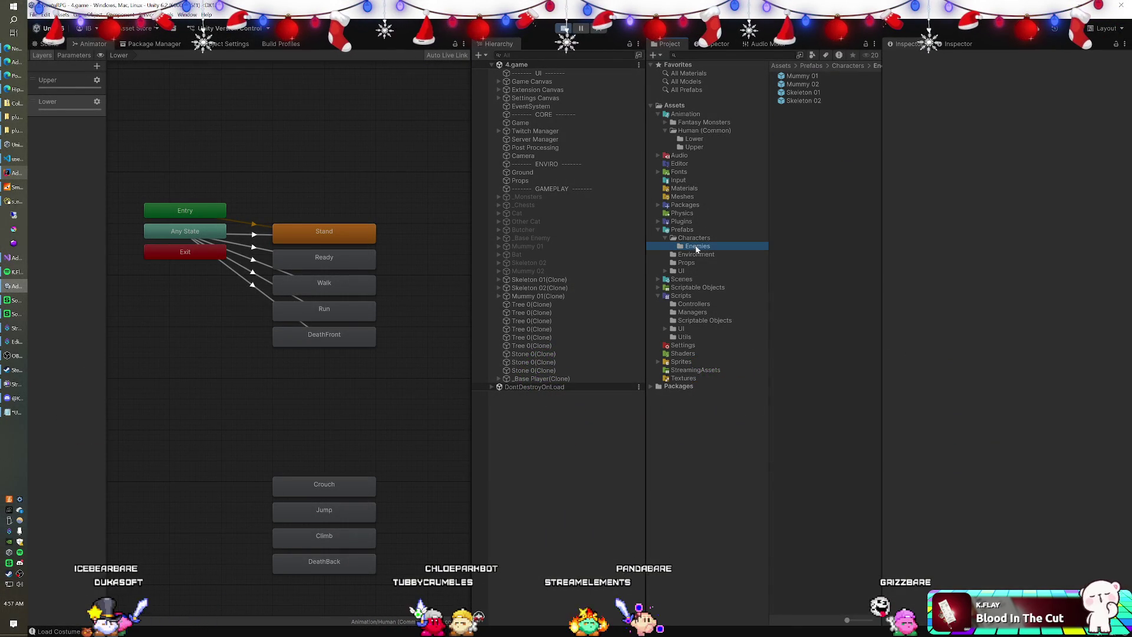
pyautogui.doubleClick(809, 77)
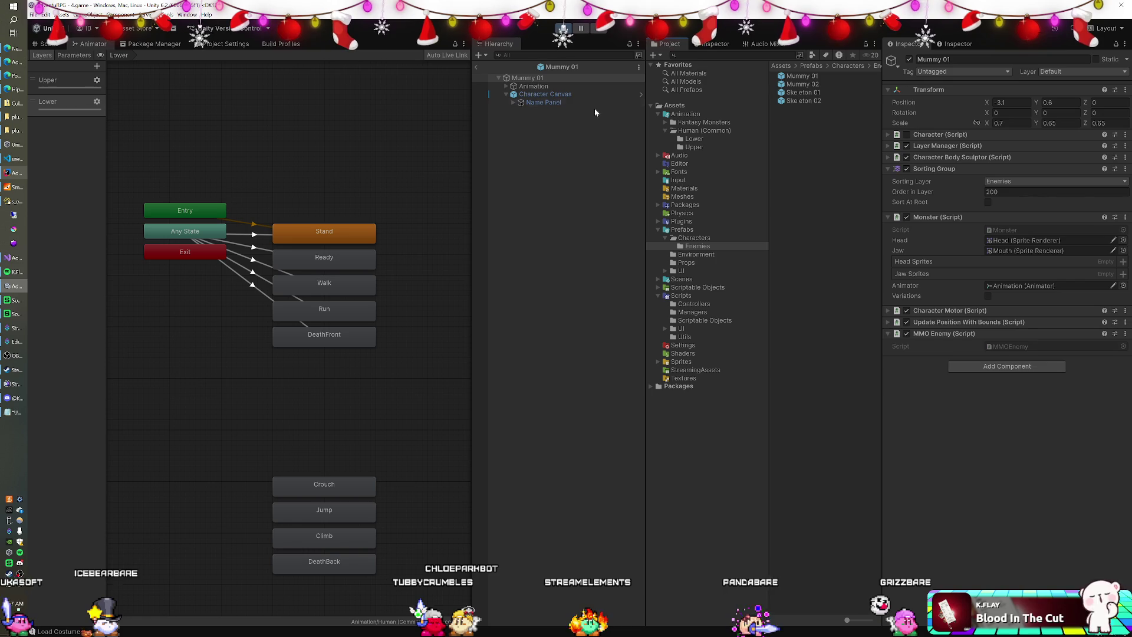
pyautogui.click(567, 94)
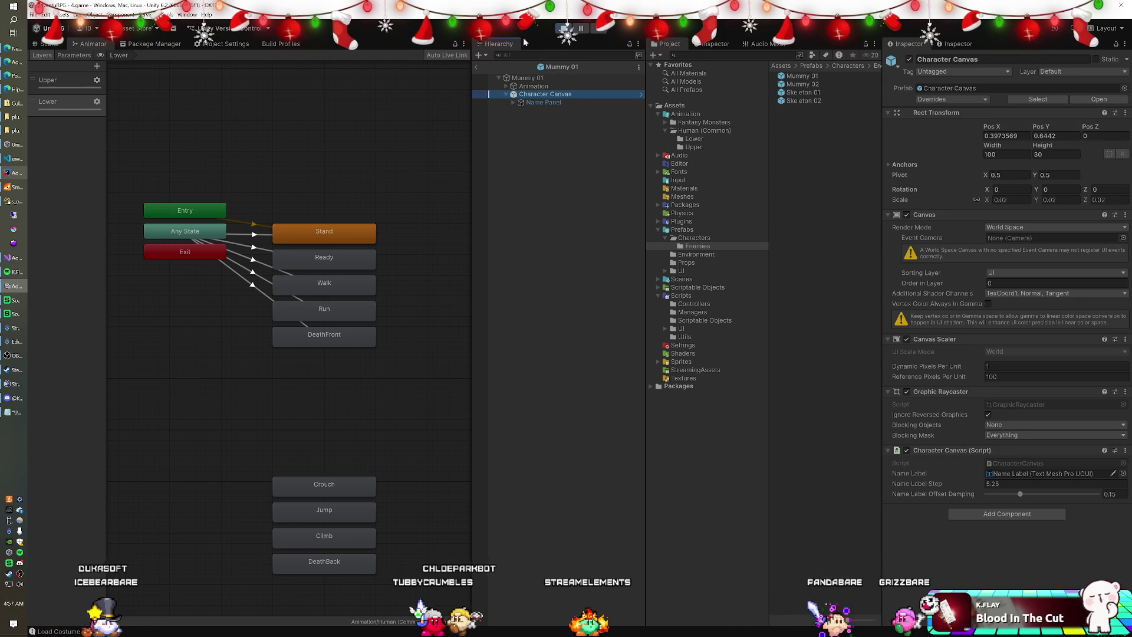
pyautogui.click(567, 31)
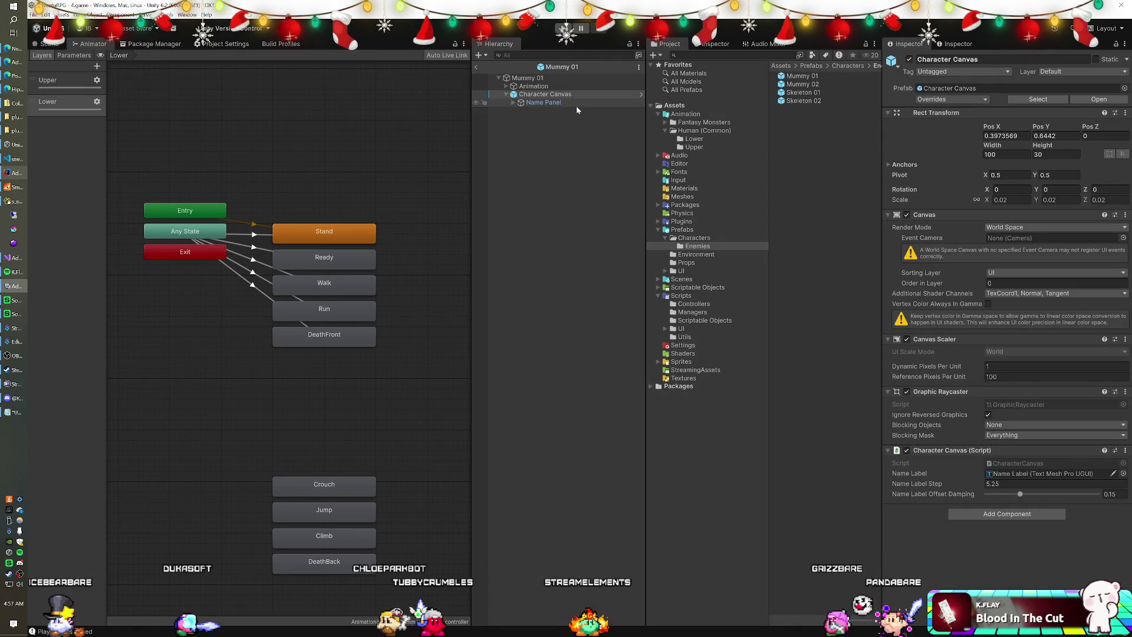
pyautogui.click(1000, 136)
pyautogui.write('0')
pyautogui.press('Tab')
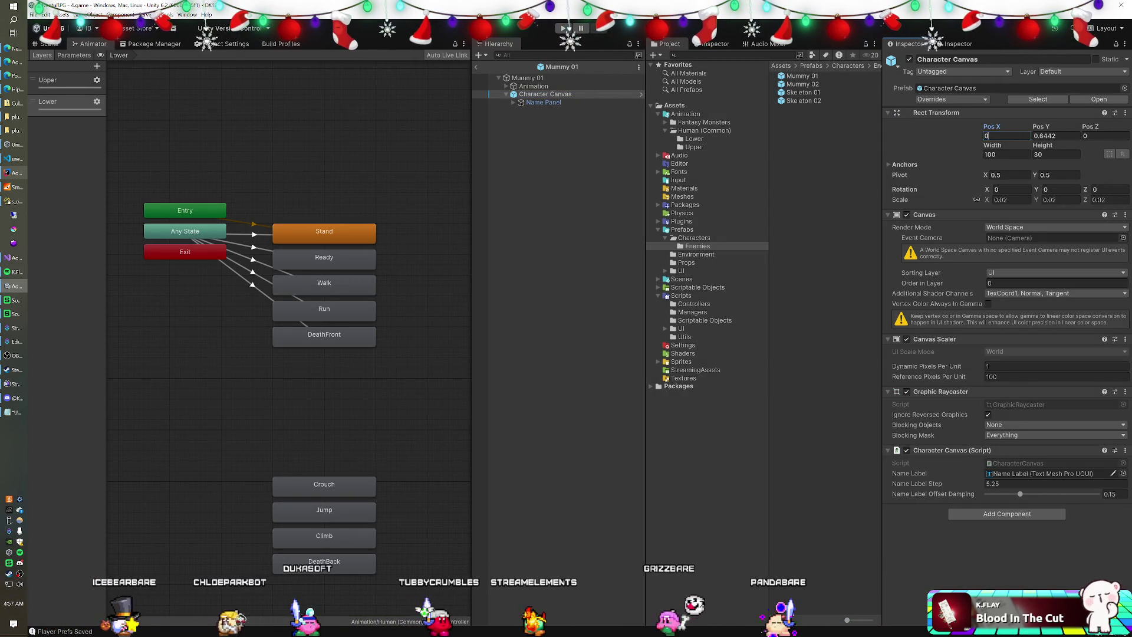
pyautogui.write('0')
# Set Mummy 02's Name Panel Pos Y to 155 and show its scene view.
pyautogui.doubleClick(802, 83)
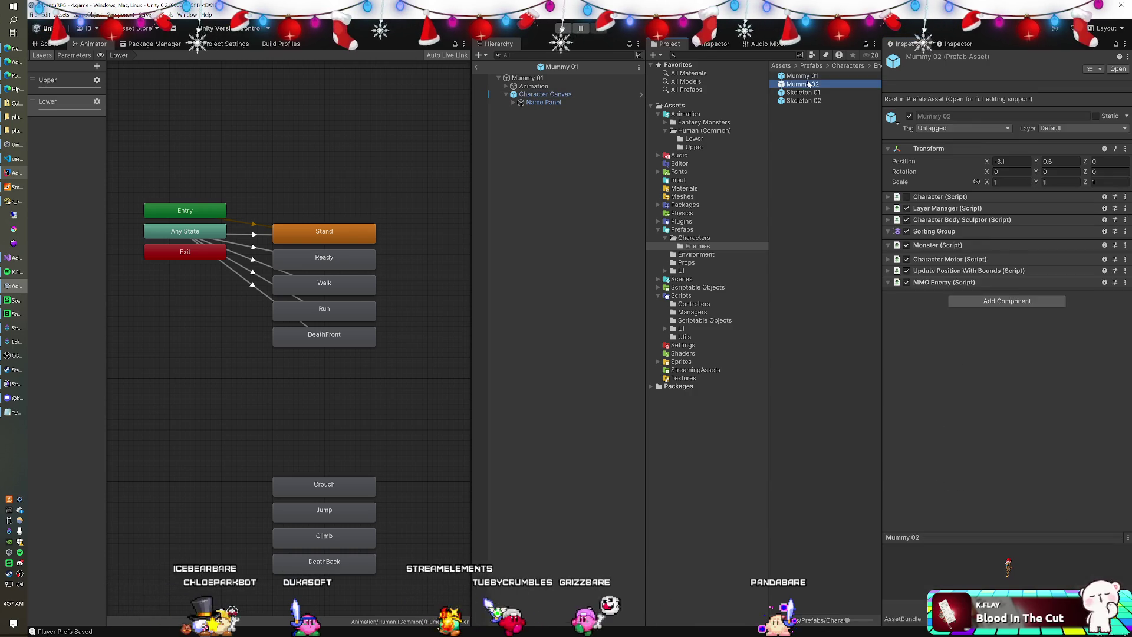
pyautogui.click(633, 95)
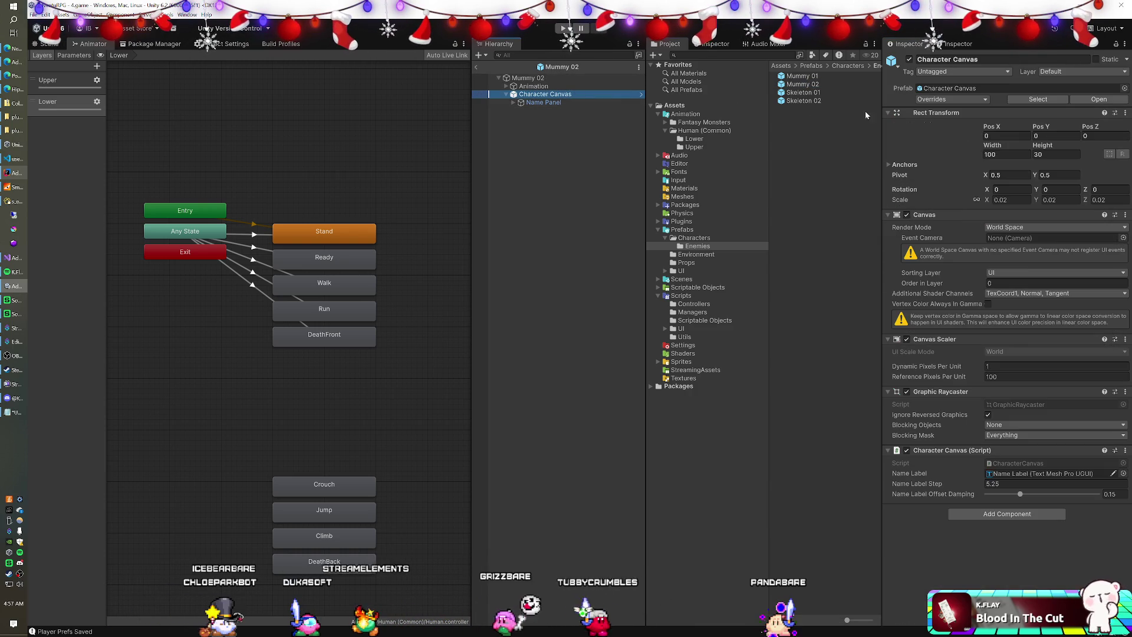
pyautogui.click(542, 103)
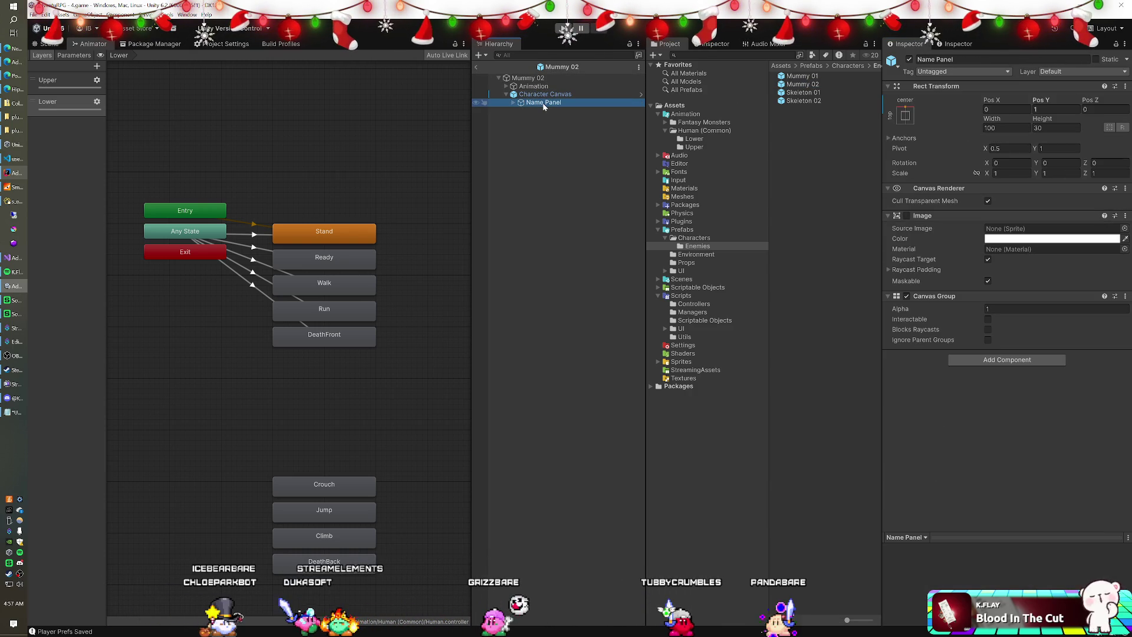
pyautogui.click(1055, 109)
pyautogui.write('155')
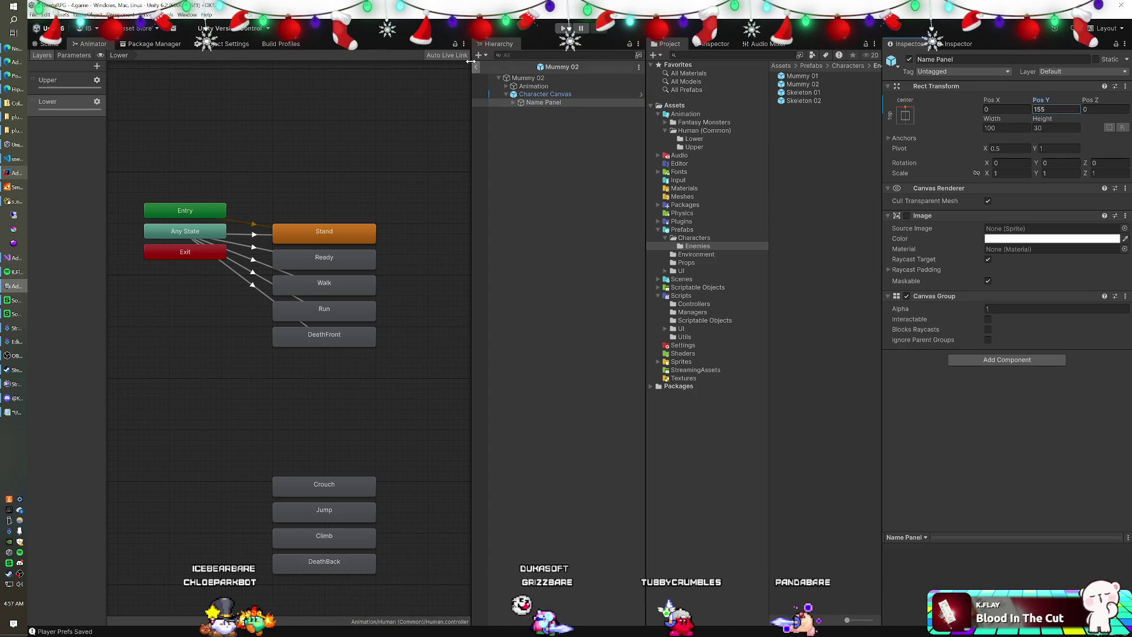
pyautogui.click(49, 44)
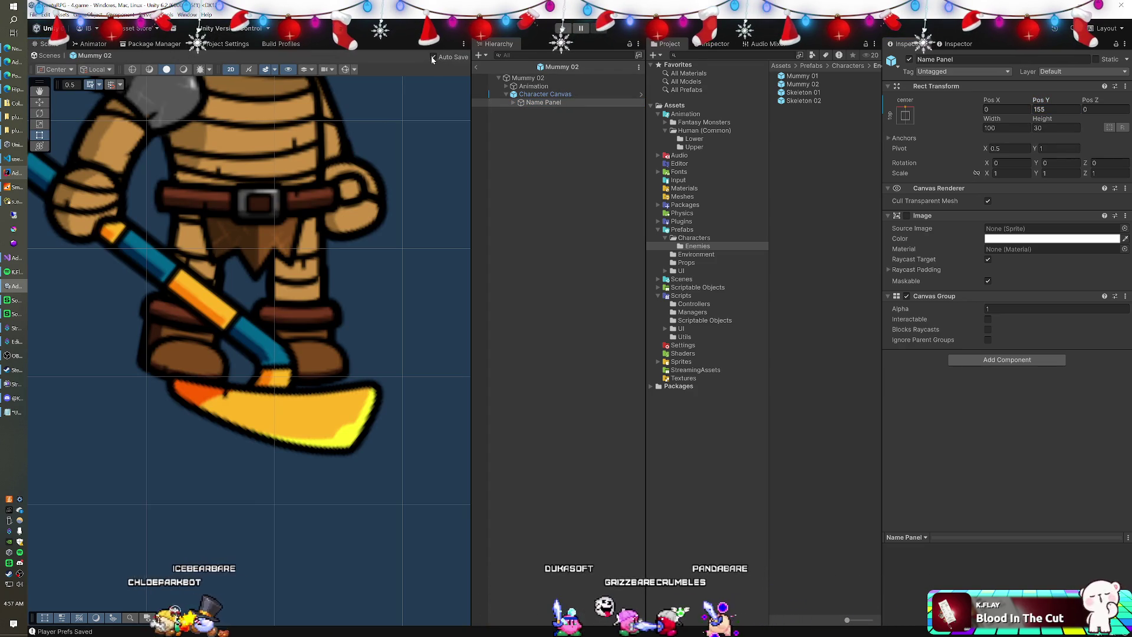
# Set Mummy 01's Name Panel Pos Y to 155, fixing a mistyped value.
pyautogui.click(530, 95)
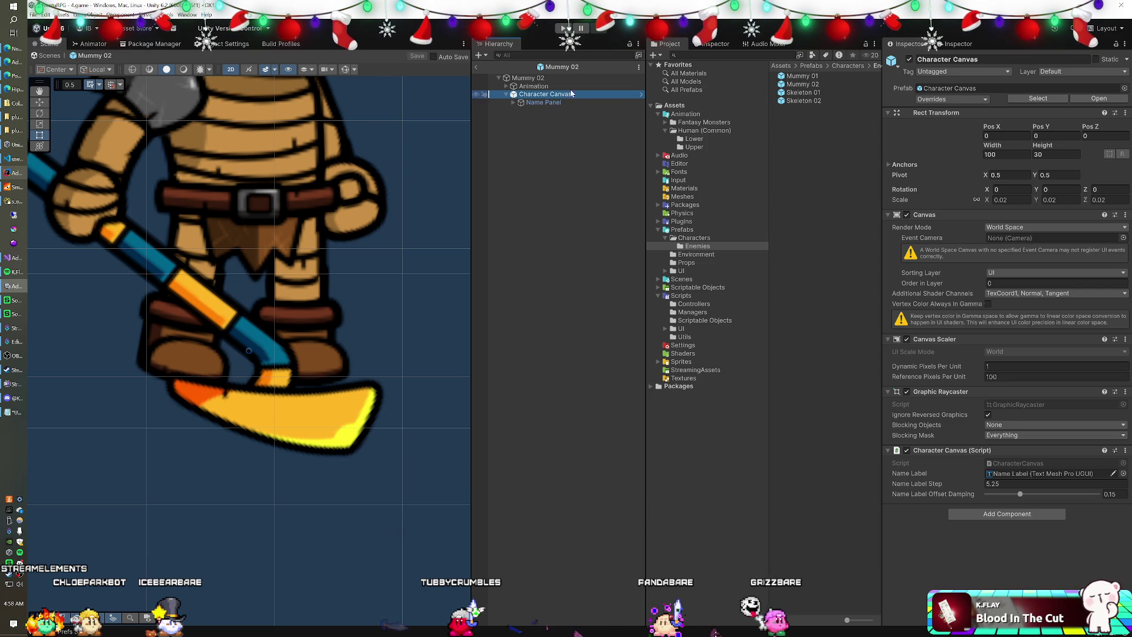
pyautogui.doubleClick(801, 76)
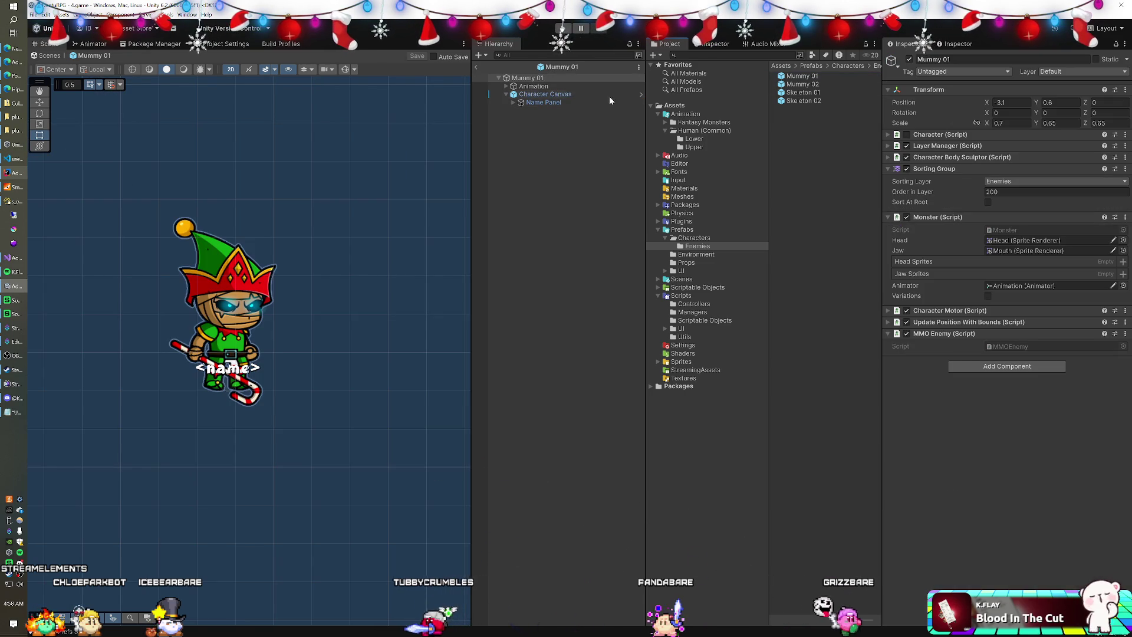
pyautogui.click(554, 95)
pyautogui.click(551, 102)
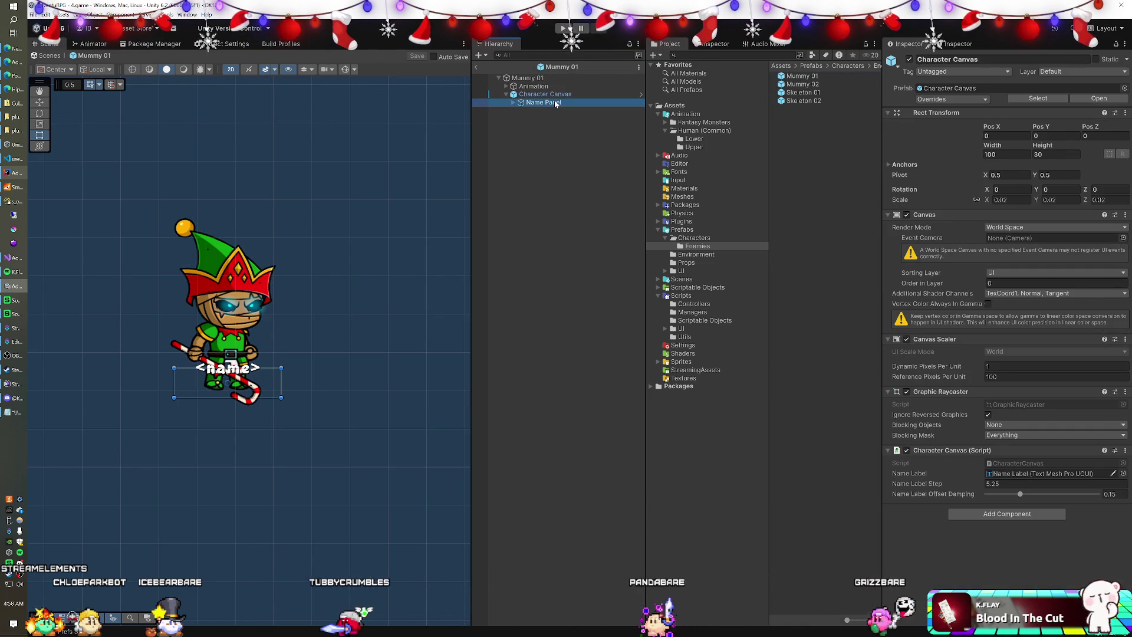
pyautogui.click(1055, 110)
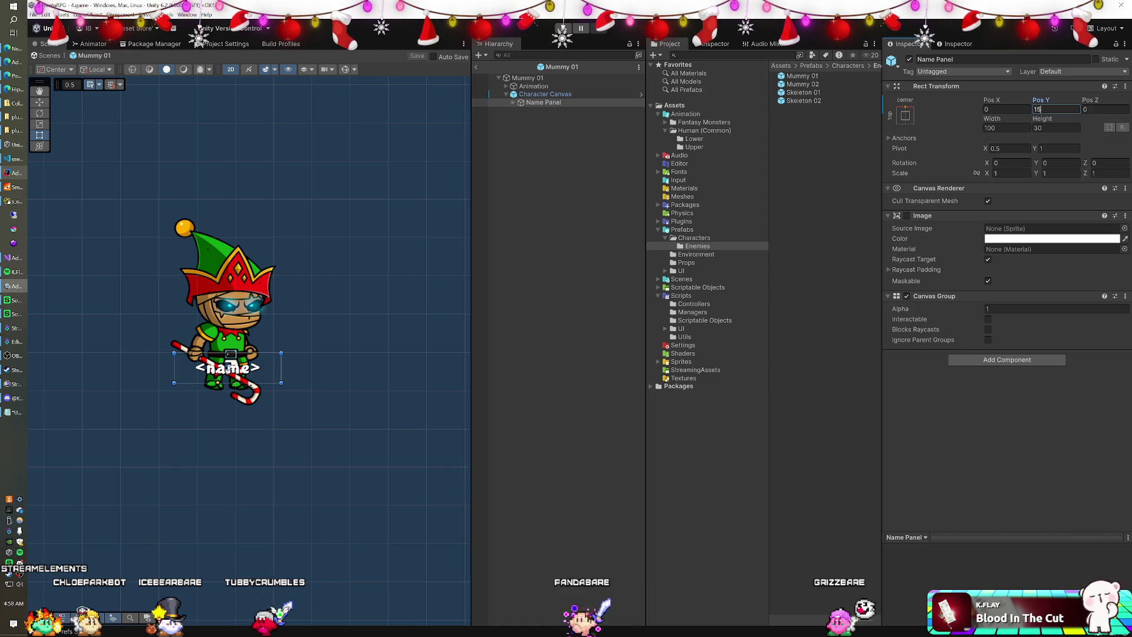
pyautogui.write('15')
pyautogui.press('BackSpace')
pyautogui.press('BackSpace')
pyautogui.write('5')
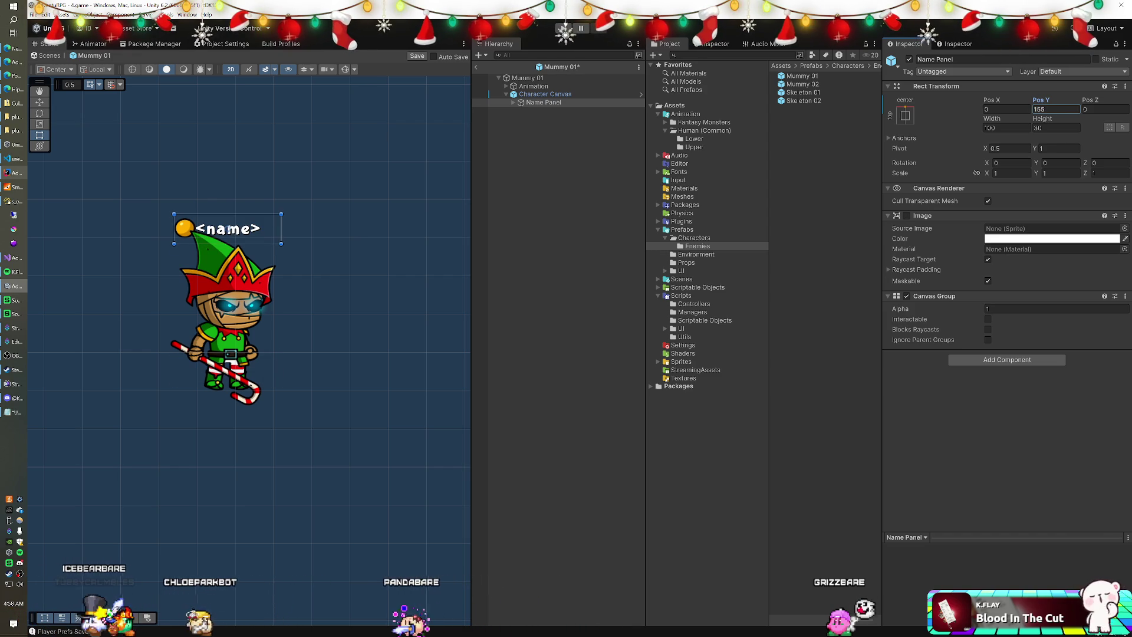
pyautogui.doubleClick(795, 92)
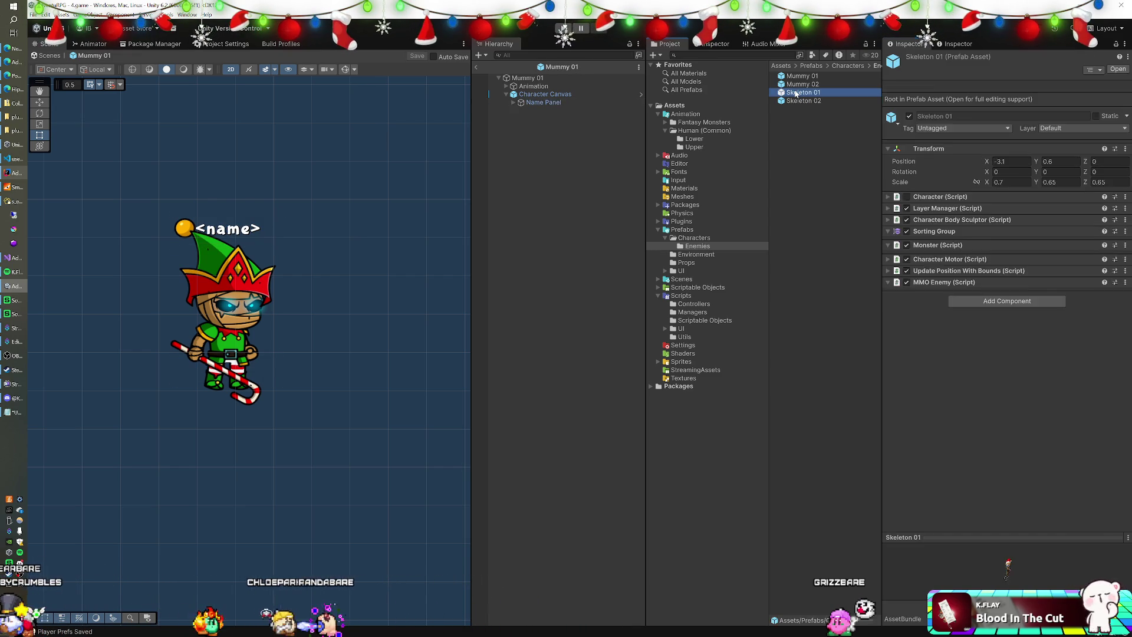
# Select Skeleton 01's Name Panel and save its prefab changes.
pyautogui.click(545, 94)
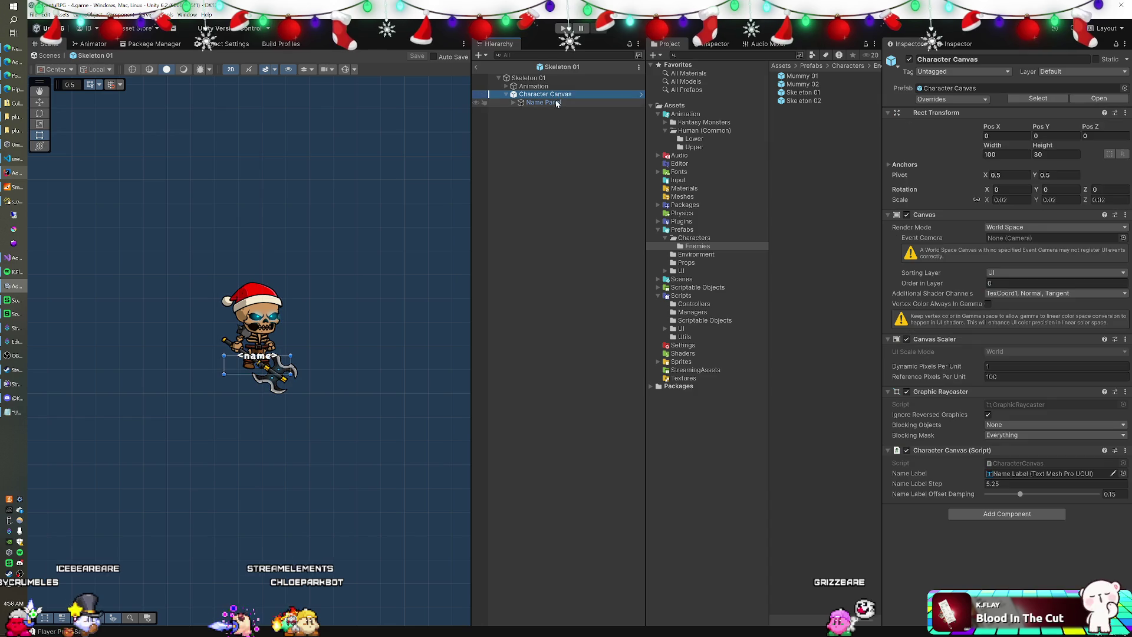
pyautogui.click(544, 103)
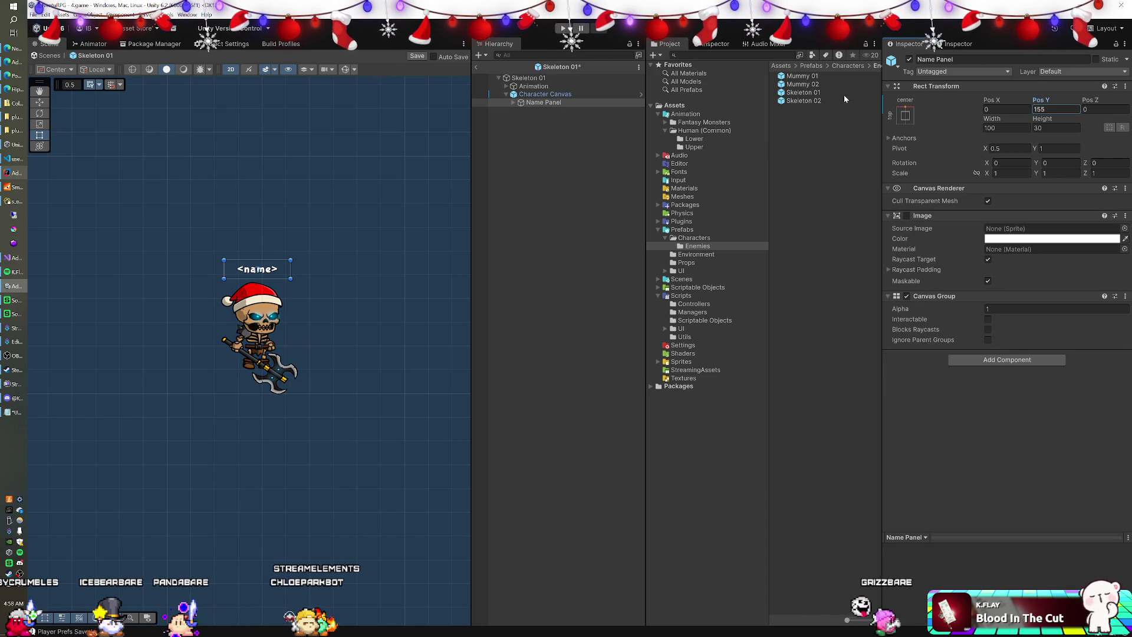
pyautogui.doubleClick(808, 101)
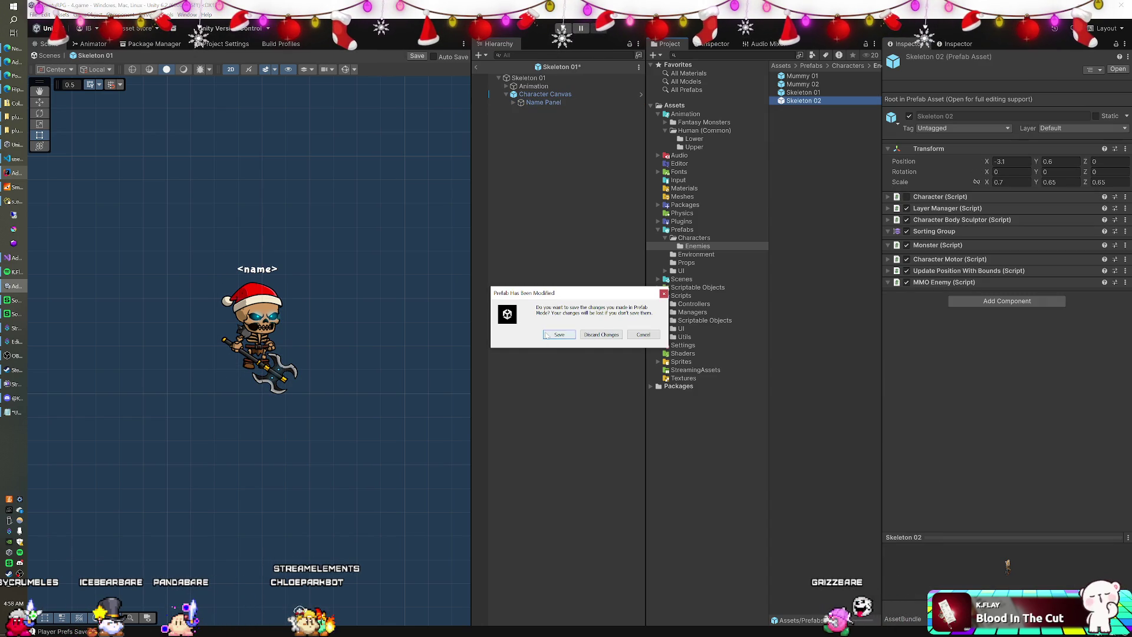
pyautogui.click(546, 335)
# Set Skeleton 02's Name Panel Pos Y to 155 and return to the scene.
pyautogui.click(560, 96)
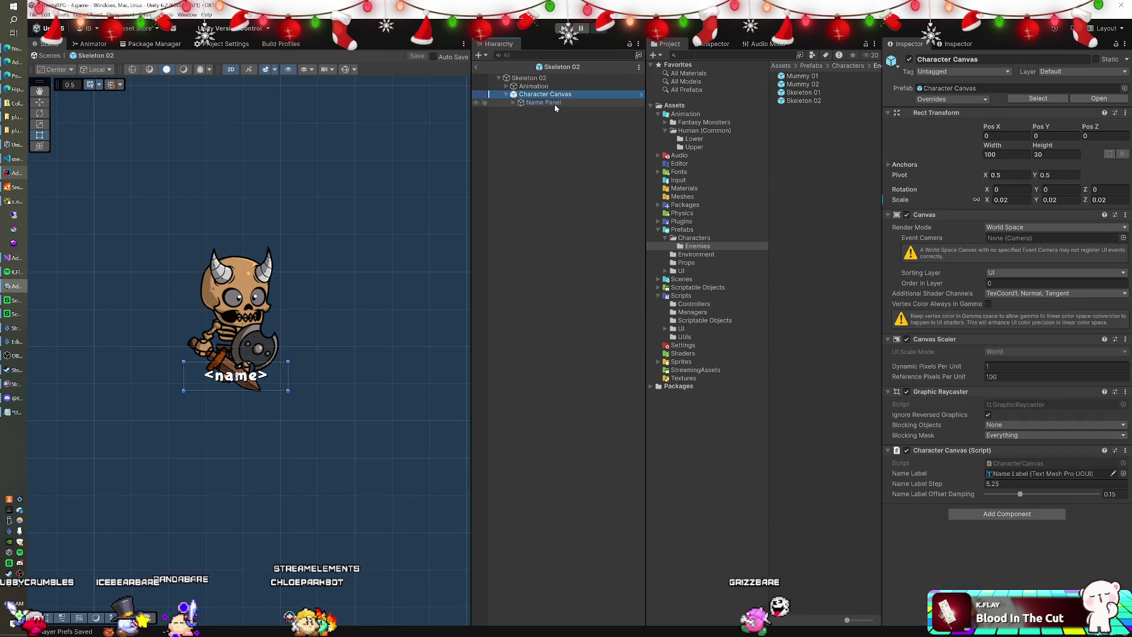
pyautogui.doubleClick(543, 103)
pyautogui.click(1055, 110)
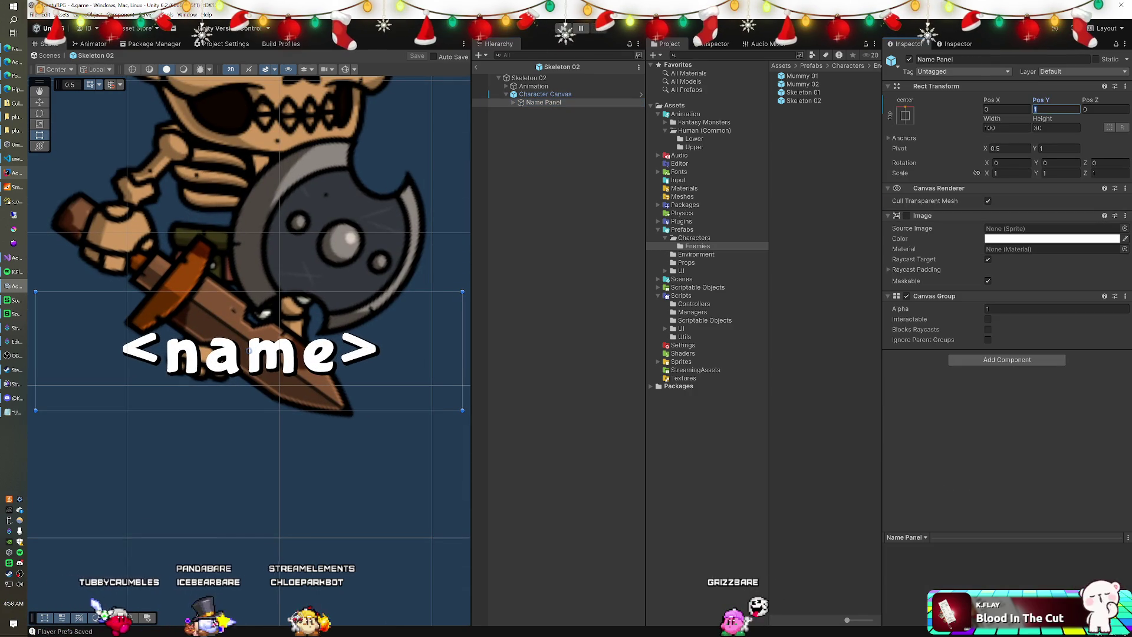
pyautogui.write('55')
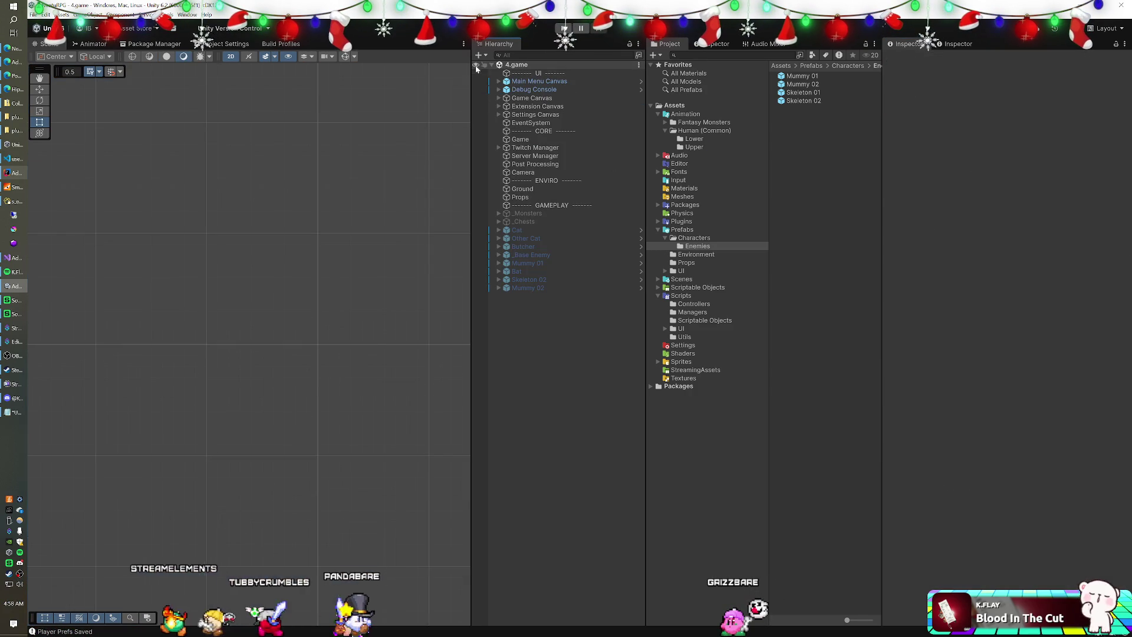
pyautogui.click(476, 67)
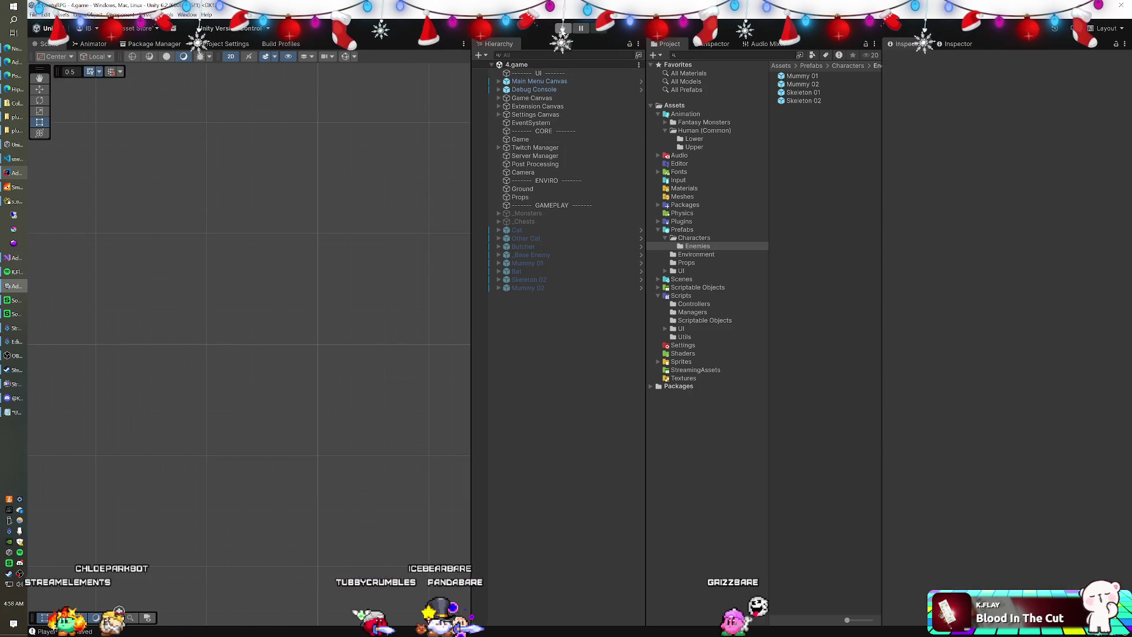
# Run the game and expand Mummy 01(Clone) in the Hierarchy.
pyautogui.click(563, 28)
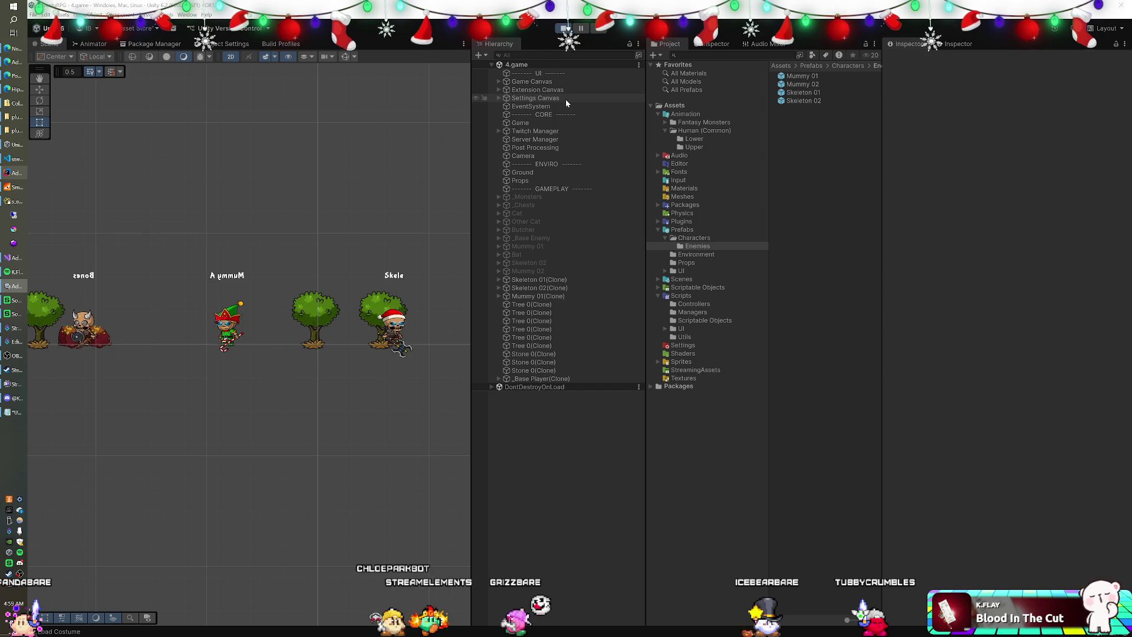
pyautogui.click(498, 295)
# Lower the mummy clone's Name Panel to Pos Y 100 and disable its Character Motor.
pyautogui.click(505, 312)
pyautogui.click(542, 321)
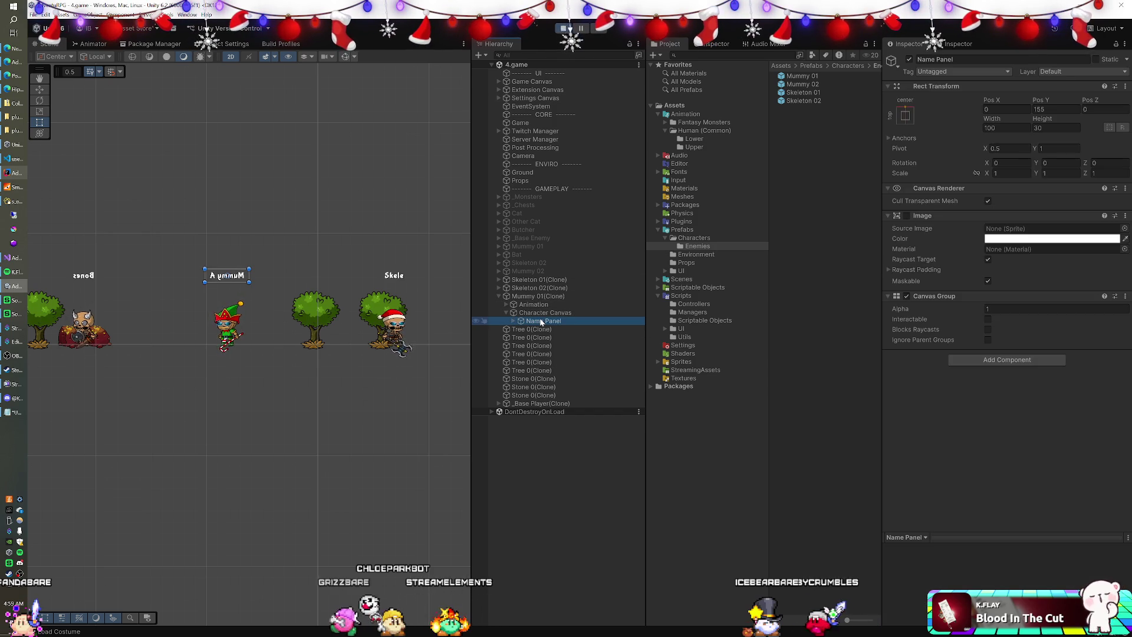
pyautogui.click(1055, 109)
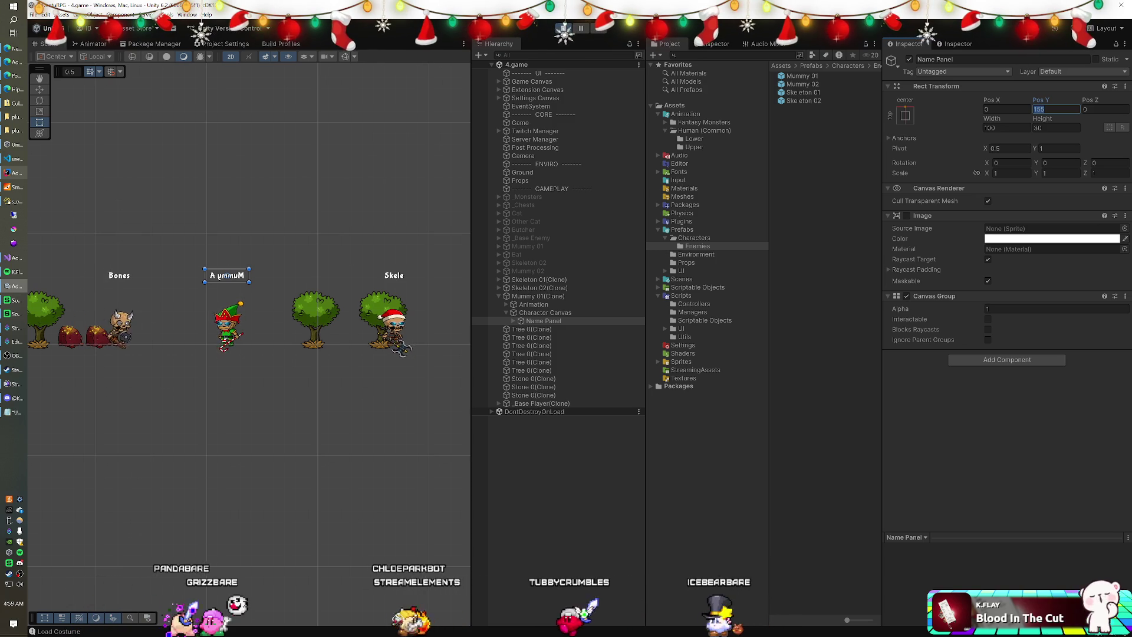
pyautogui.write('100')
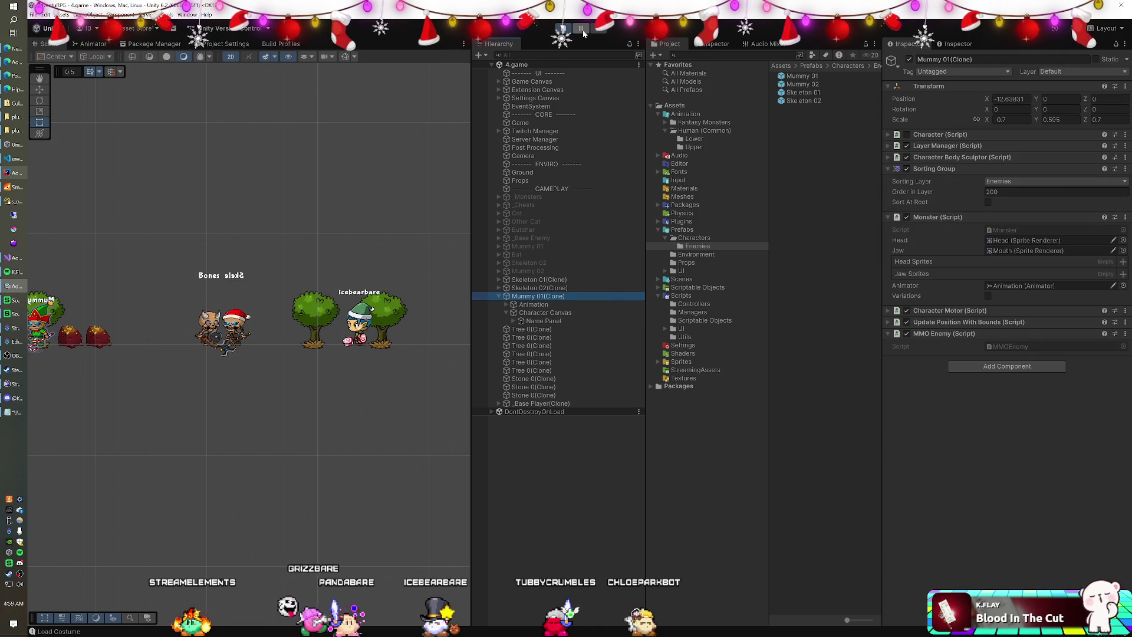
pyautogui.click(907, 311)
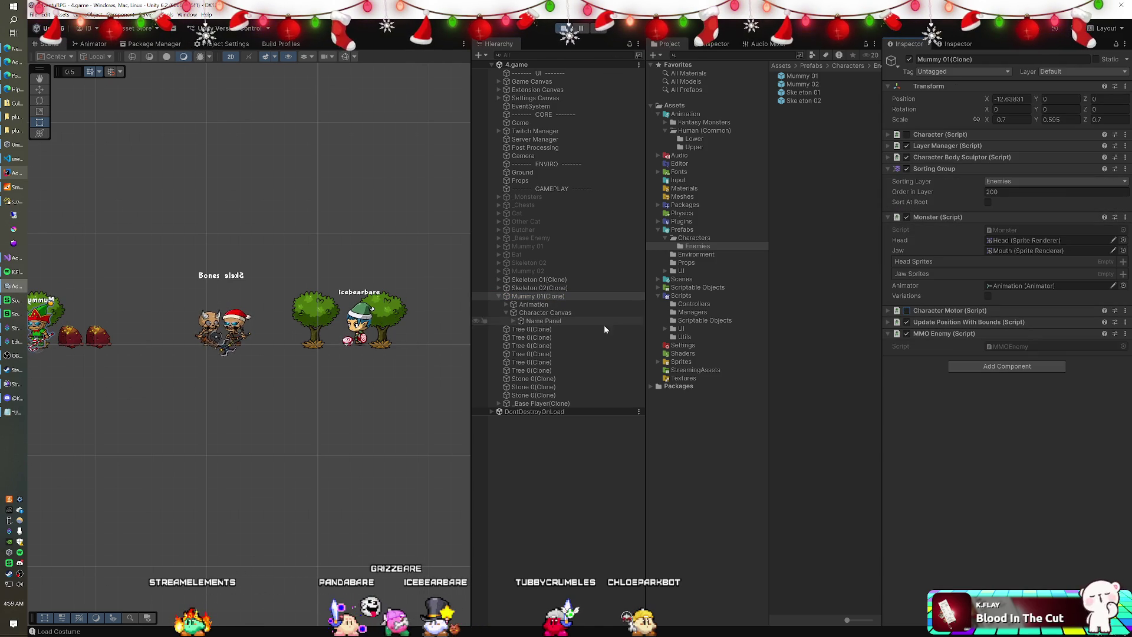
pyautogui.click(525, 402)
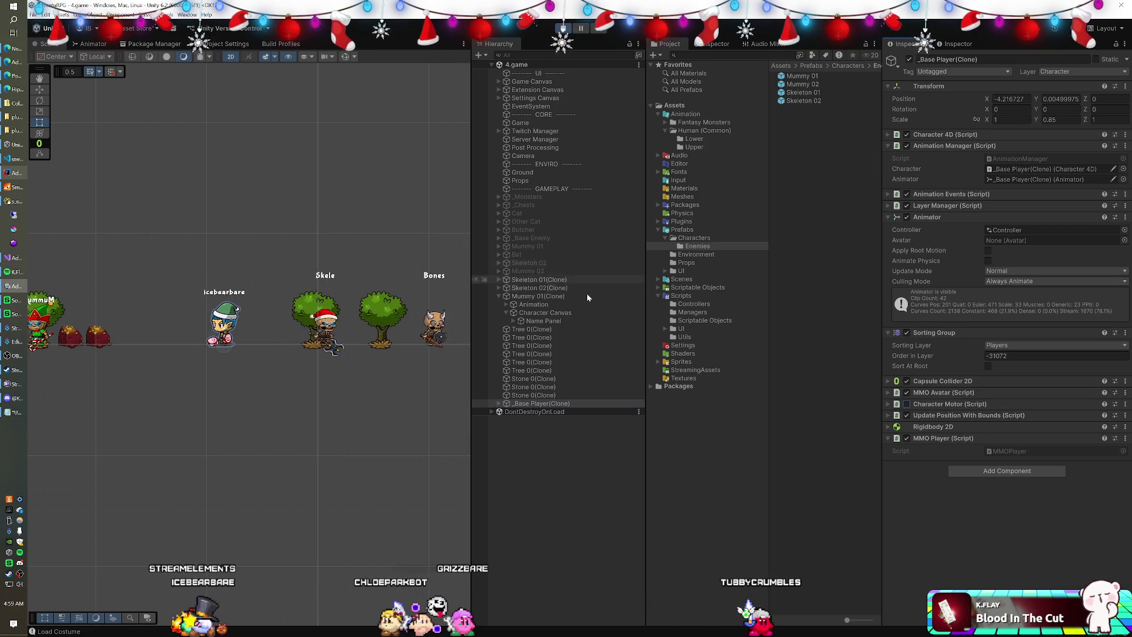
# Move Mummy 01(Clone) along X to stand beside the player character.
pyautogui.click(535, 296)
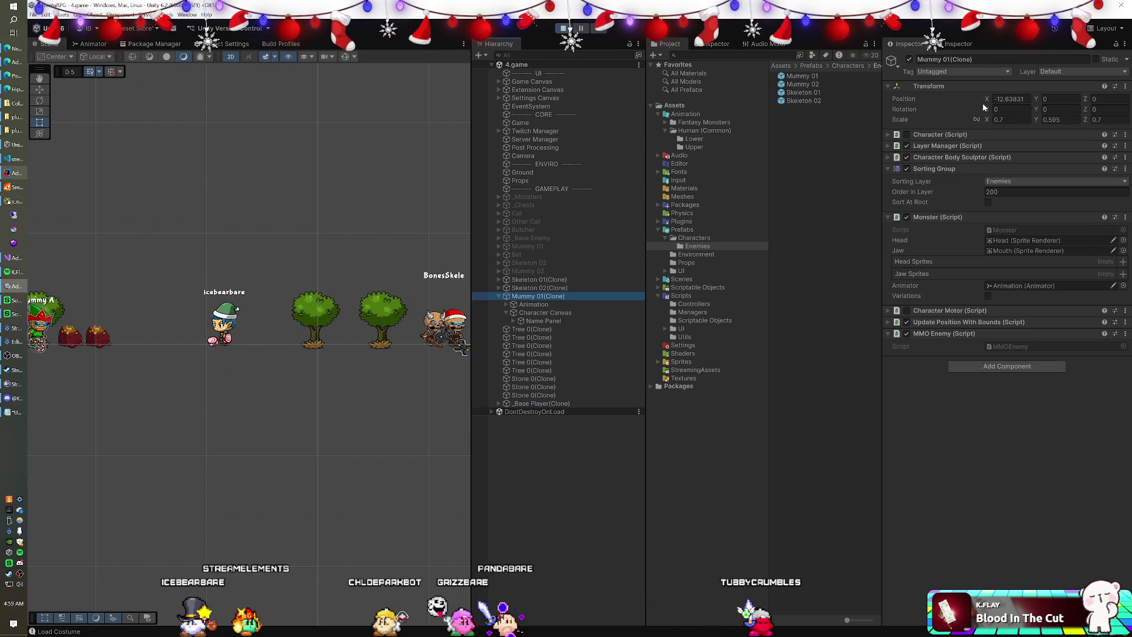
pyautogui.moveTo(986, 101); pyautogui.dragTo(1104, 102)
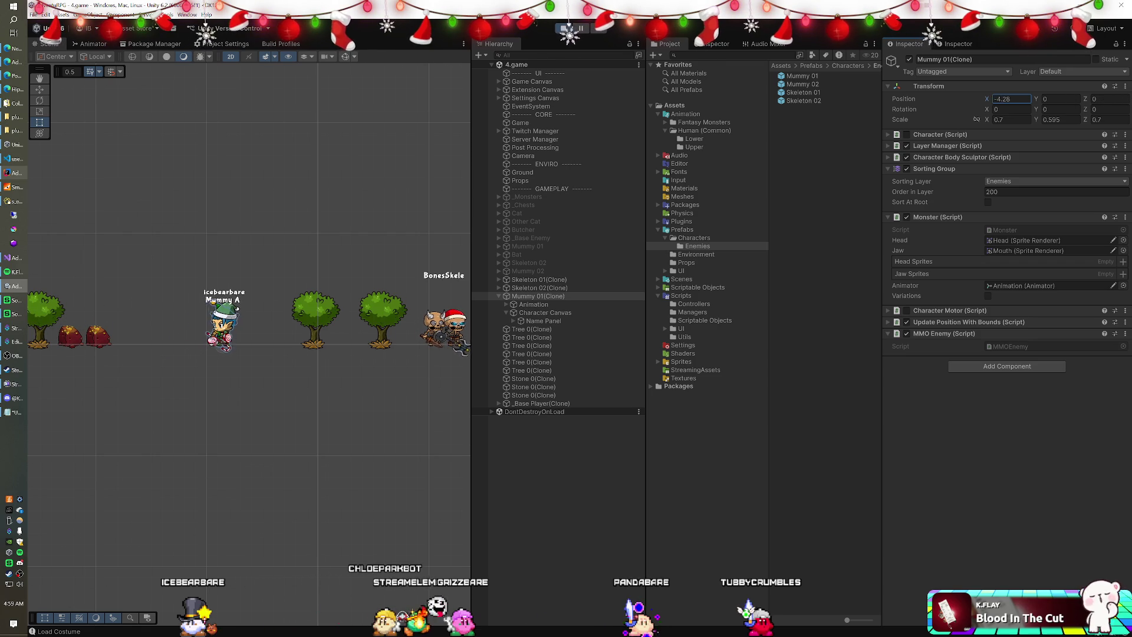
pyautogui.moveTo(1103, 109); pyautogui.dragTo(1094, 107)
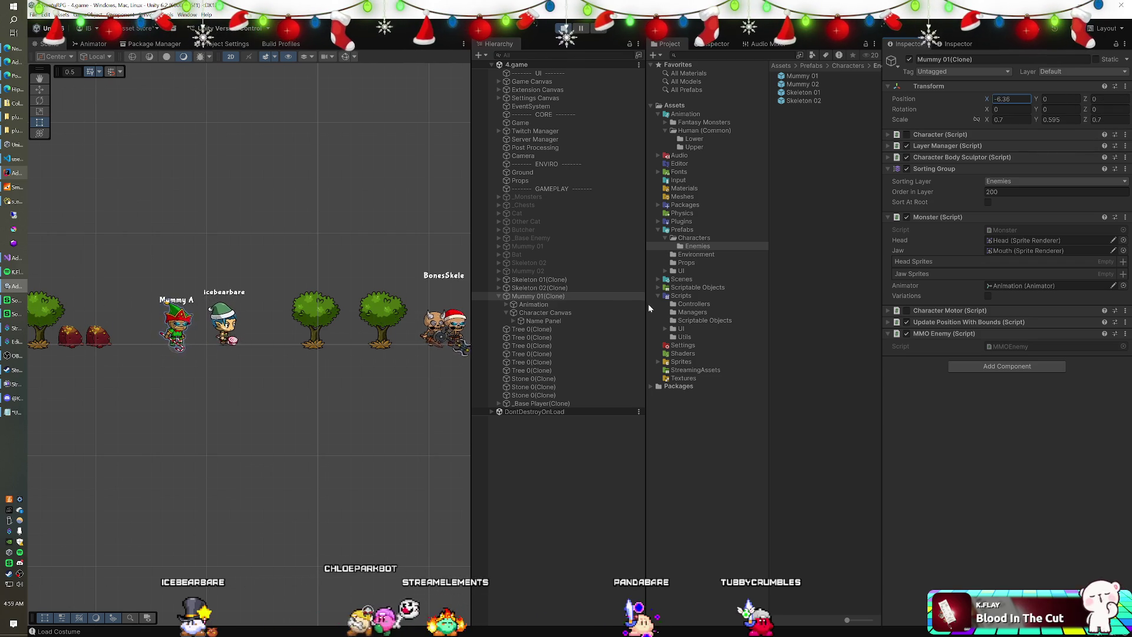
pyautogui.click(540, 320)
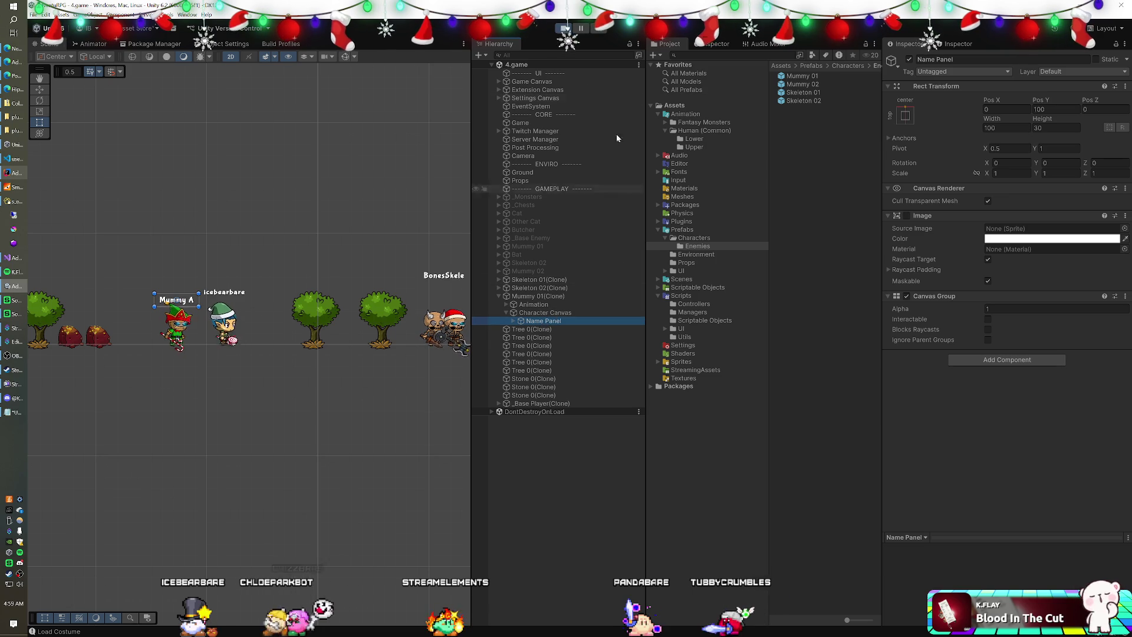
# Stop play mode and open the Mummy 01 prefab for editing.
pyautogui.click(564, 28)
pyautogui.click(800, 77)
pyautogui.doubleClick(799, 77)
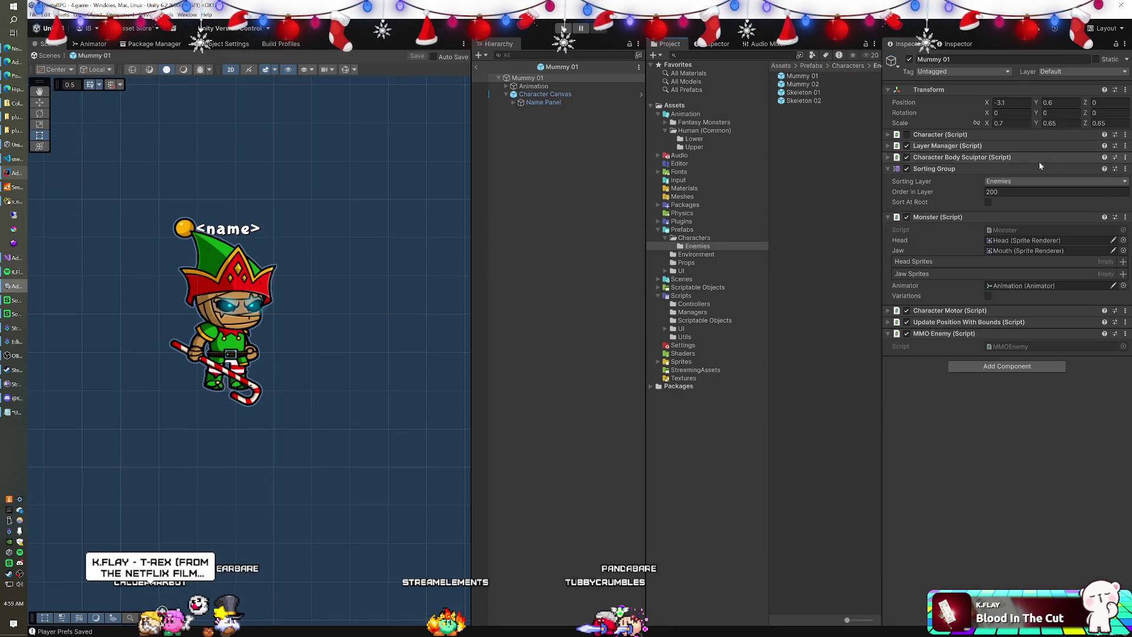
# Set the Name Panel Pos Y to 100 in Mummy 01 and Mummy 02, saving changes.
pyautogui.click(563, 103)
pyautogui.click(1055, 109)
pyautogui.write('100')
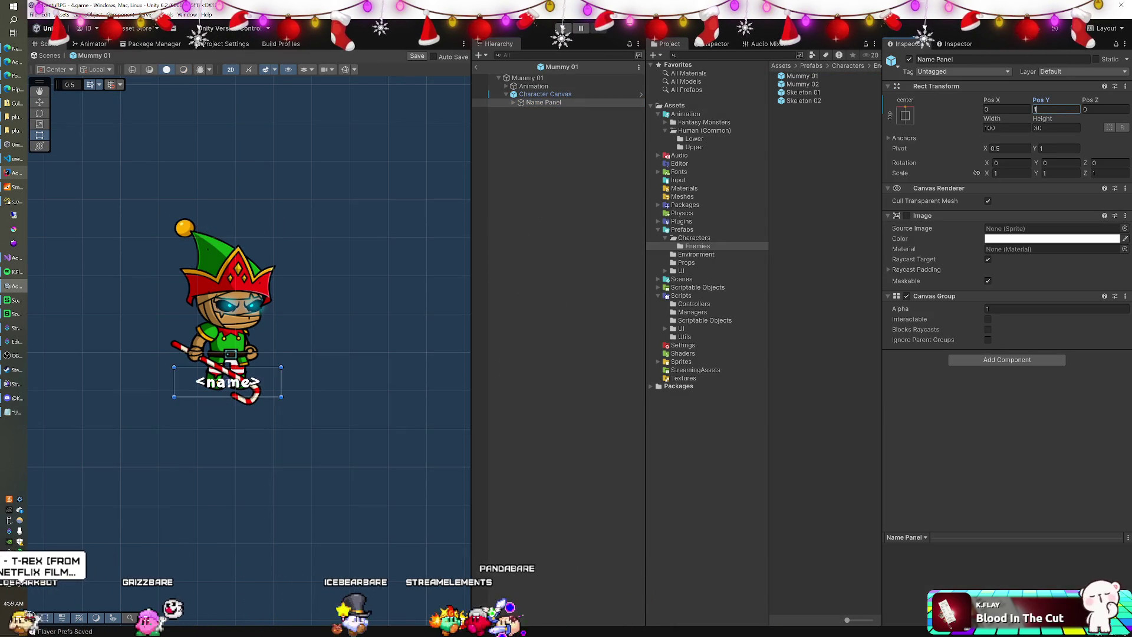
pyautogui.doubleClick(800, 83)
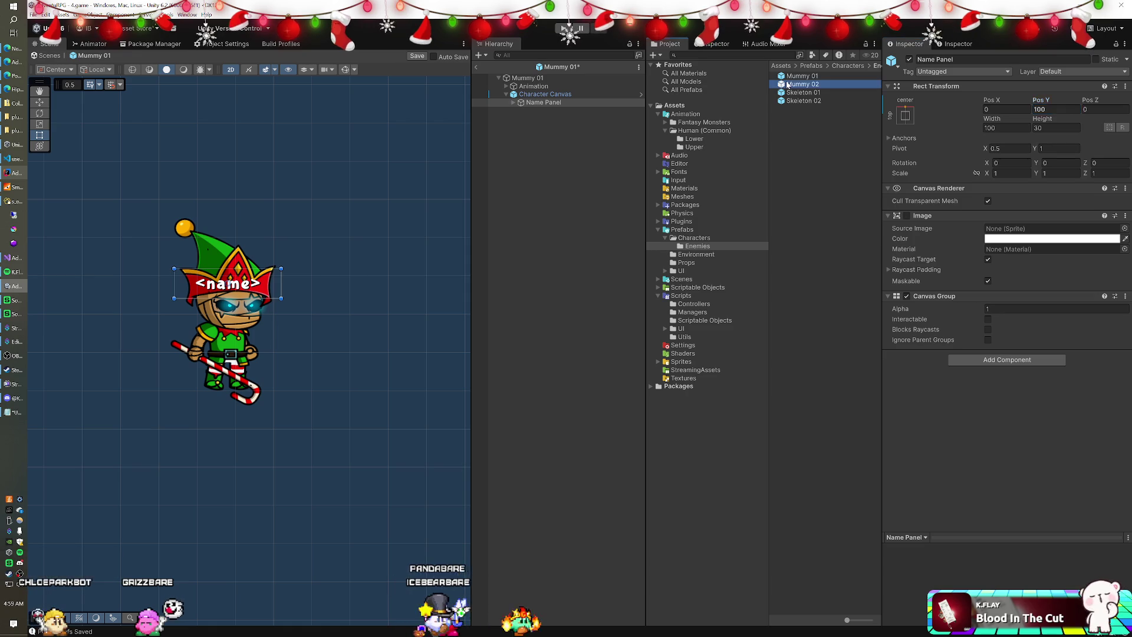
pyautogui.press('Escape')
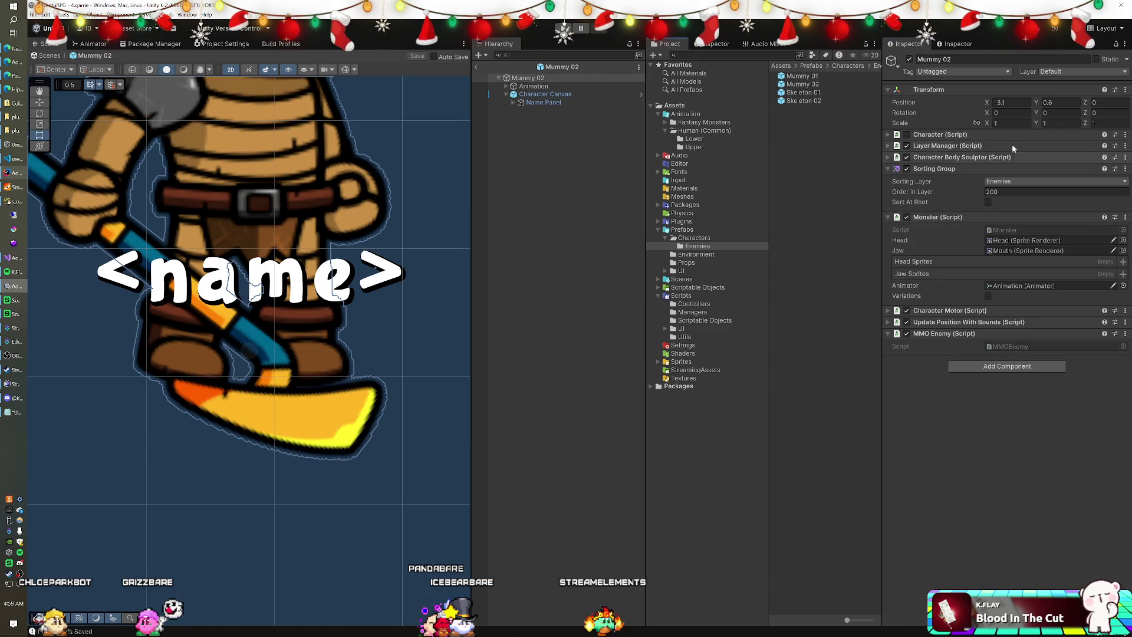
pyautogui.click(631, 104)
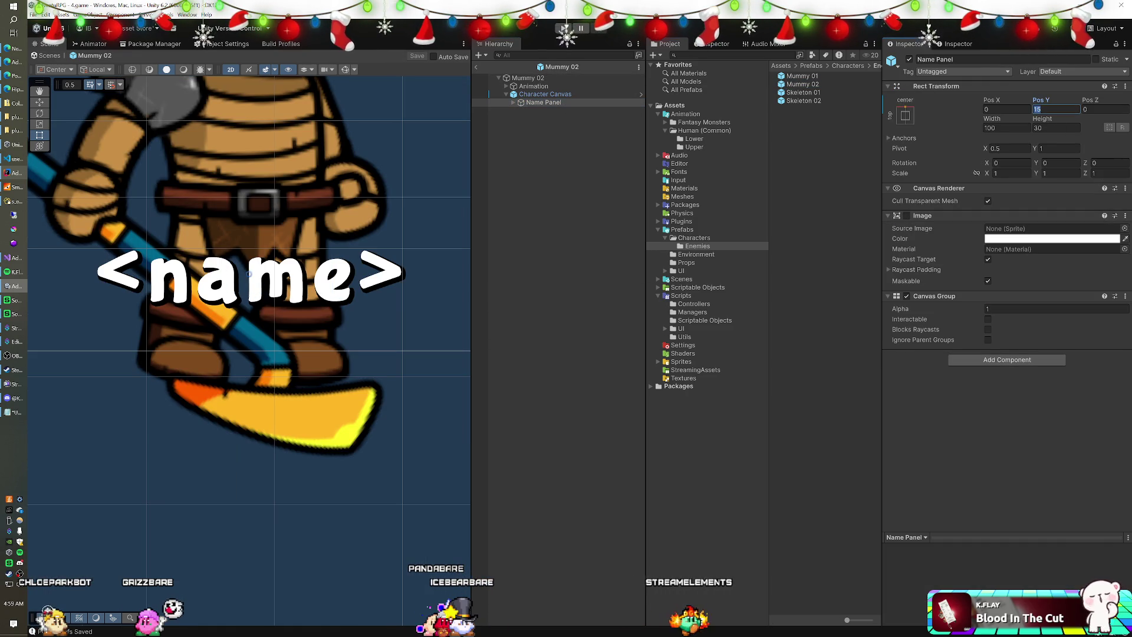
pyautogui.write('100')
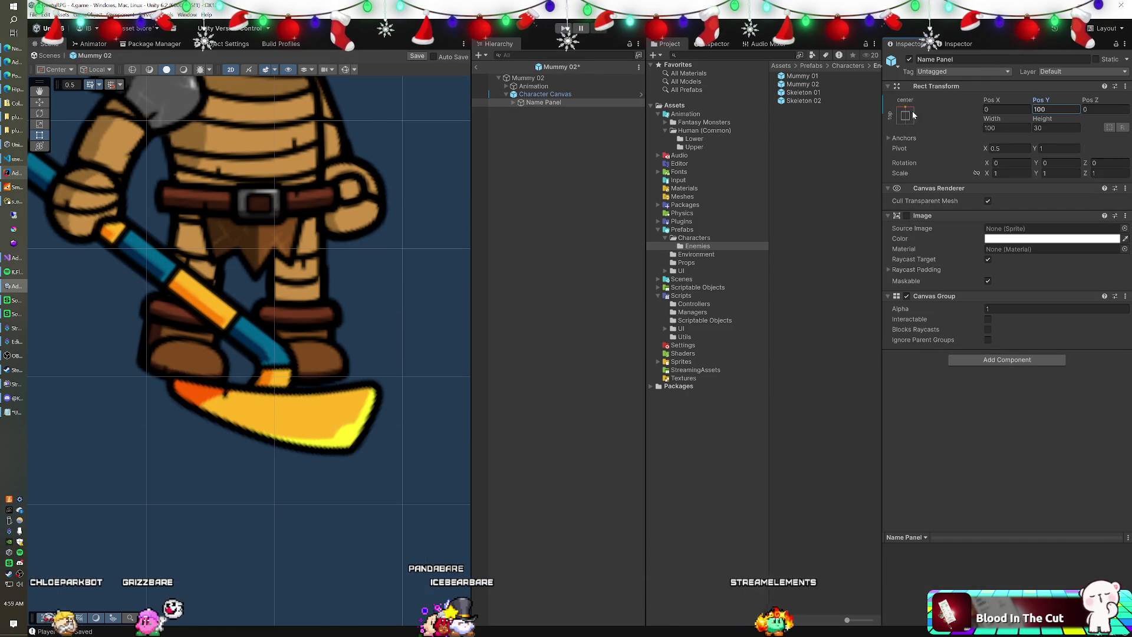
pyautogui.click(810, 92)
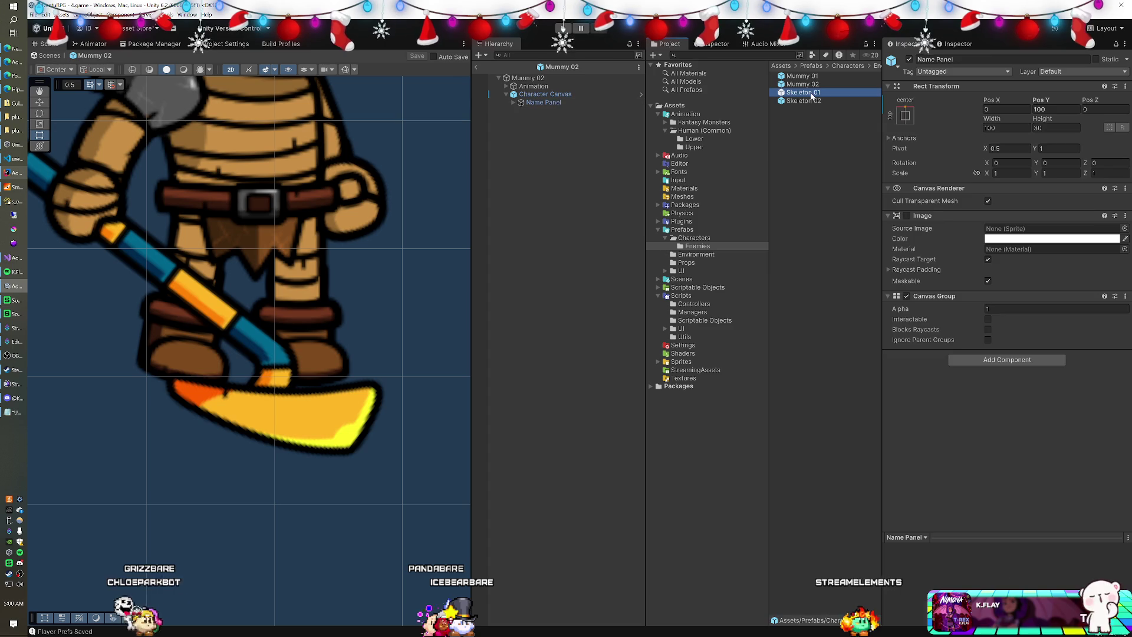
# Set Skeleton 01 and Skeleton 02 Name Panels to Pos Y 100, recheck Mummy 02, and exit.
pyautogui.doubleClick(810, 92)
pyautogui.click(557, 102)
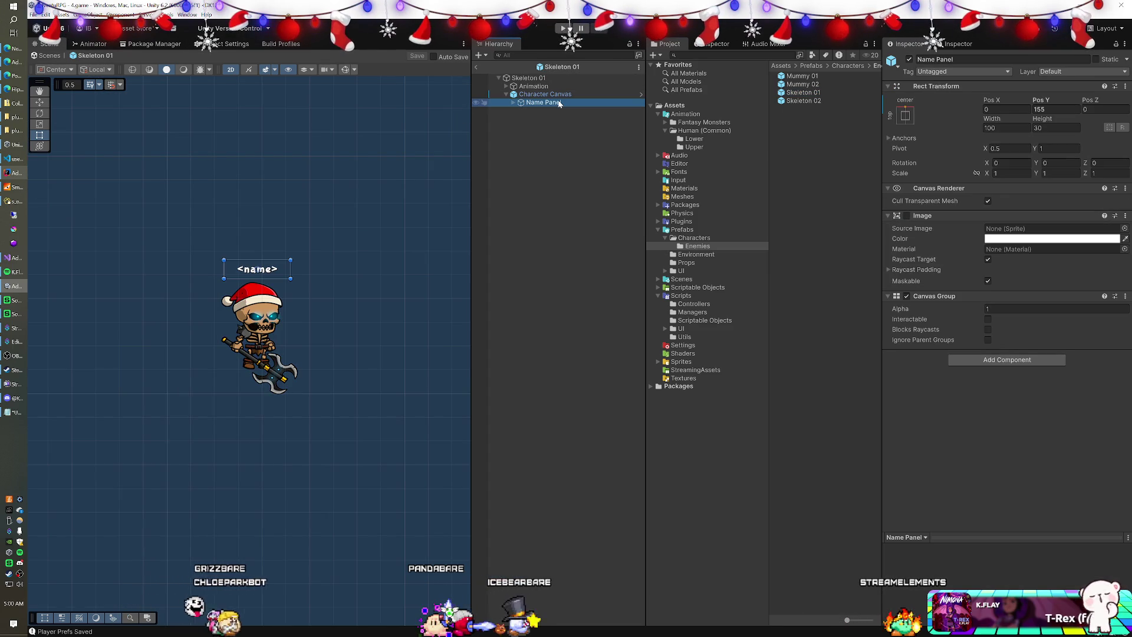
pyautogui.click(1055, 109)
pyautogui.write('100')
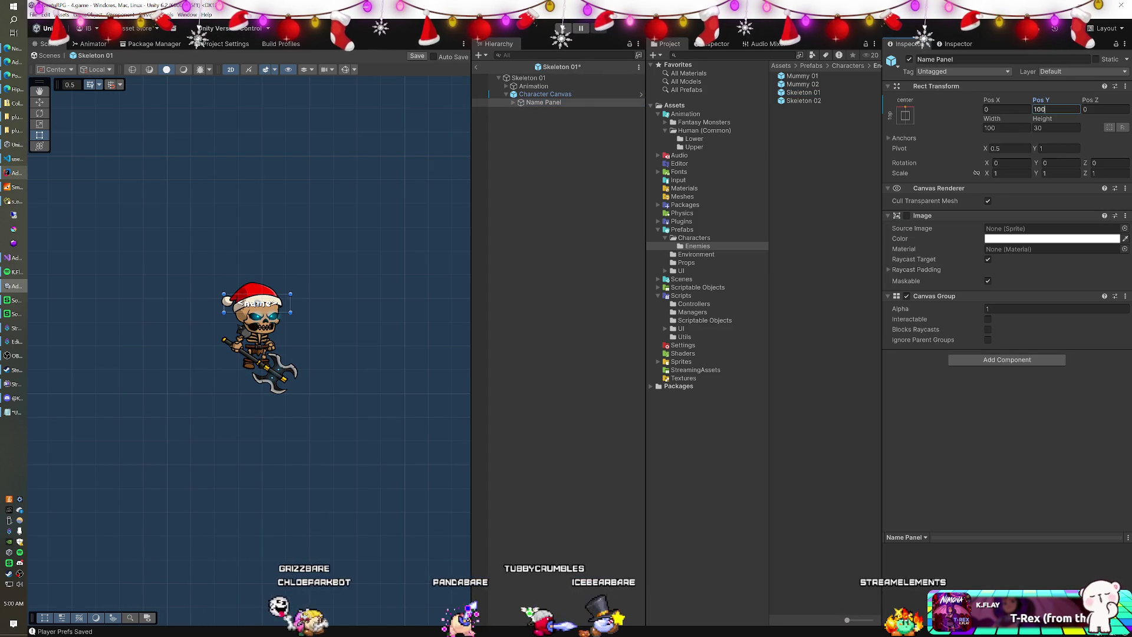
pyautogui.doubleClick(802, 83)
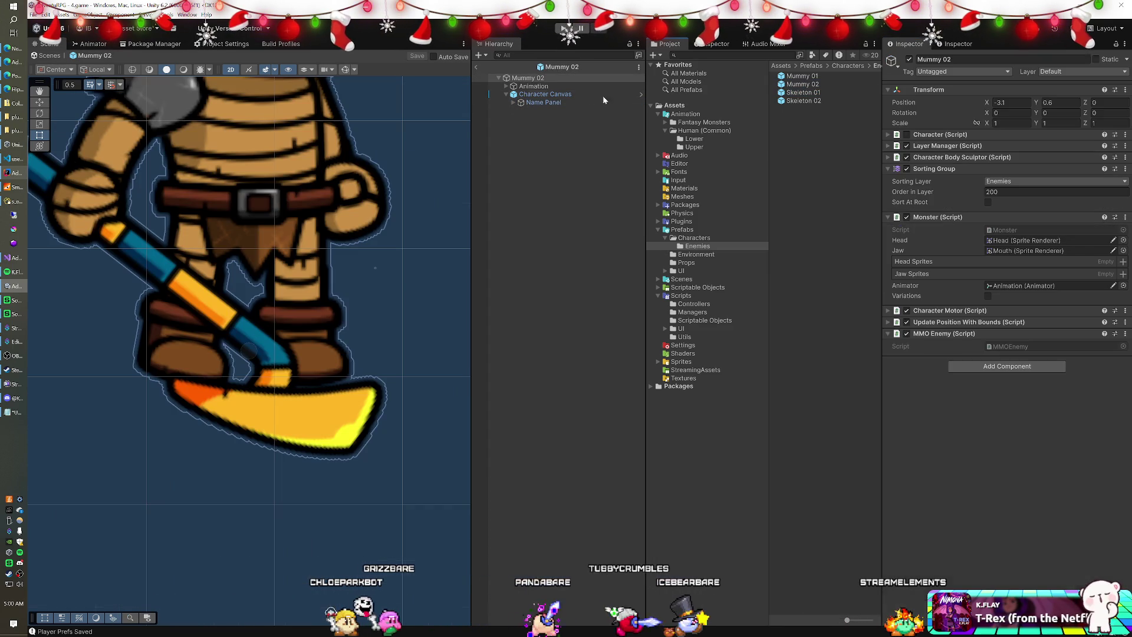
pyautogui.click(547, 102)
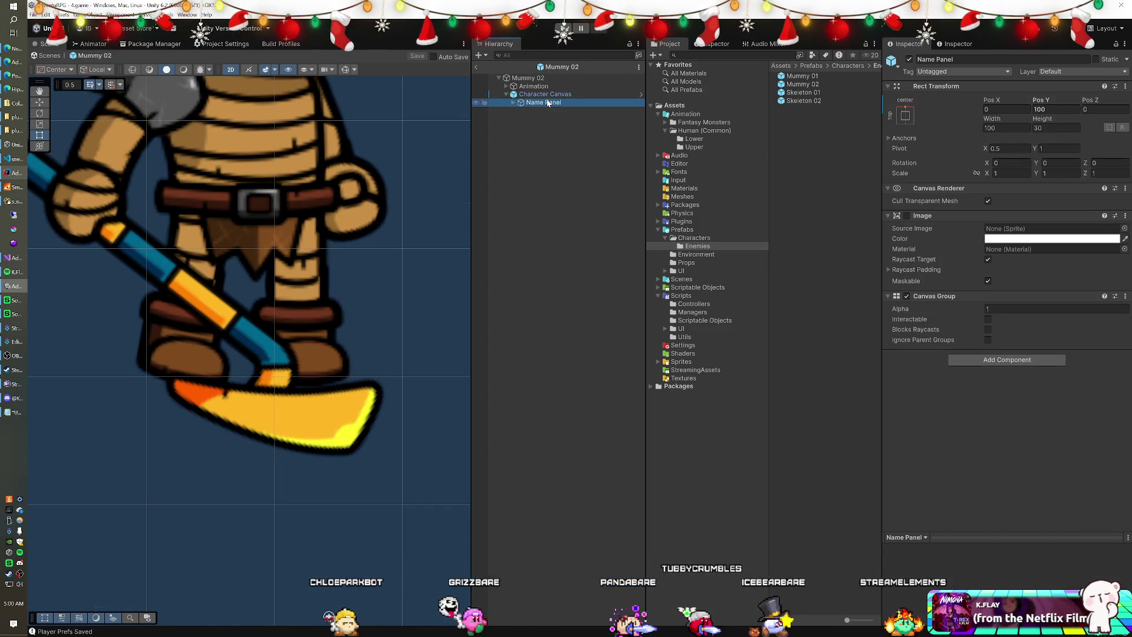
pyautogui.doubleClick(803, 100)
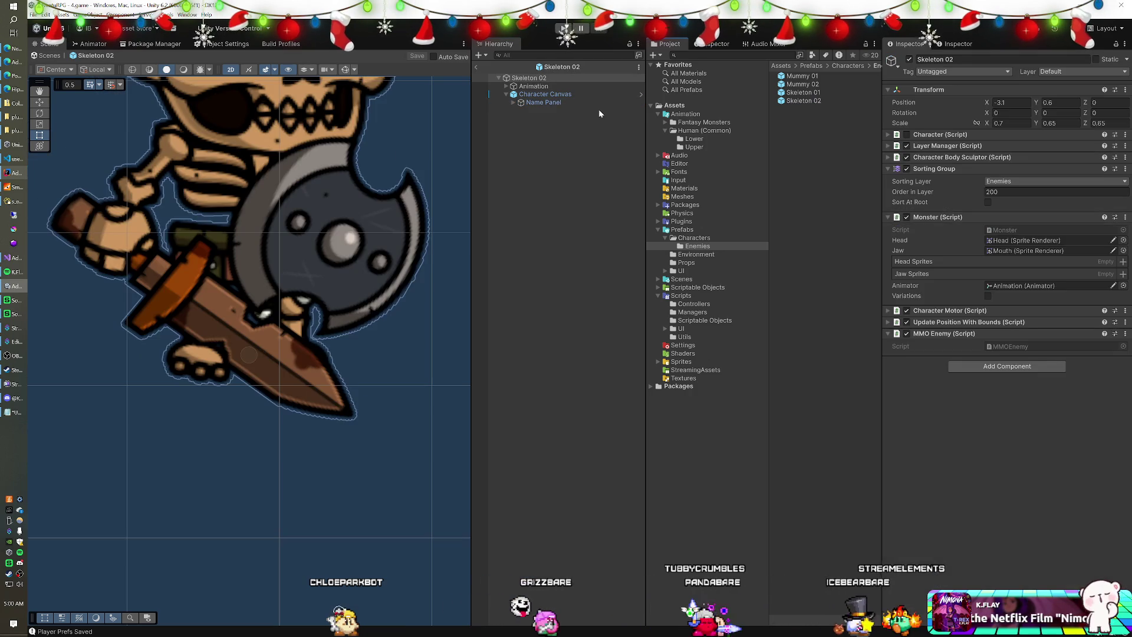
pyautogui.click(558, 102)
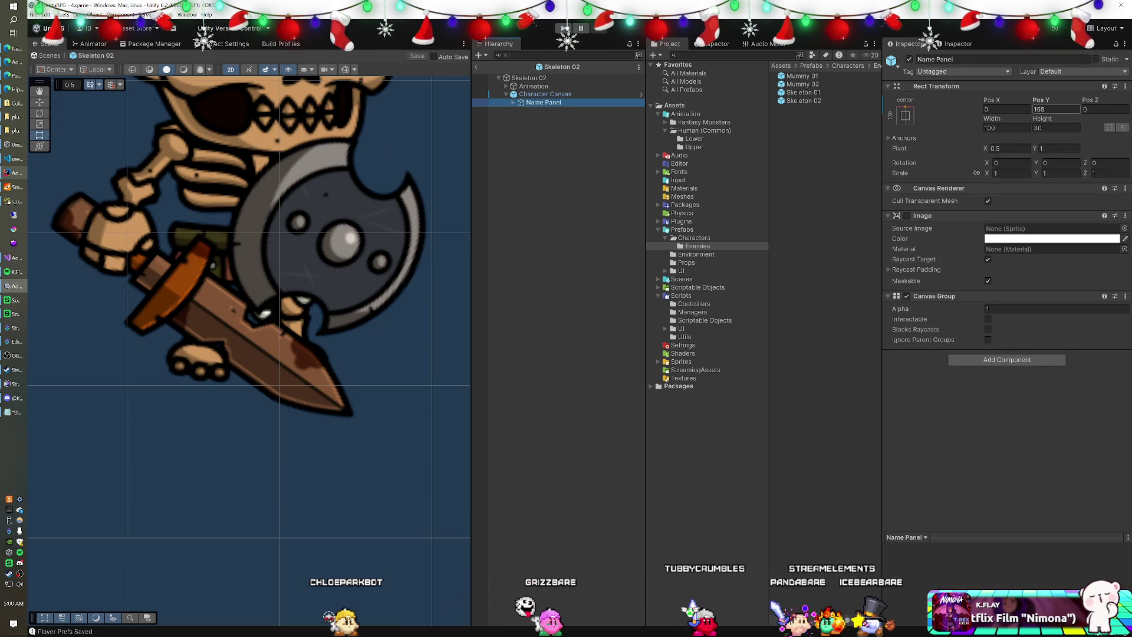
pyautogui.write('100')
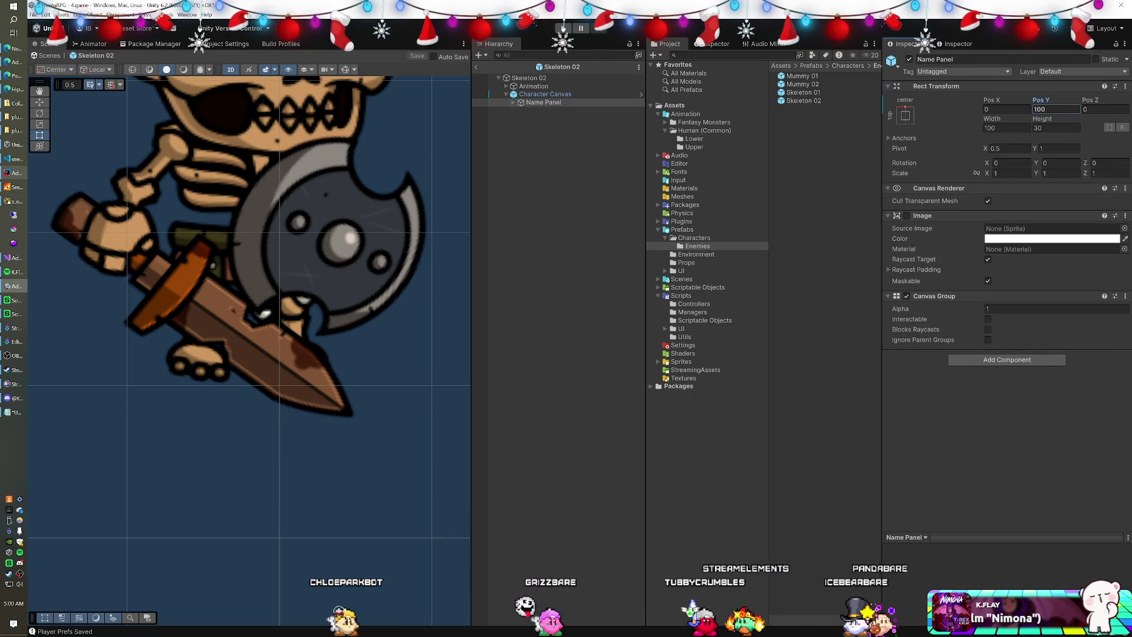
pyautogui.click(476, 68)
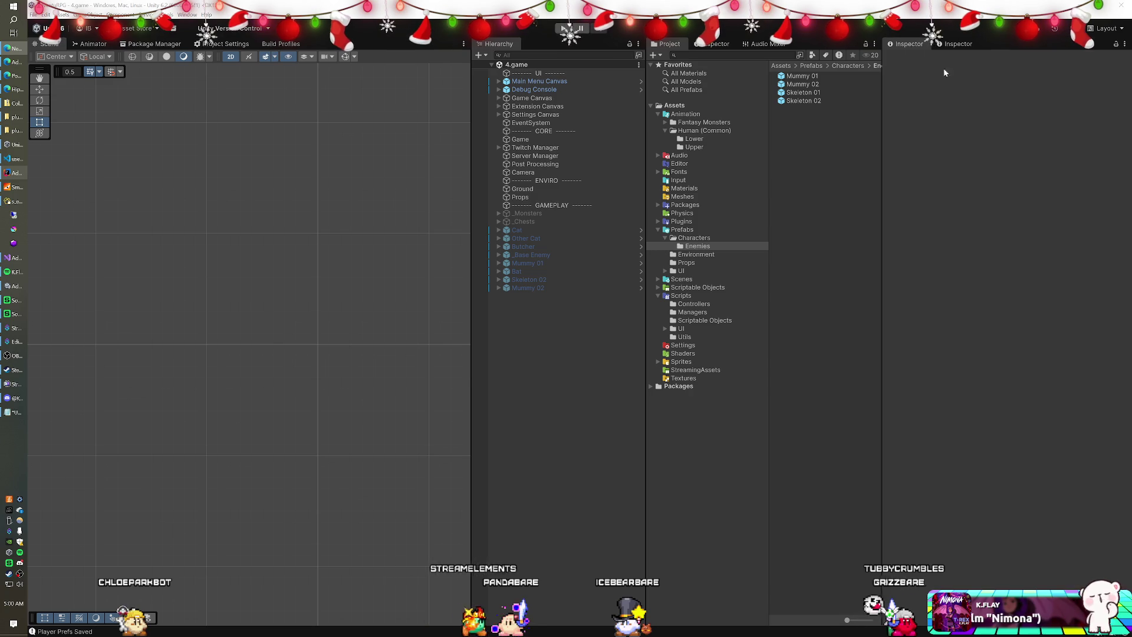
# Run the 4.game scene to test the name labels at Pos Y 100.
pyautogui.click(564, 28)
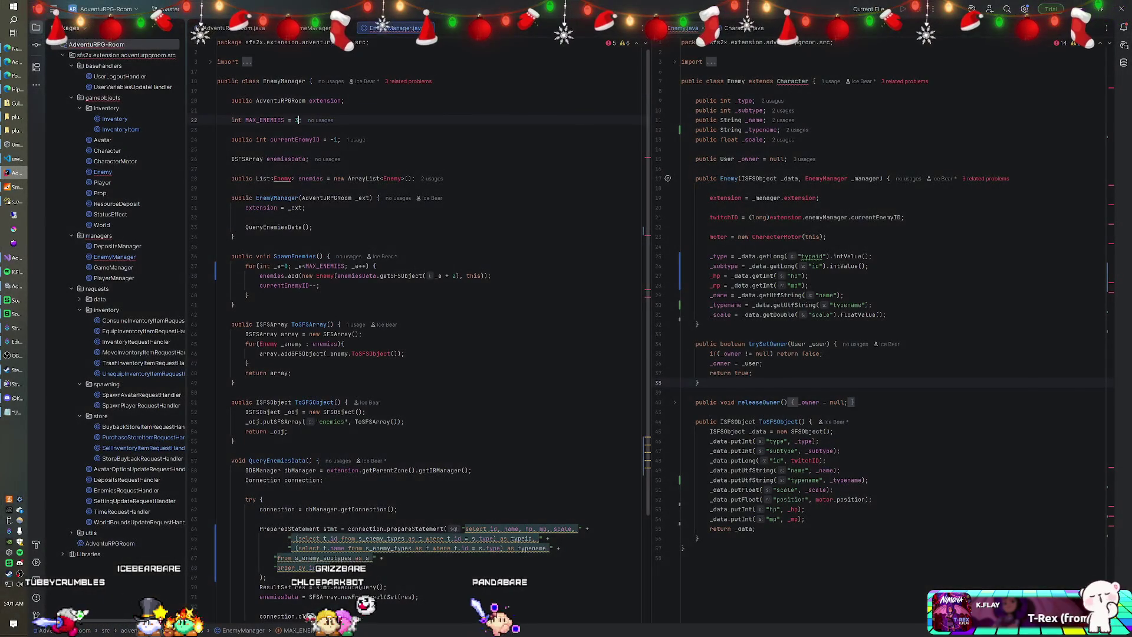
# Set MAX_ENEMIES in EnemyManager to 4 and glance at the server console.
pyautogui.write('4')
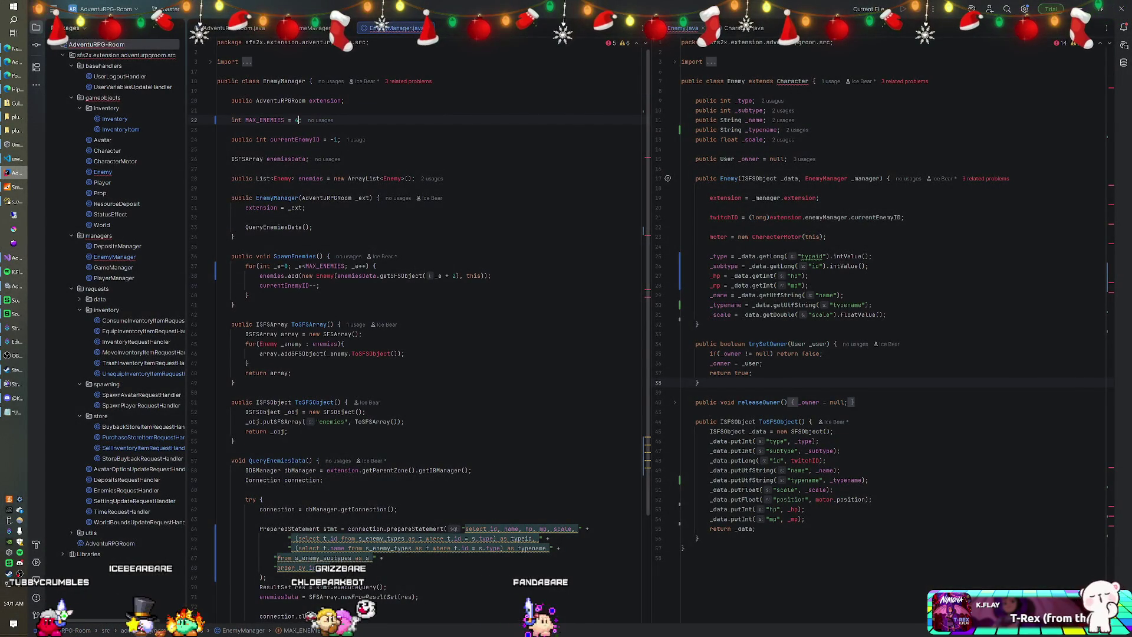
pyautogui.hotkey('alt', 'Tab')
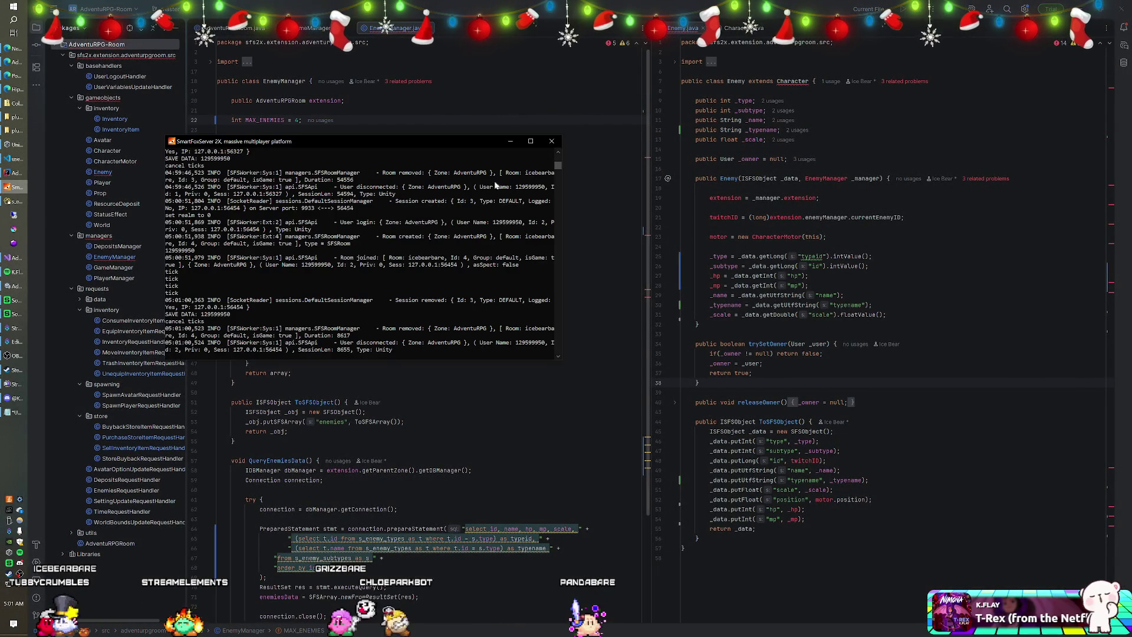
pyautogui.hotkey('alt', 'Tab')
# Build the AdventuRPG-Room module, check the SmartFoxServer console, and return to Unity.
pyautogui.rightClick(104, 50)
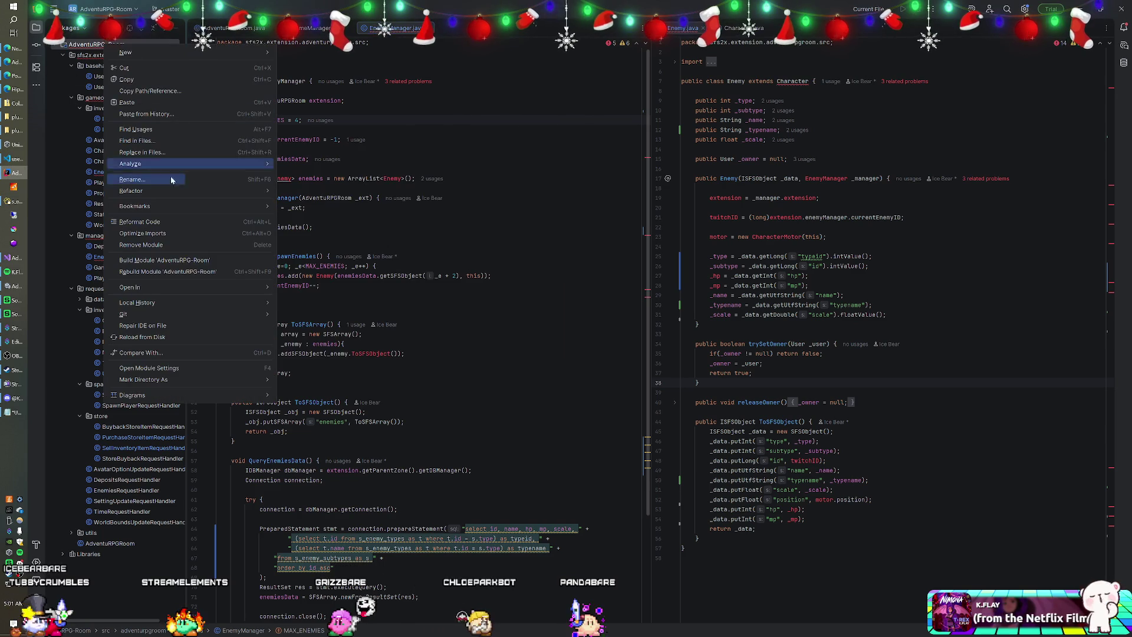
pyautogui.click(164, 260)
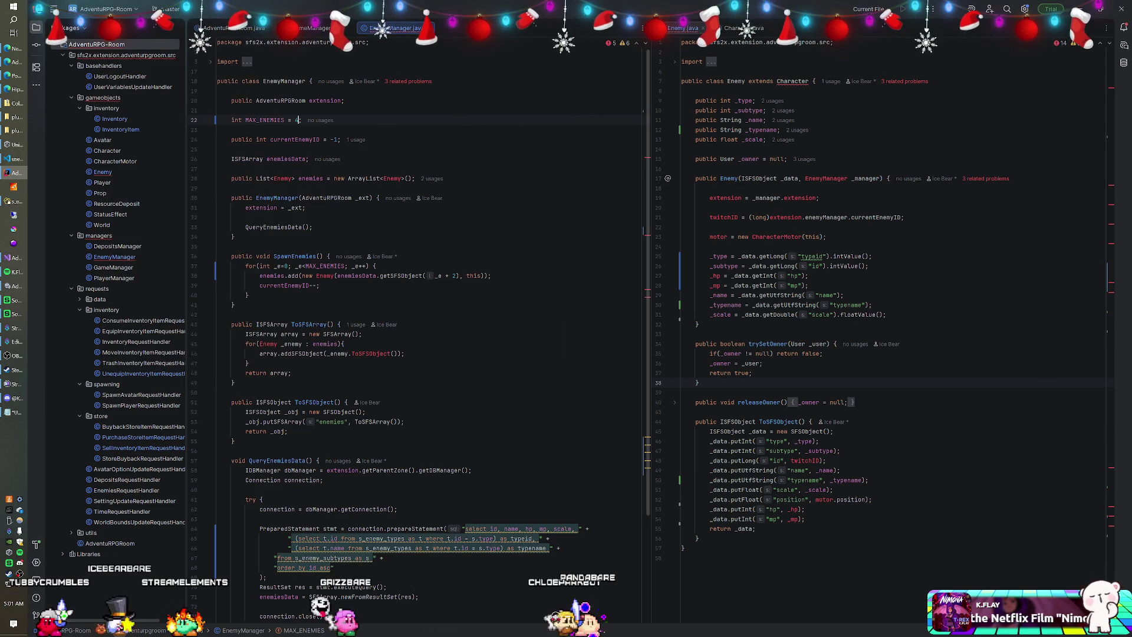
pyautogui.click(17, 188)
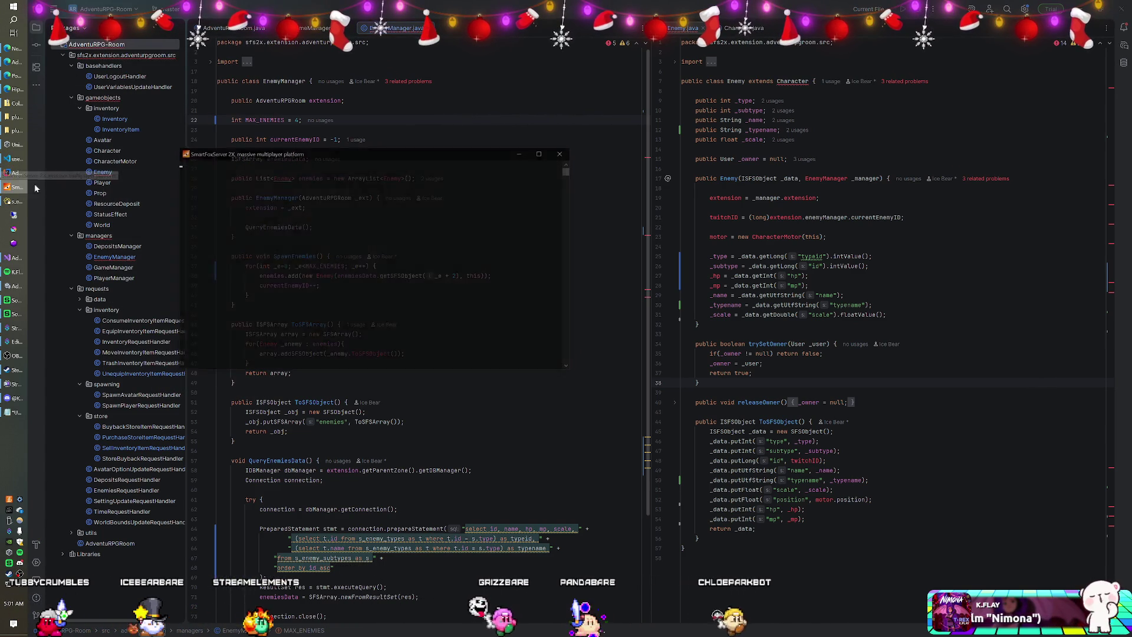
pyautogui.click(17, 285)
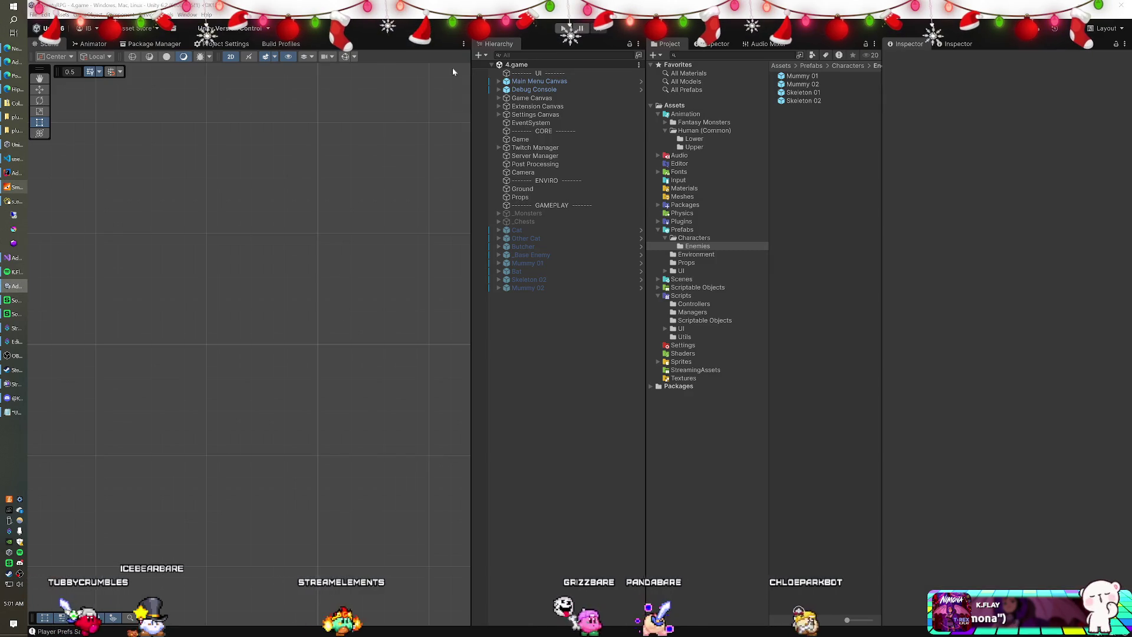
# Inspect Mummy 01's Character Canvas, then open _Base Enemy from the Characters folder.
pyautogui.click(813, 77)
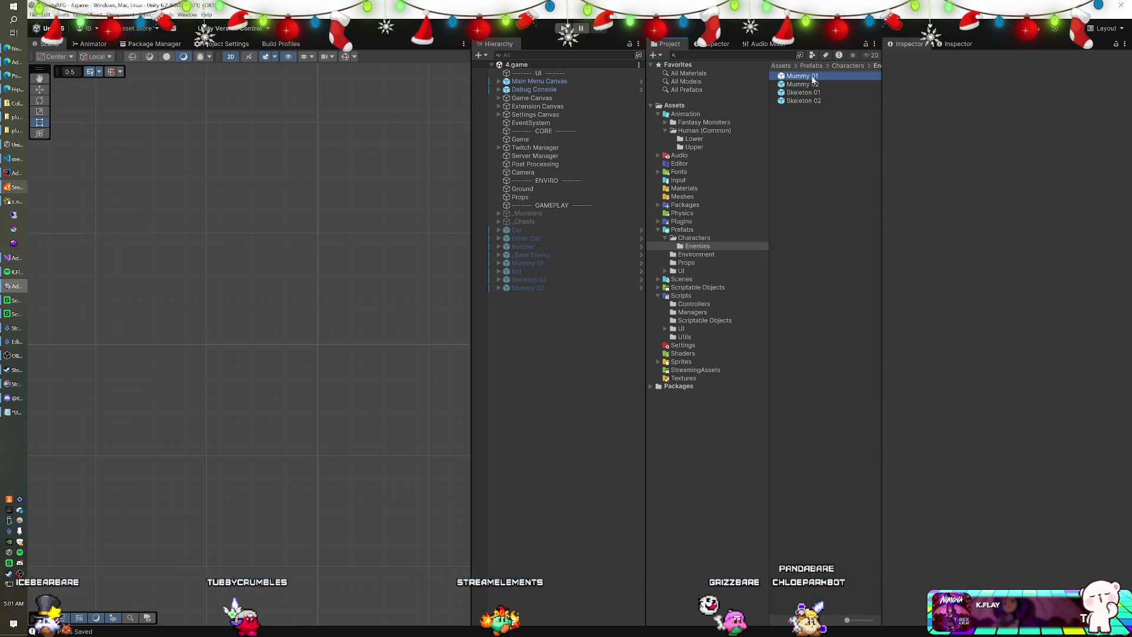
pyautogui.doubleClick(812, 76)
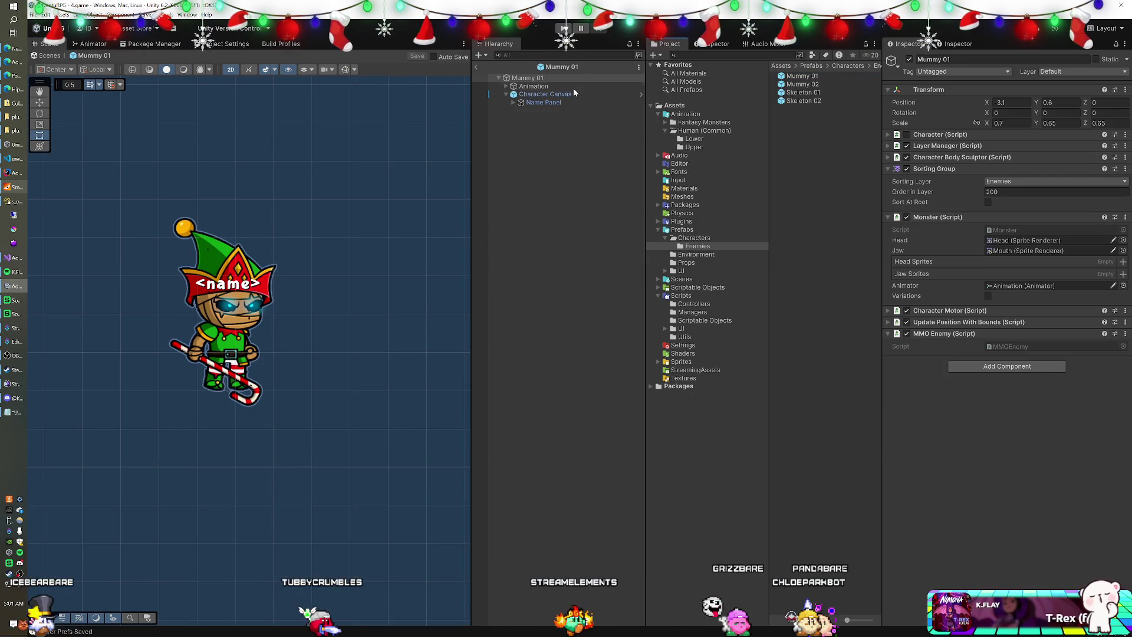
pyautogui.click(538, 95)
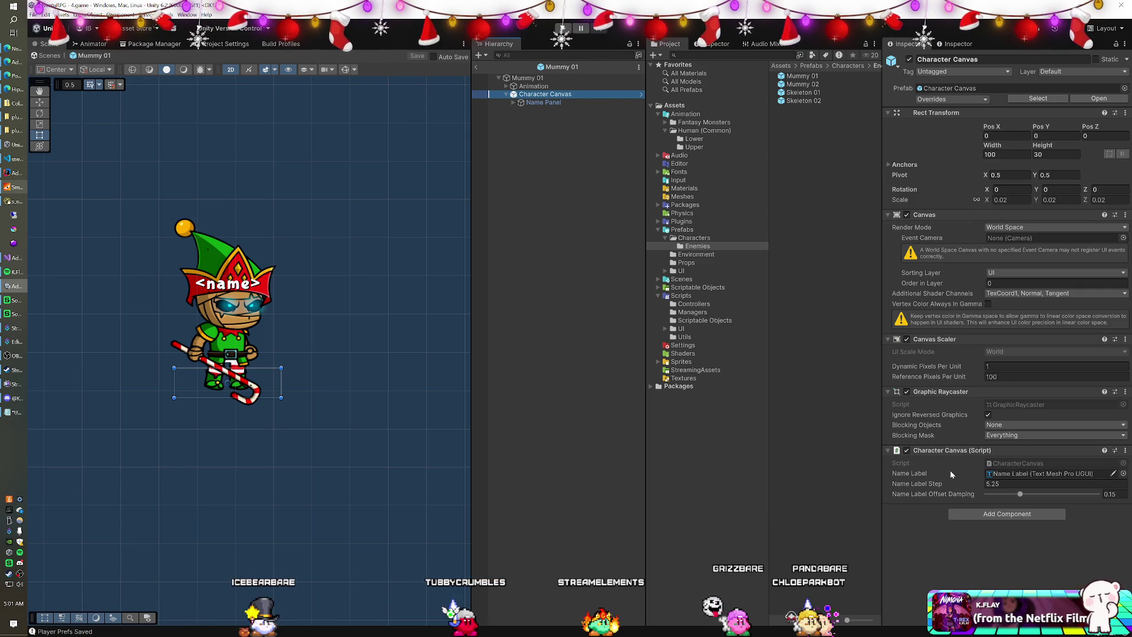
pyautogui.click(689, 238)
pyautogui.doubleClick(795, 87)
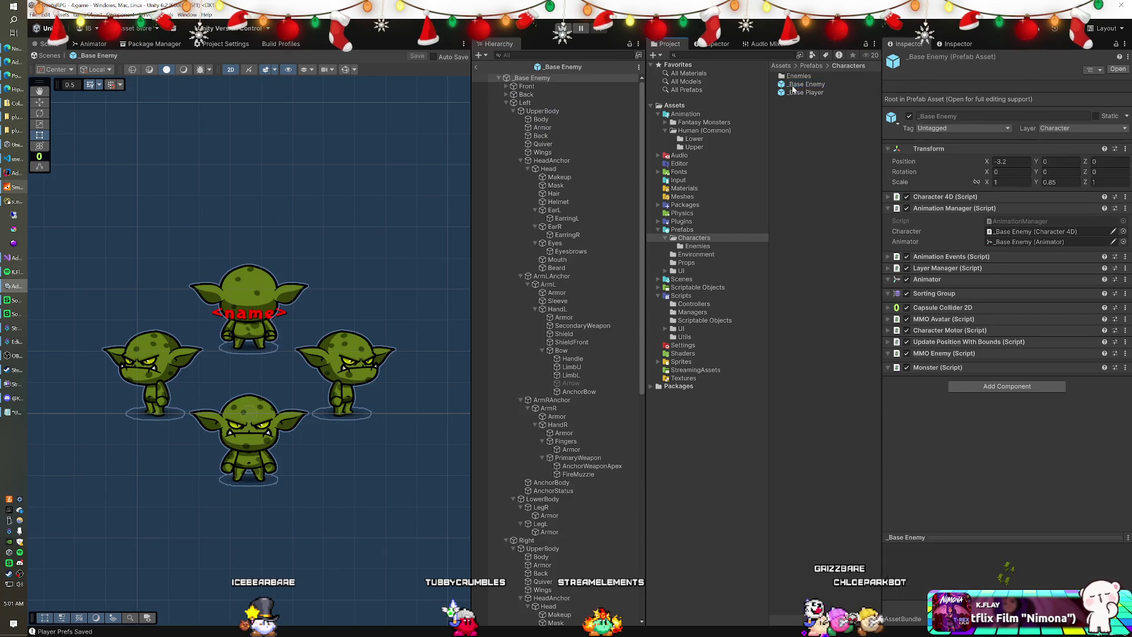
# Copy the red Vertex Color from _Base Enemy's Name Label, then open the Mummy 01 prefab.
pyautogui.click(506, 103)
pyautogui.click(506, 111)
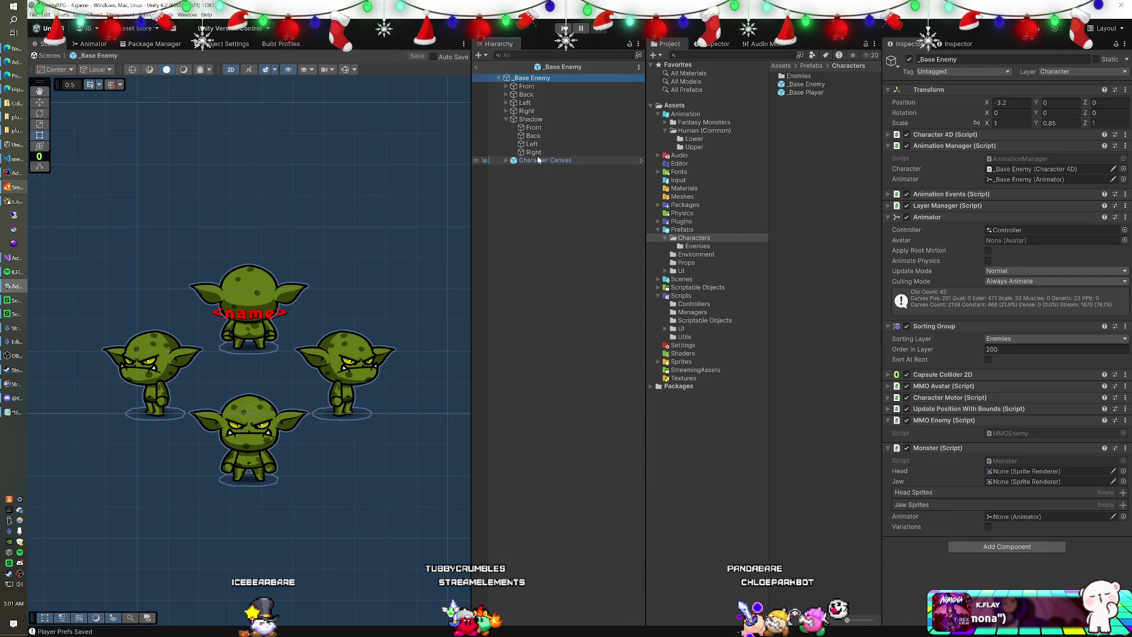
pyautogui.click(511, 161)
pyautogui.click(506, 160)
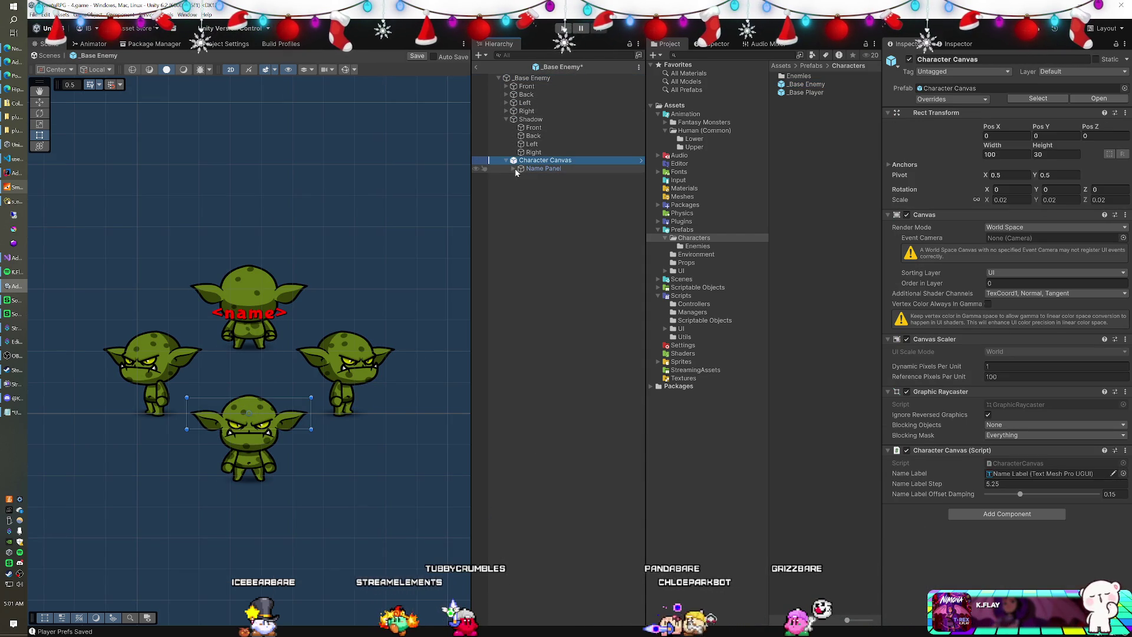
pyautogui.click(545, 177)
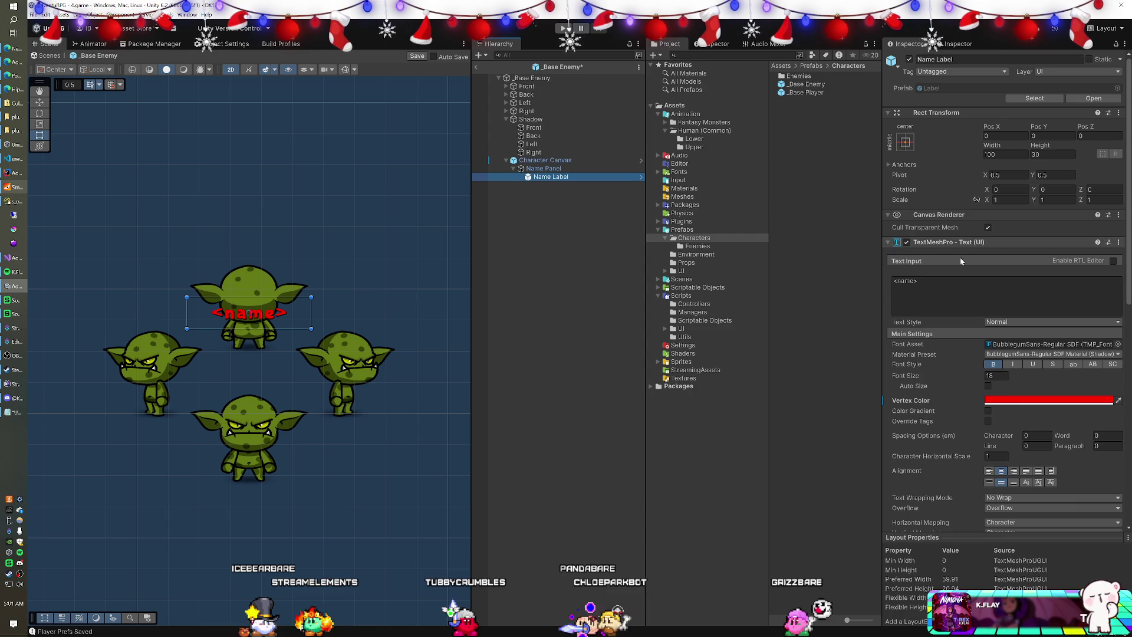
pyautogui.click(1019, 390)
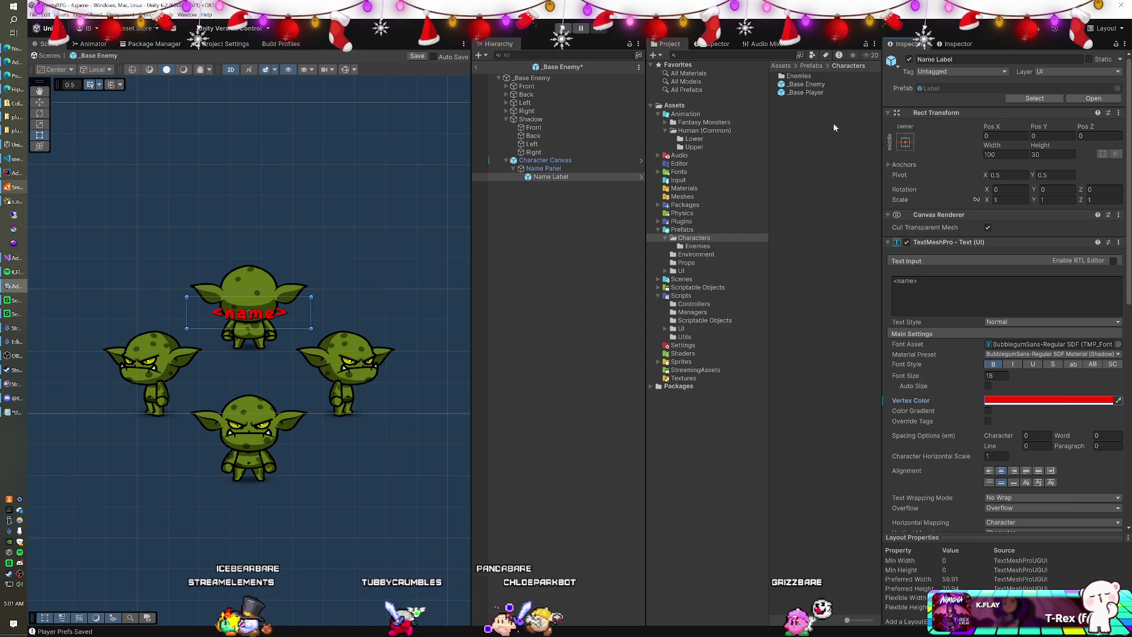
pyautogui.click(697, 245)
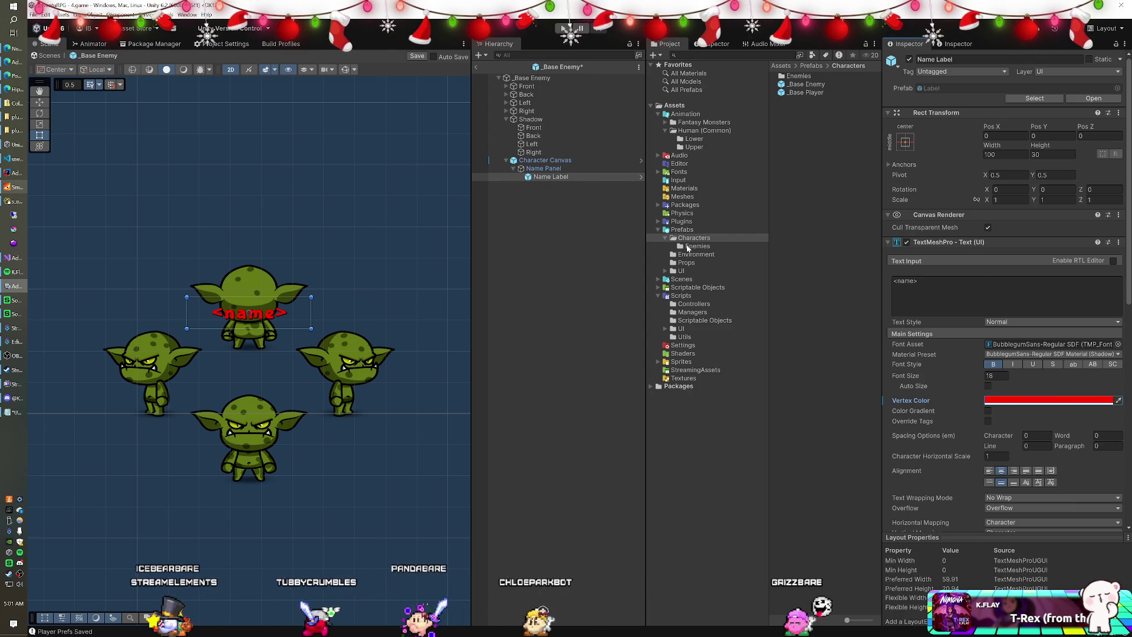
pyautogui.doubleClick(803, 77)
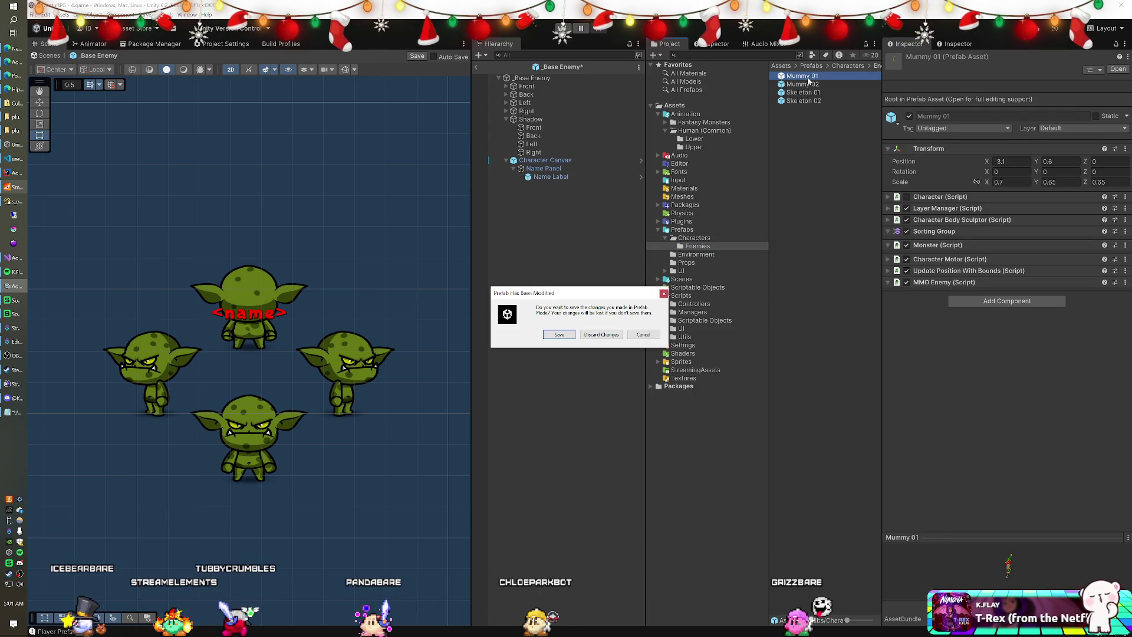
# Save _Base Enemy and paste the red Vertex Color into Mummy 01's Name Label.
pyautogui.click(560, 335)
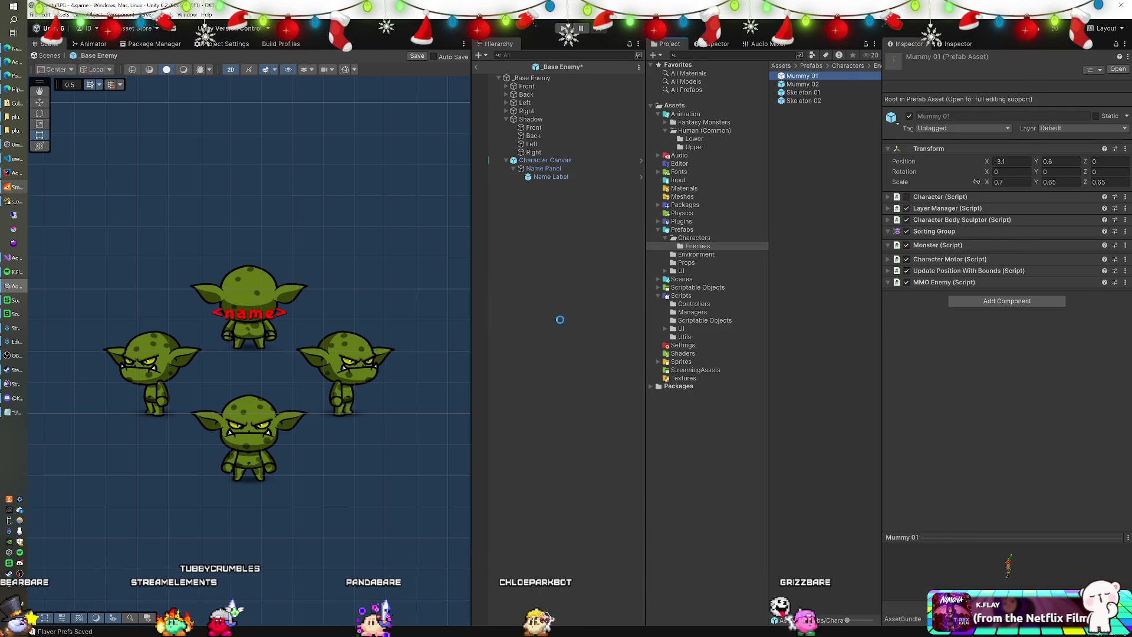
pyautogui.click(513, 102)
pyautogui.click(551, 110)
pyautogui.click(1037, 401)
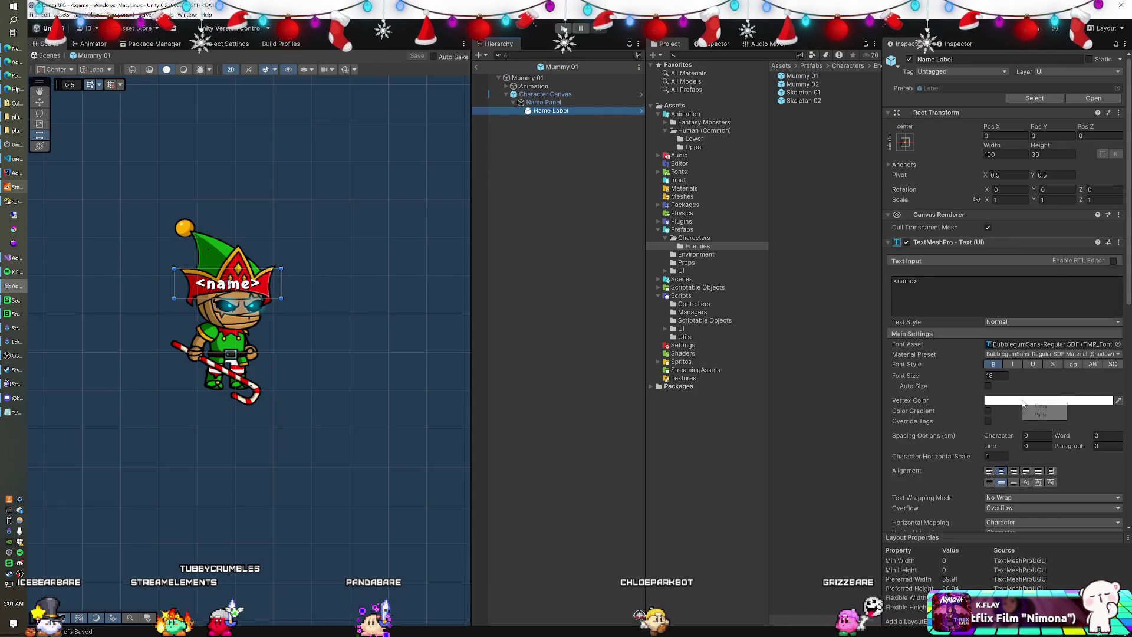
# Open Mummy 02, saving Mummy 01, and paste the red colour into its Name Label.
pyautogui.doubleClick(801, 84)
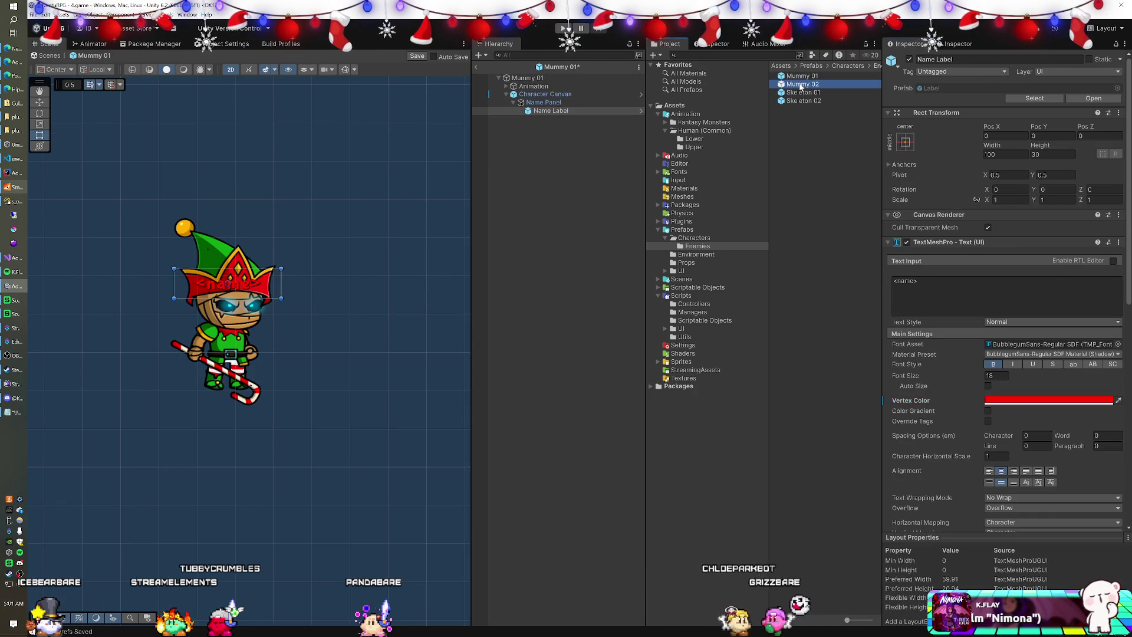
pyautogui.press('Return')
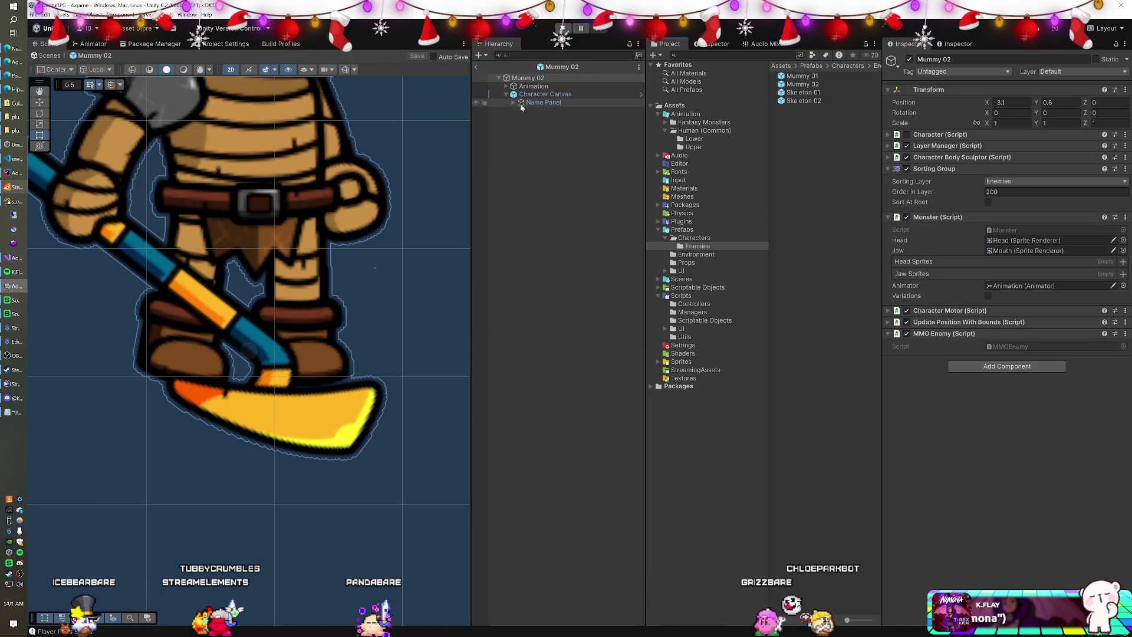
pyautogui.click(513, 102)
pyautogui.click(551, 110)
pyautogui.rightClick(1017, 400)
pyautogui.click(1035, 414)
# Open Skeleton 01, saving Mummy 02, and paste the red colour into its Name Label.
pyautogui.doubleClick(803, 92)
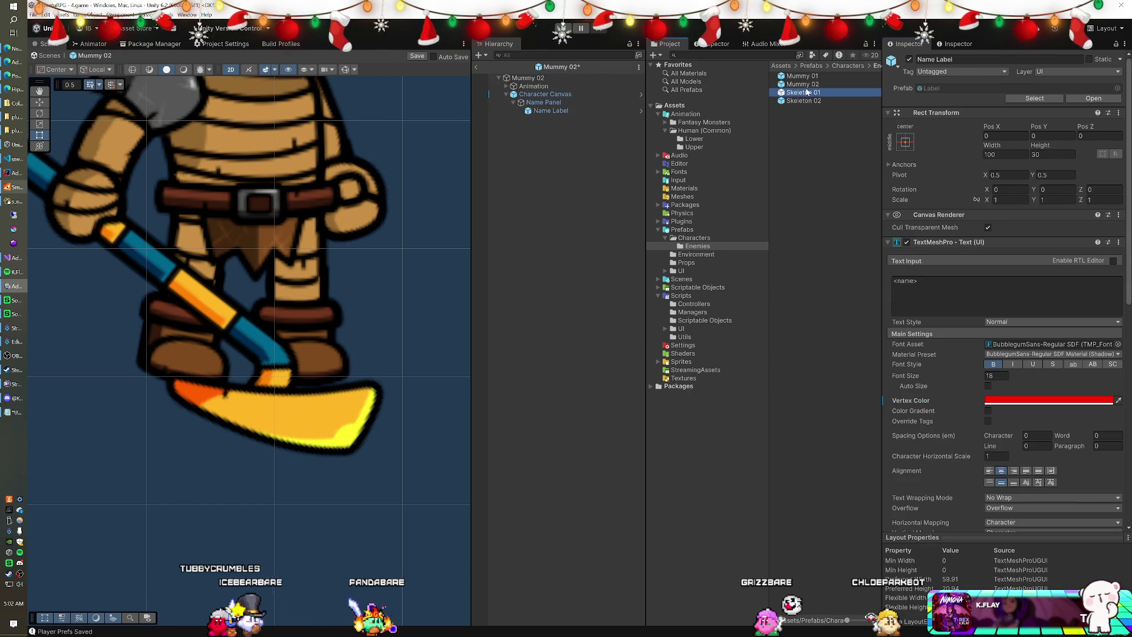
pyautogui.click(559, 335)
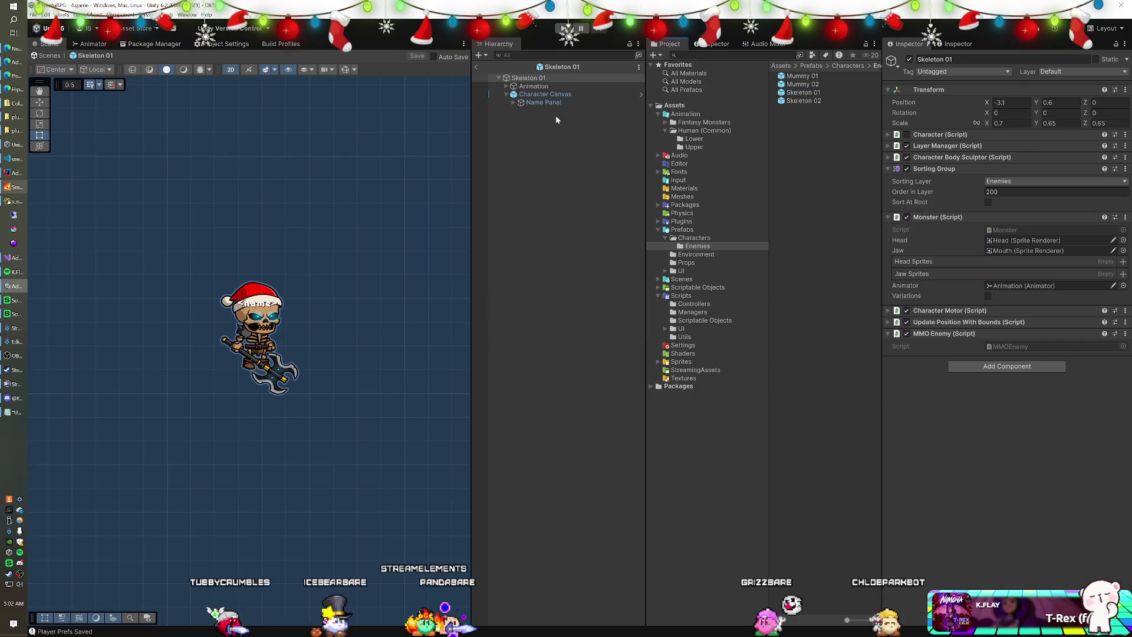
pyautogui.click(534, 111)
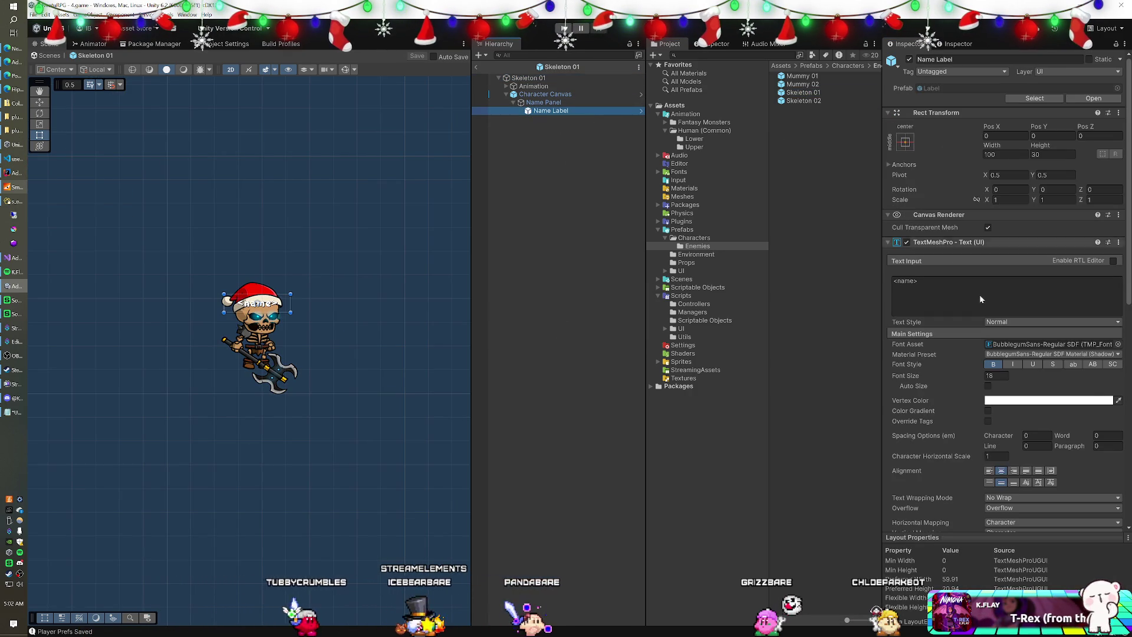
pyautogui.rightClick(1066, 403)
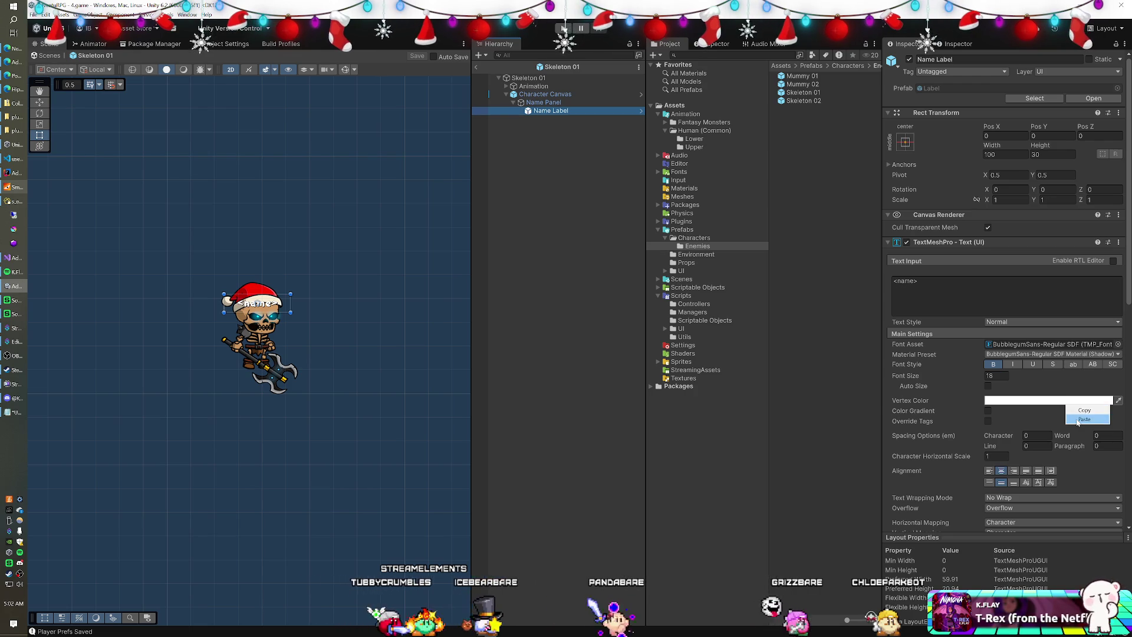
pyautogui.click(1084, 419)
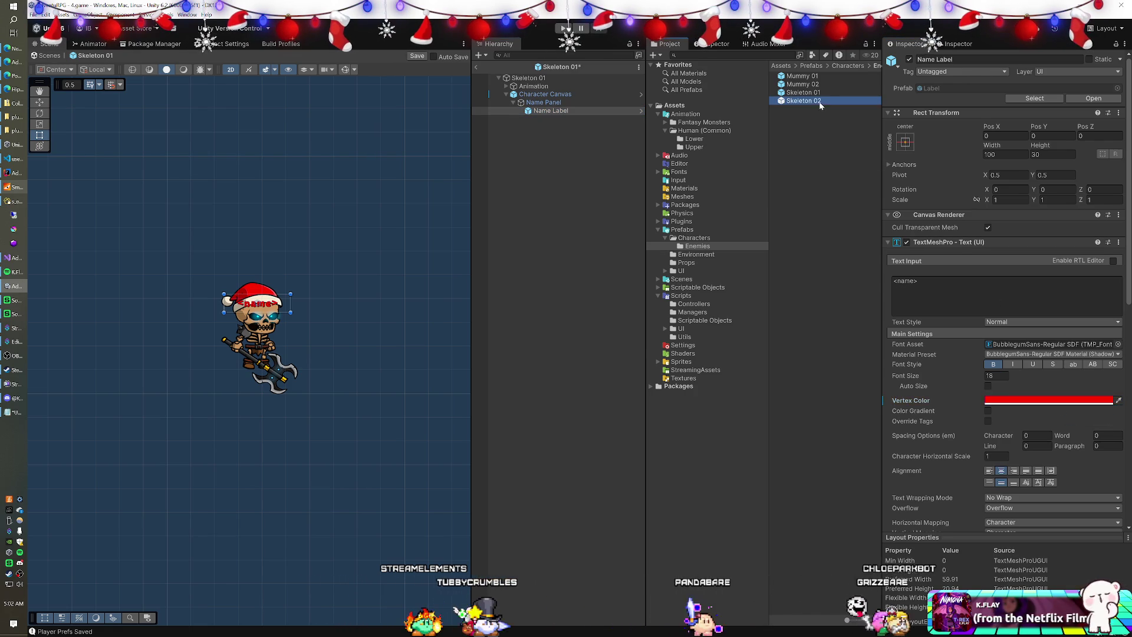
# Make Skeleton 02's Name Label red, save the prefab, and select Skeleton 01.
pyautogui.doubleClick(820, 101)
pyautogui.press('Escape')
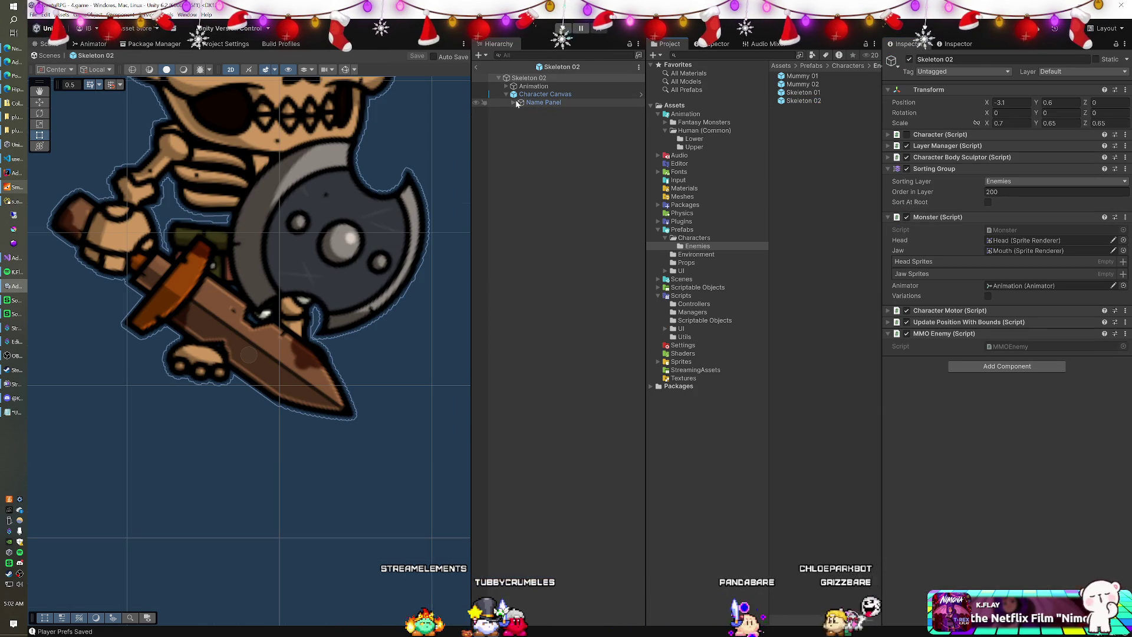
pyautogui.click(543, 111)
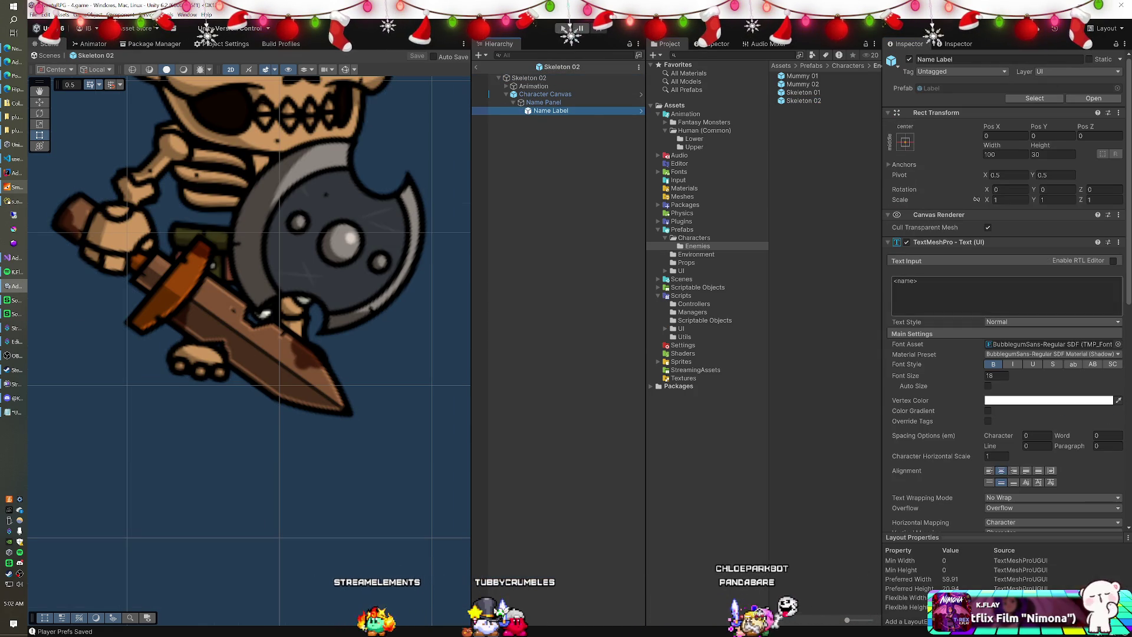
pyautogui.click(1045, 417)
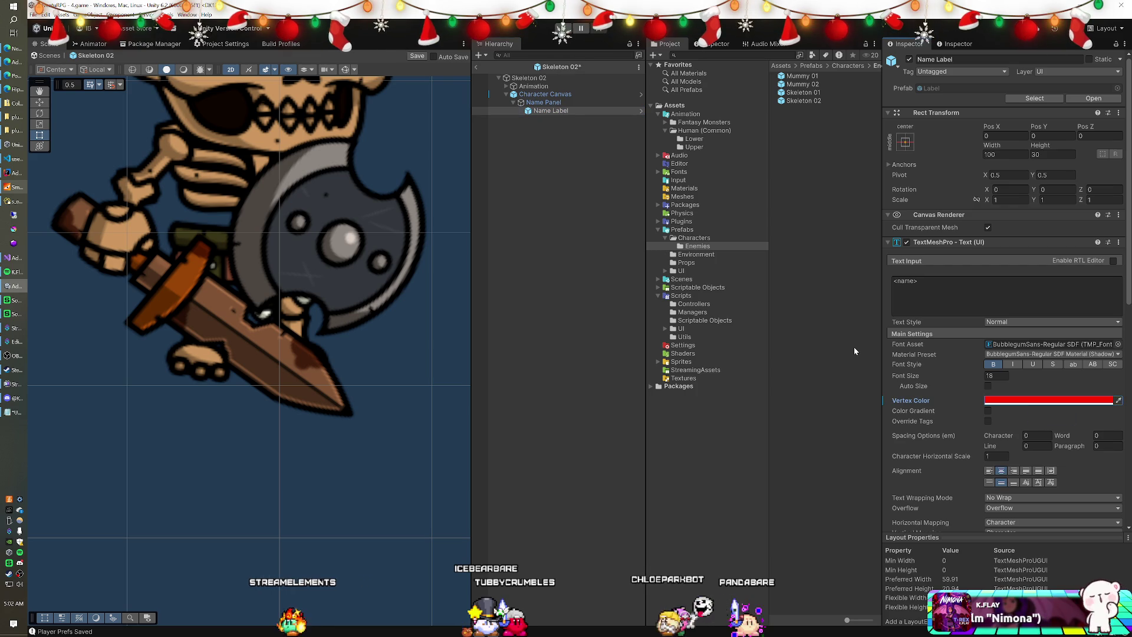
pyautogui.hotkey('ctrl', 's')
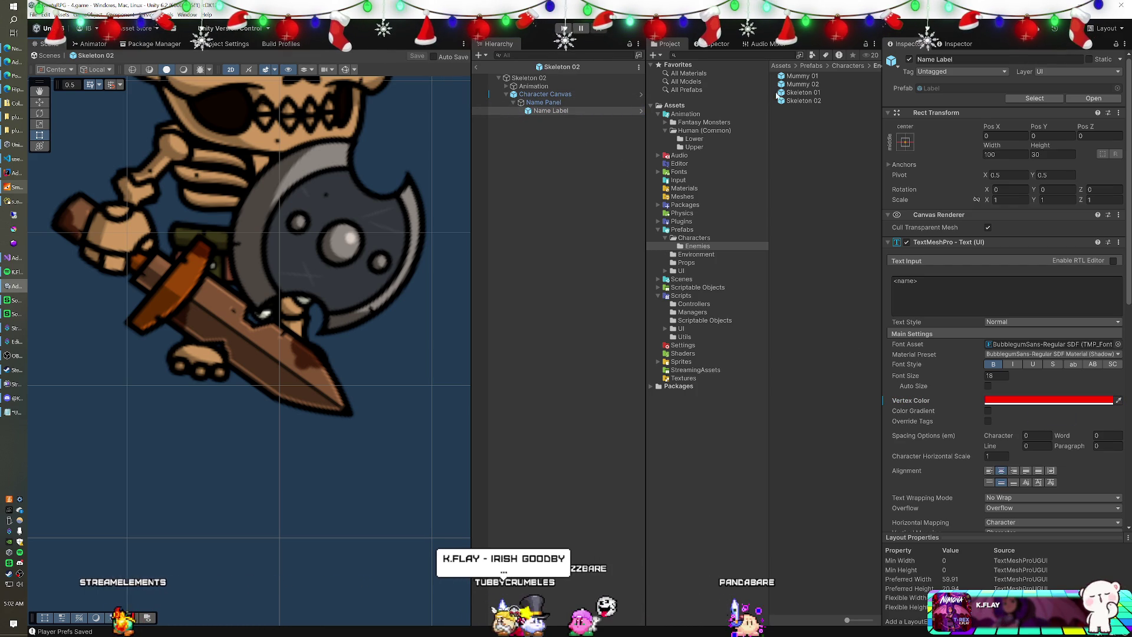
pyautogui.click(801, 93)
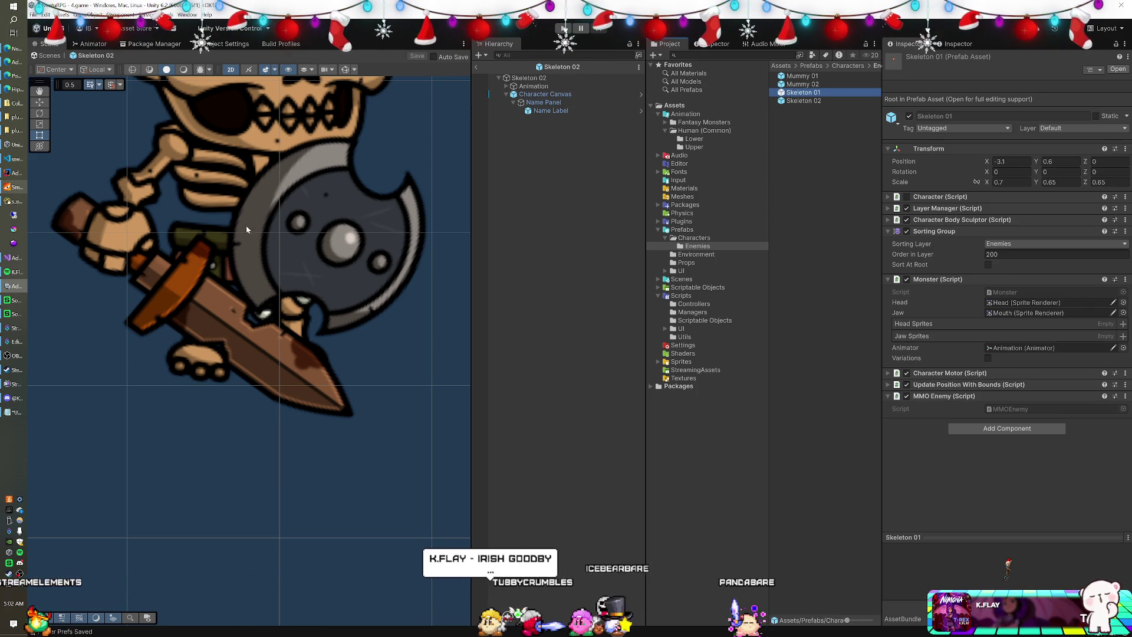
pyautogui.scroll(-5, 289, 279)
pyautogui.scroll(-1, 289, 279)
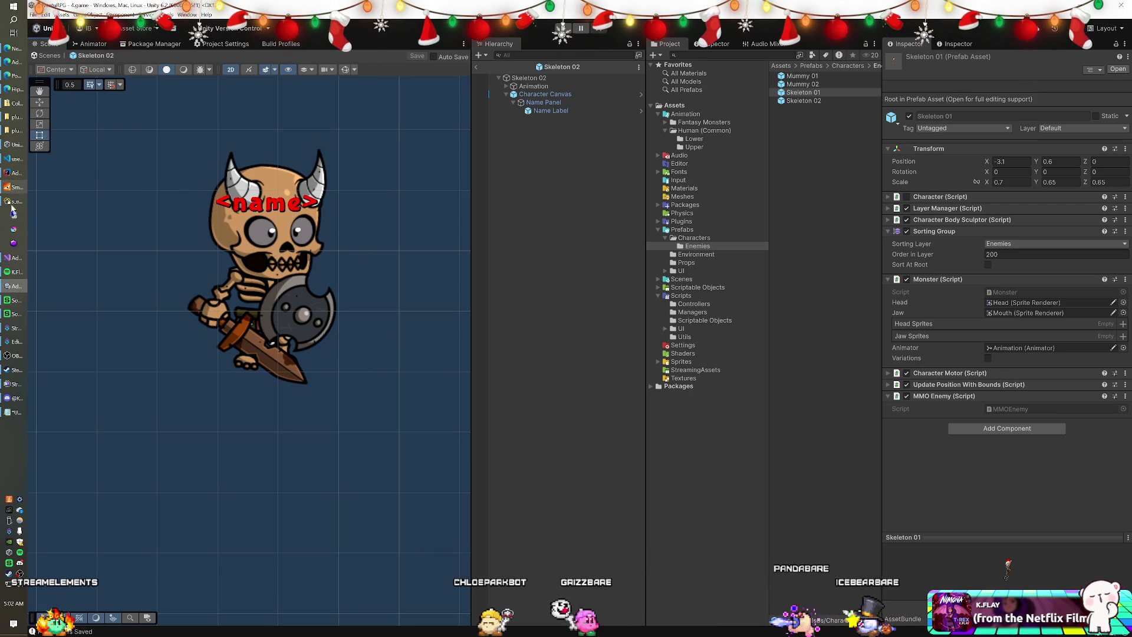
pyautogui.click(14, 204)
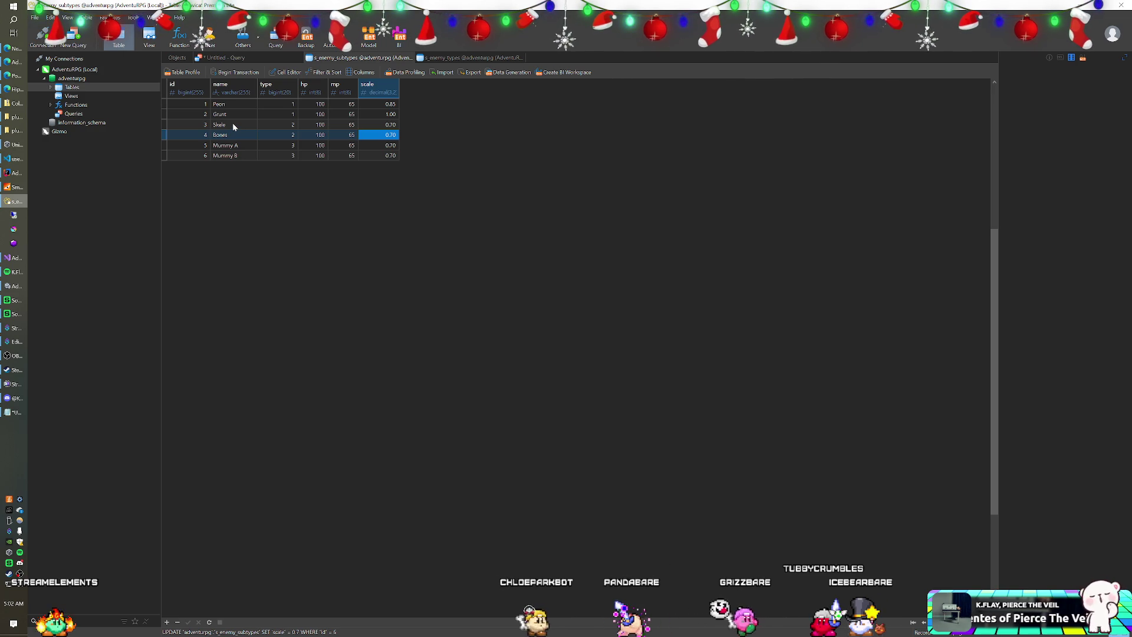
pyautogui.click(13, 286)
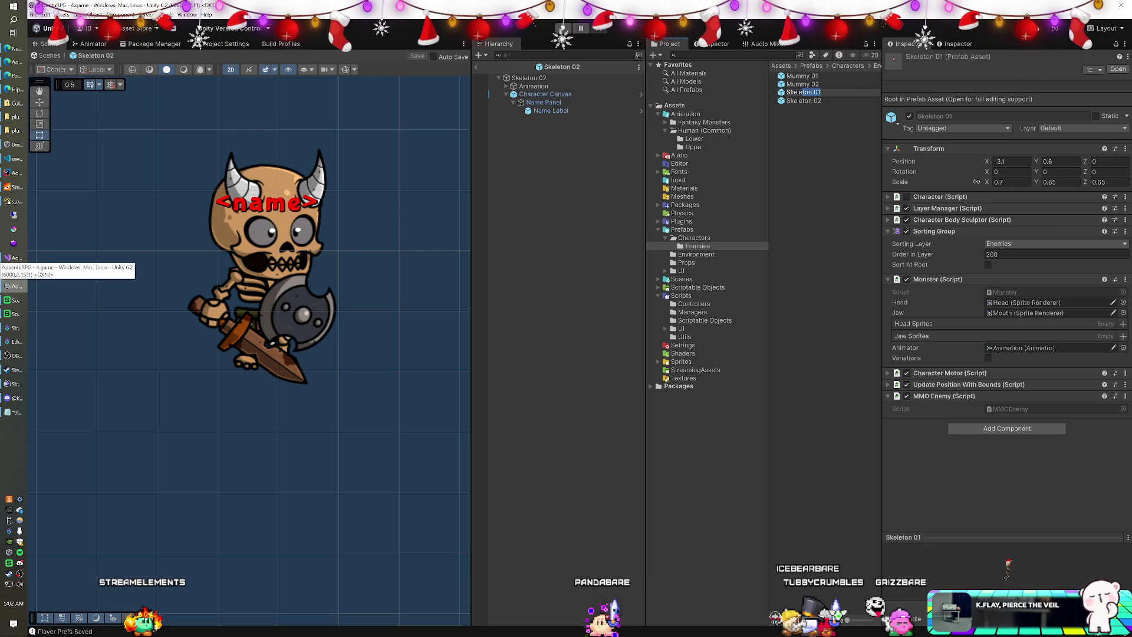
pyautogui.write('Skele')
# Rename the Skeleton 02 prefab to Bones and check its Name Label.
pyautogui.click(803, 101)
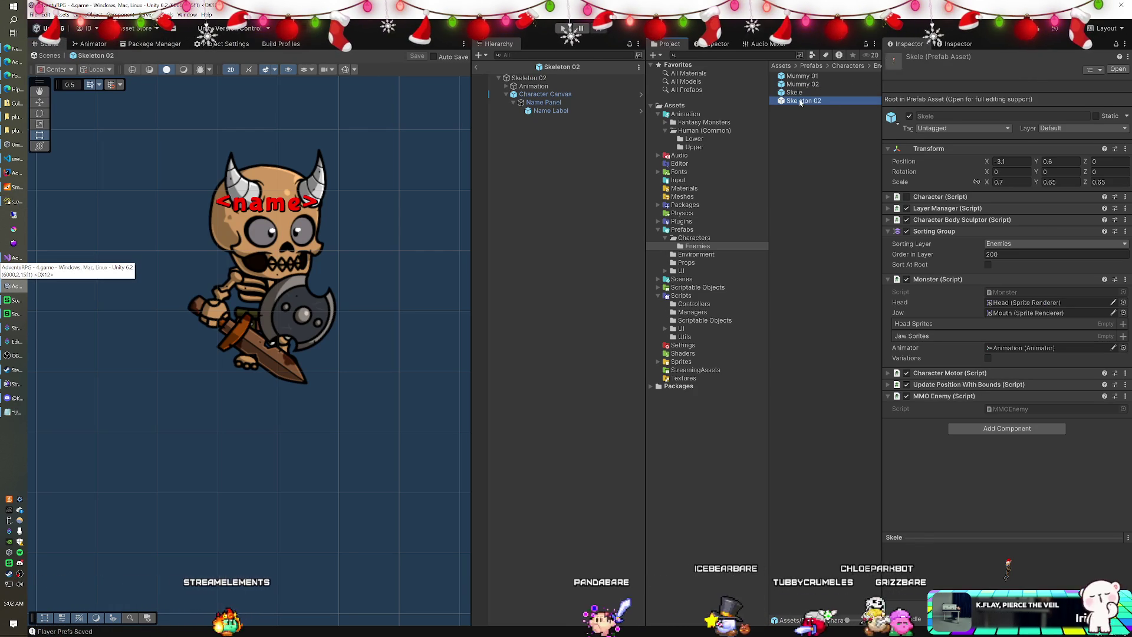
pyautogui.press('F2')
pyautogui.write('Bones')
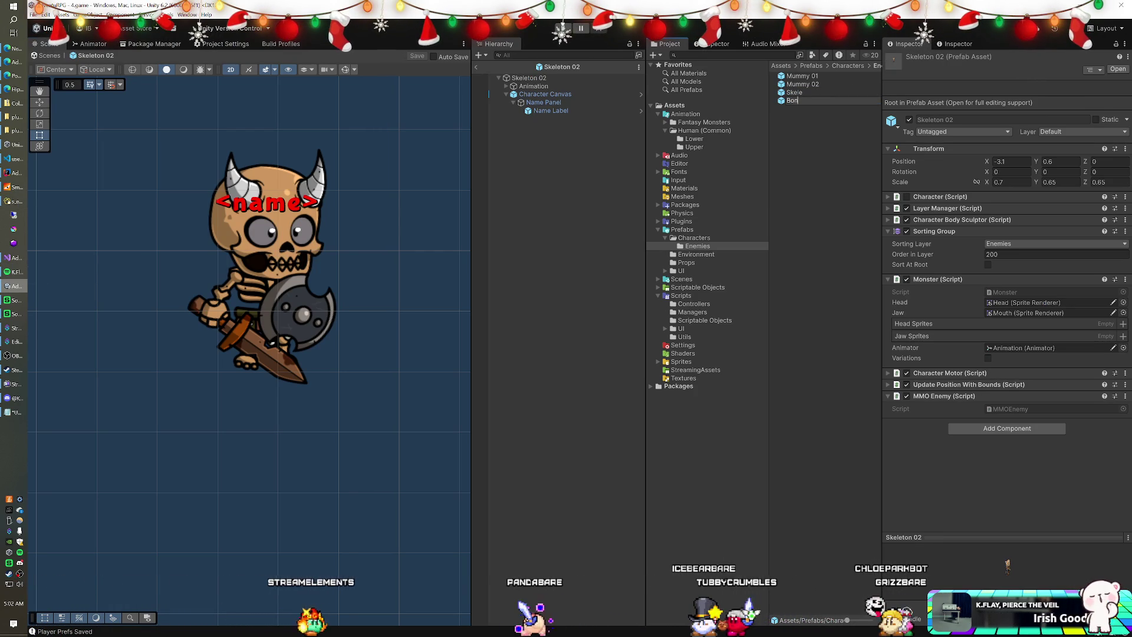
pyautogui.press('Return')
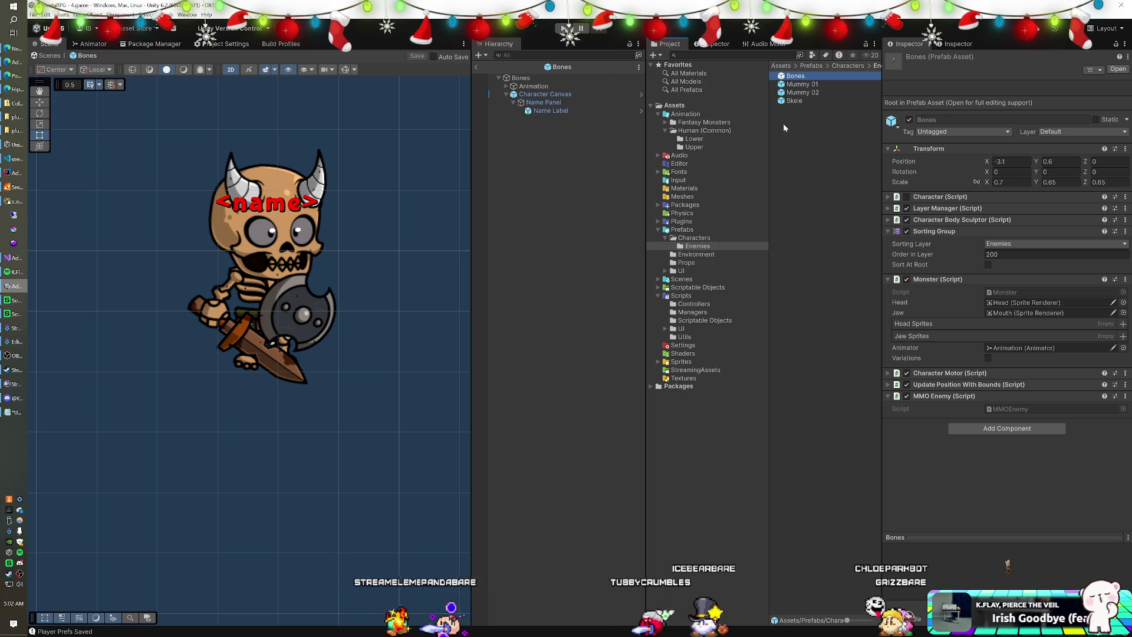
pyautogui.click(546, 112)
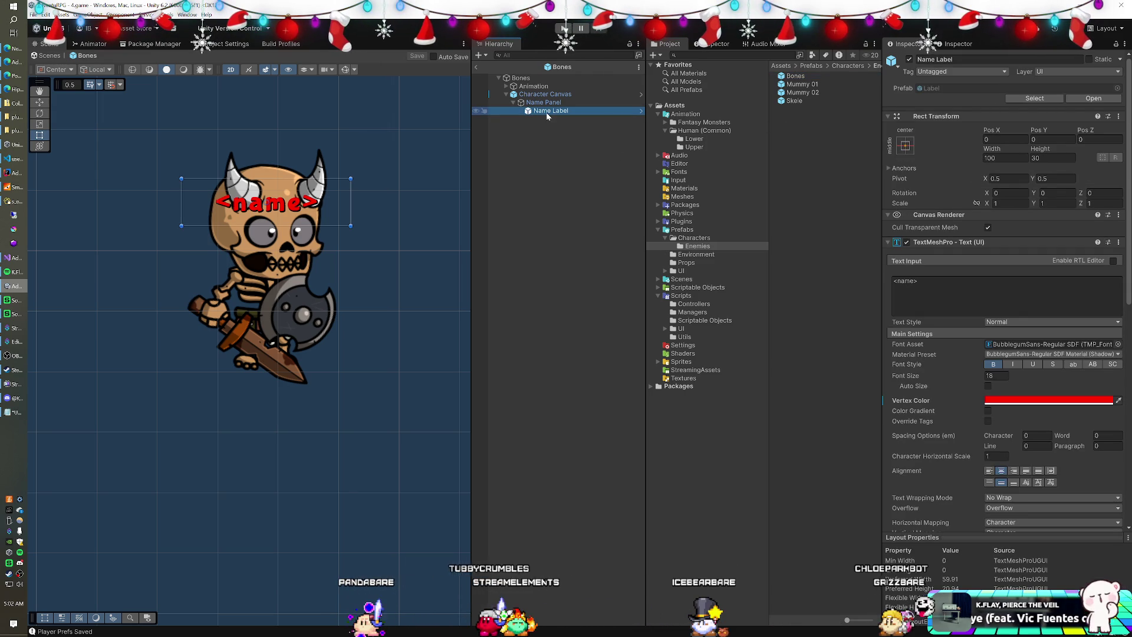
# Exit Prefab Mode back to the game scene and switch to Visual Studio.
pyautogui.click(478, 66)
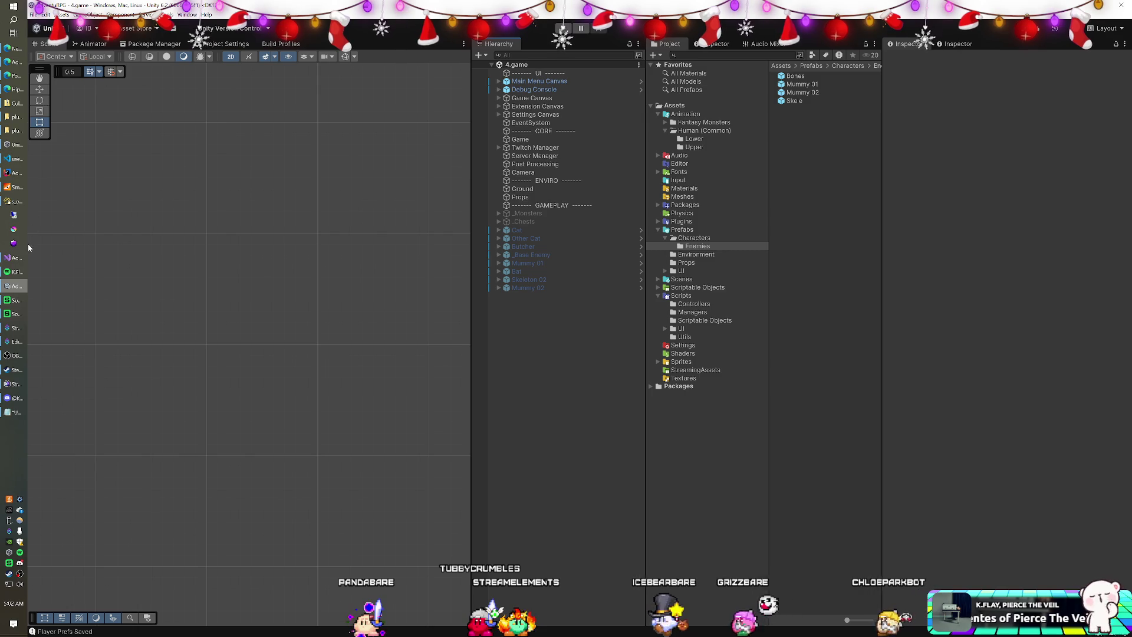
pyautogui.click(15, 258)
pyautogui.click(279, 195)
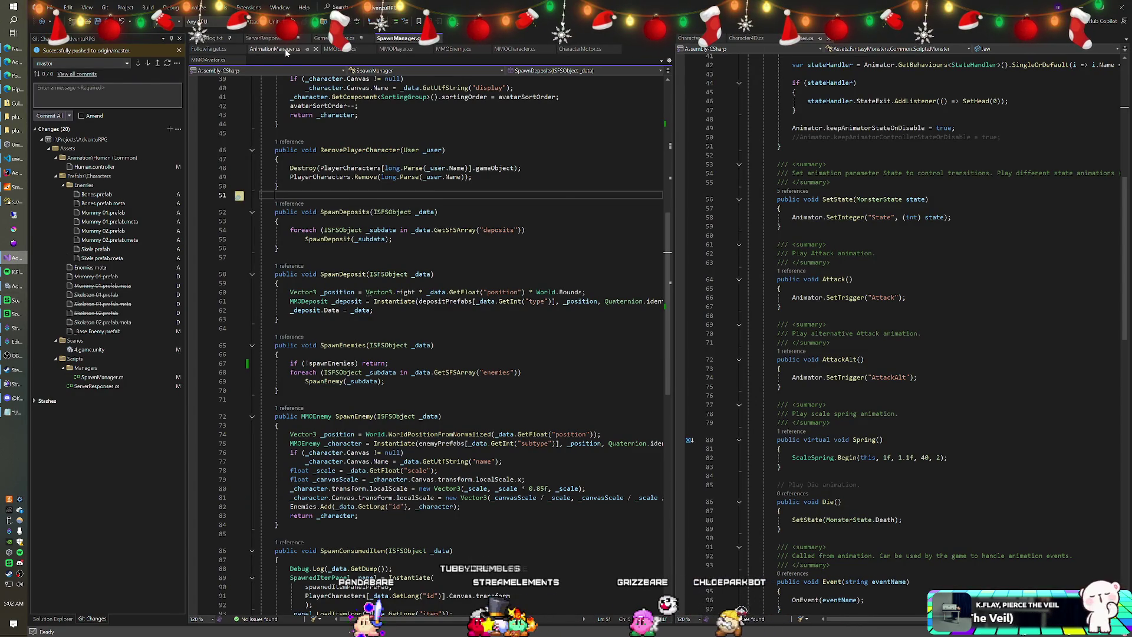
# View the MMOEnemy.cs script, then return to Unity.
pyautogui.click(447, 50)
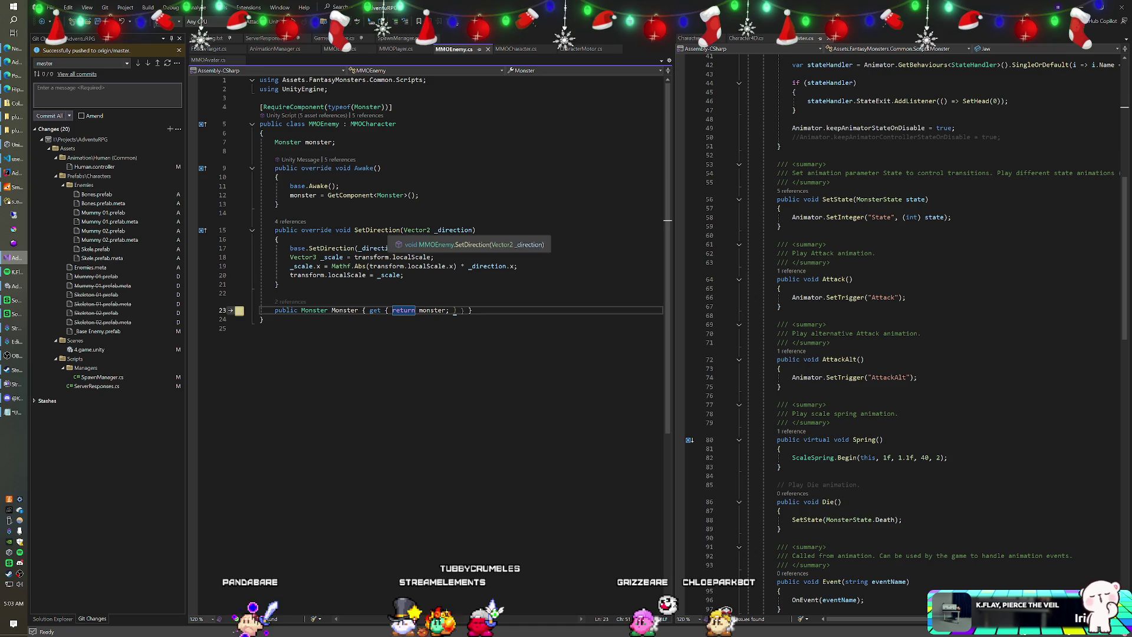
pyautogui.hotkey('alt', 'Tab')
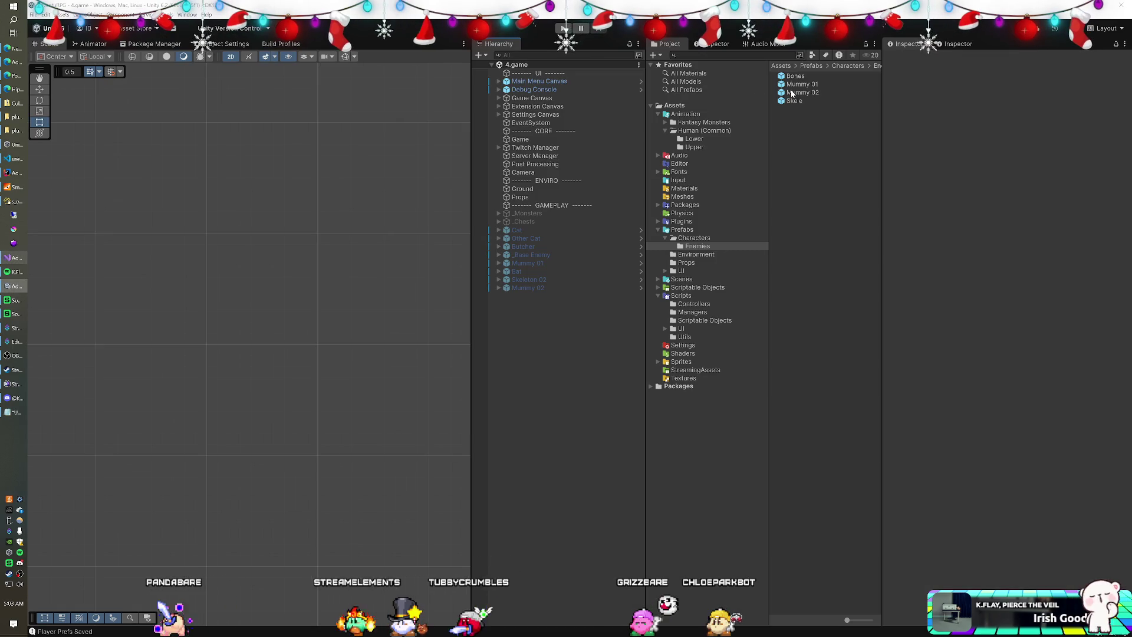
# Open the Skele prefab, inspect its Animation child, then go back to Visual Studio.
pyautogui.doubleClick(793, 101)
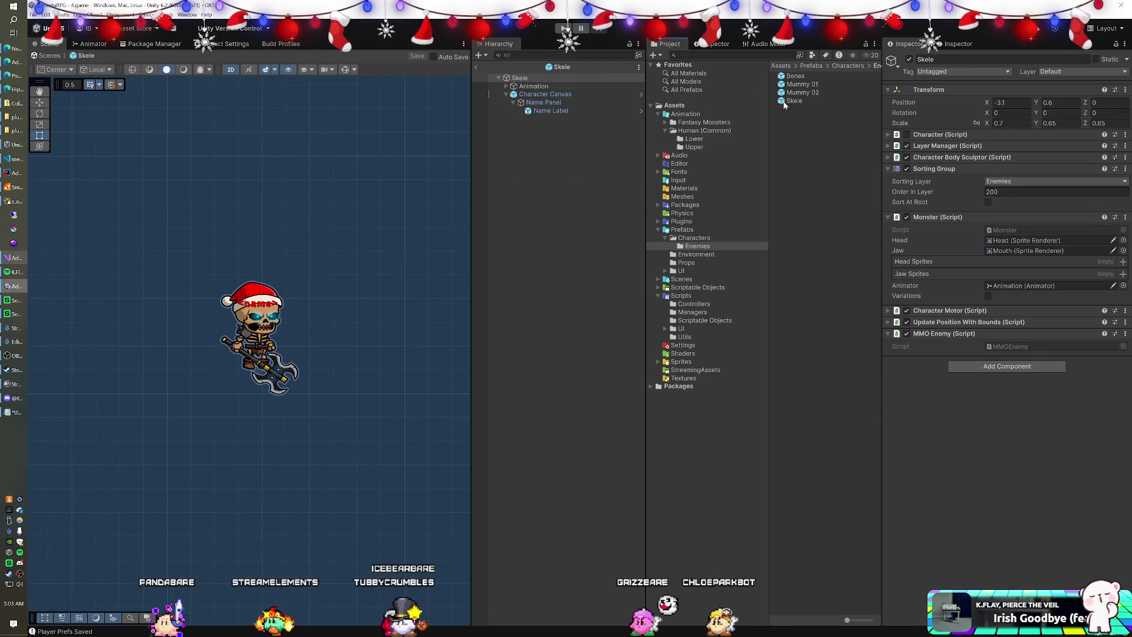
pyautogui.click(533, 87)
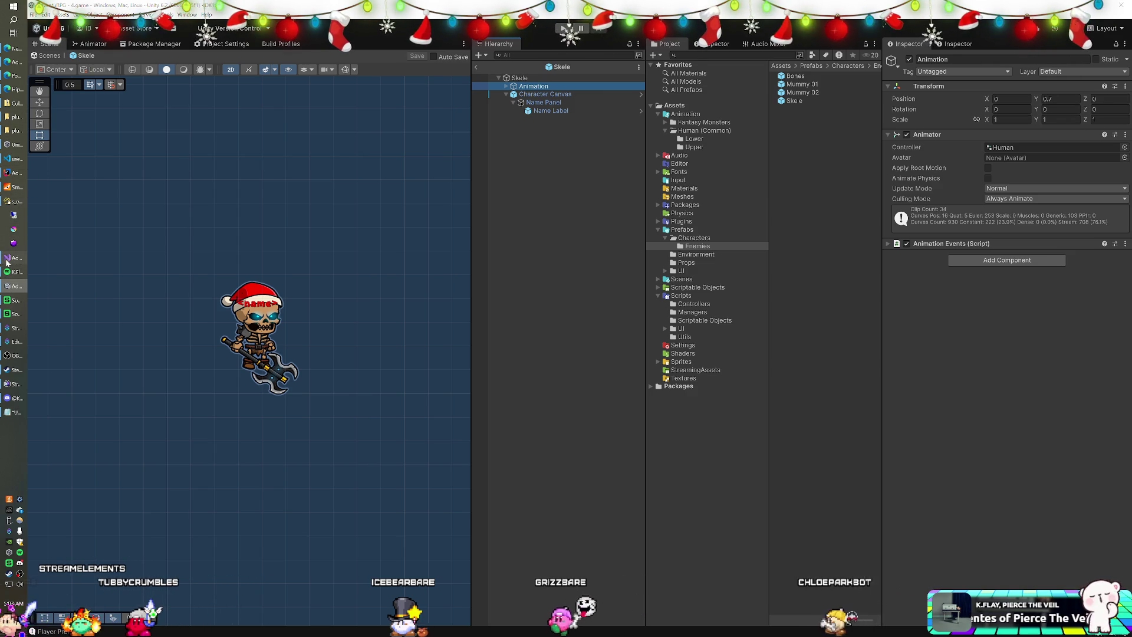
pyautogui.hotkey('alt', 'Tab')
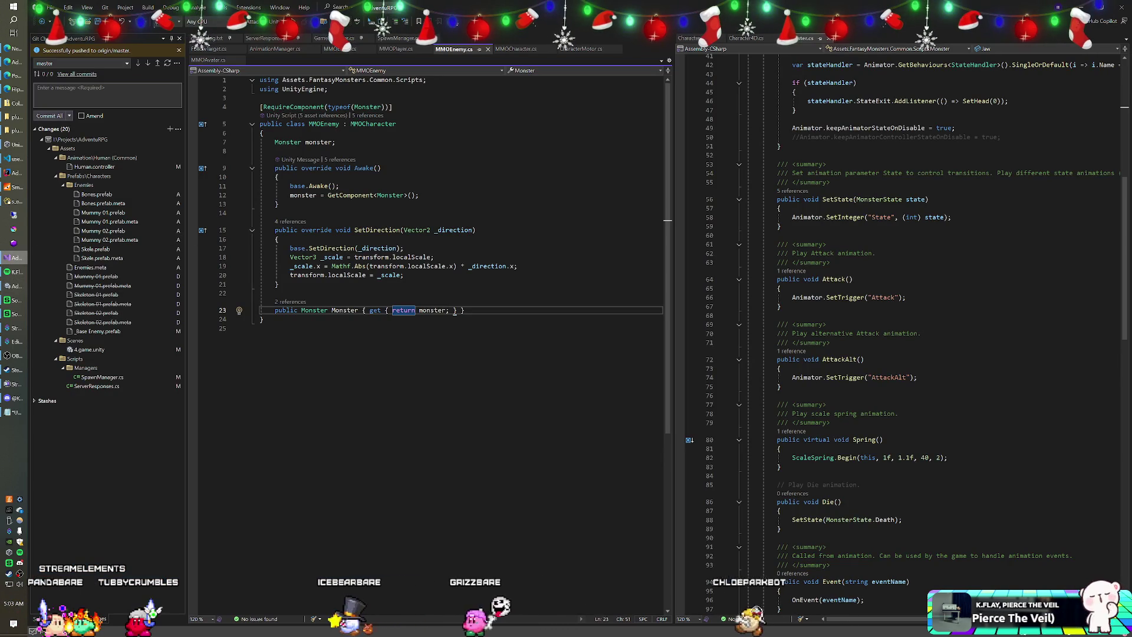
# Replace SetDirection's scale-flipping lines with transform.GetChild(0).localScale = Vector3.right * _direction.x.
pyautogui.press('Up')
pyautogui.press('Up')
pyautogui.press('Up')
pyautogui.hotkey('shift', 'Down')
pyautogui.hotkey('shift', 'Down')
pyautogui.hotkey('shift', 'Down')
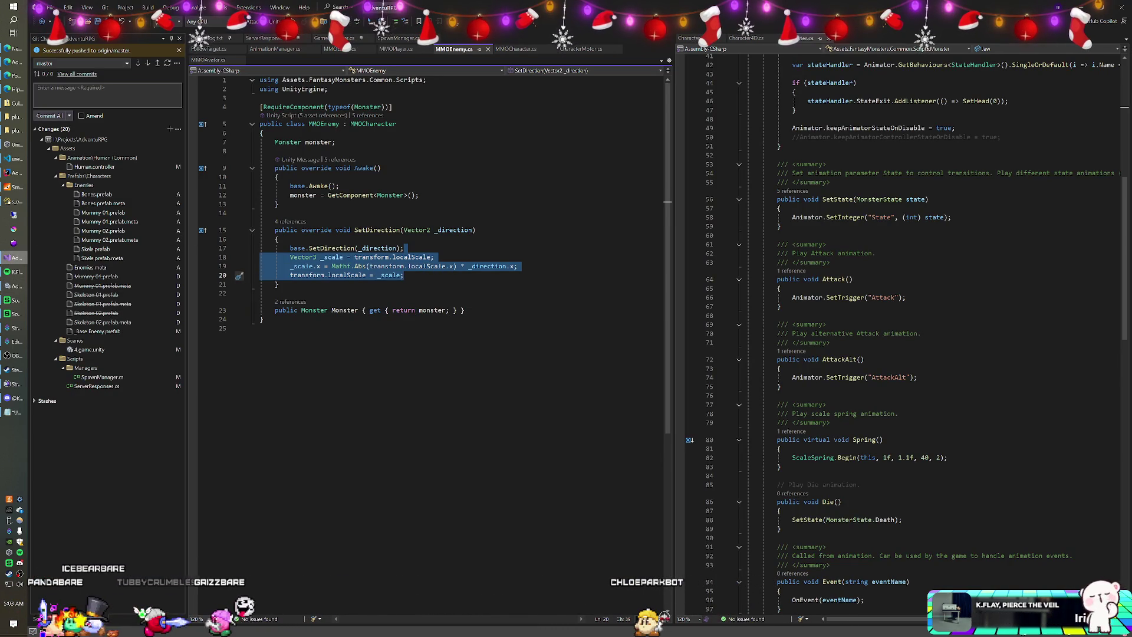
pyautogui.press('Delete')
pyautogui.write('ra')
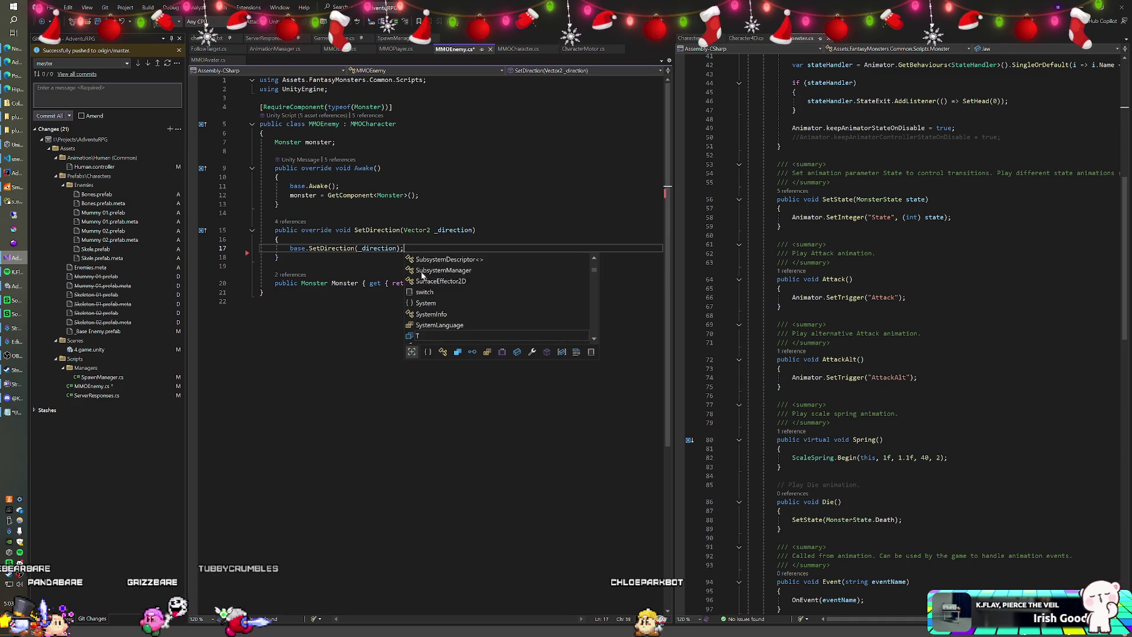
pyautogui.press('Return')
pyautogui.write('transform.GetChi')
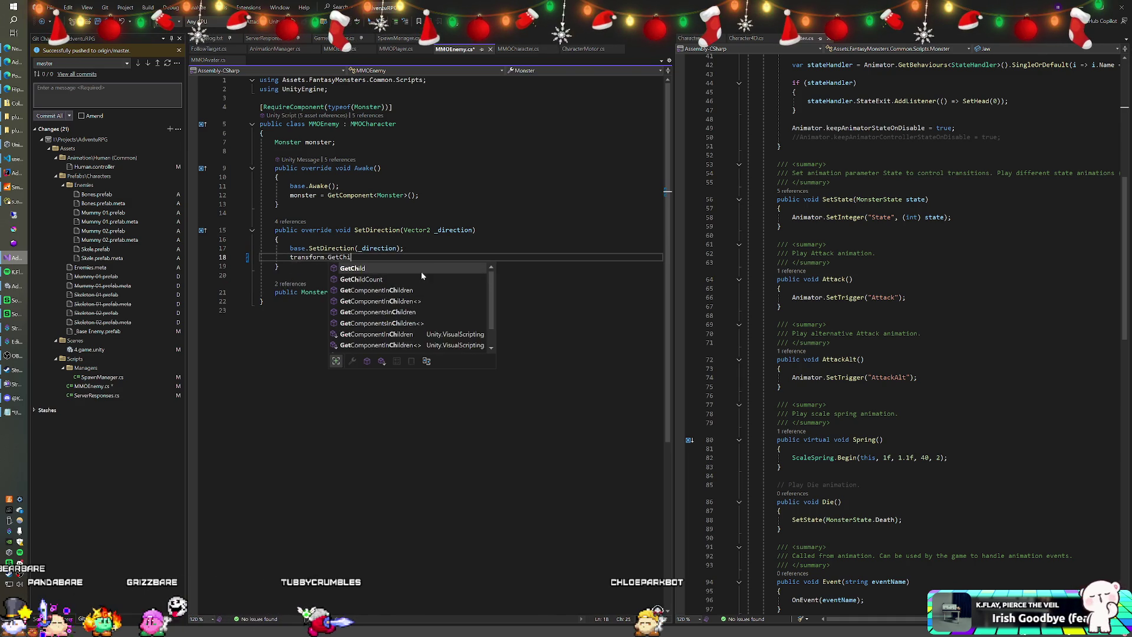
pyautogui.write('ld(0).')
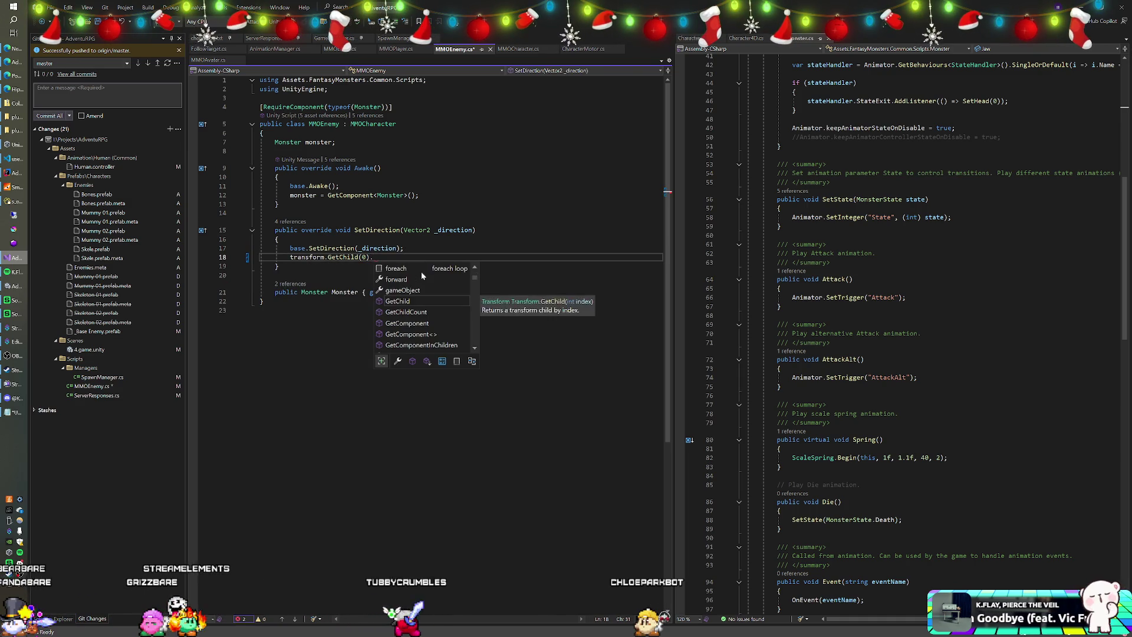
pyautogui.write('localScal')
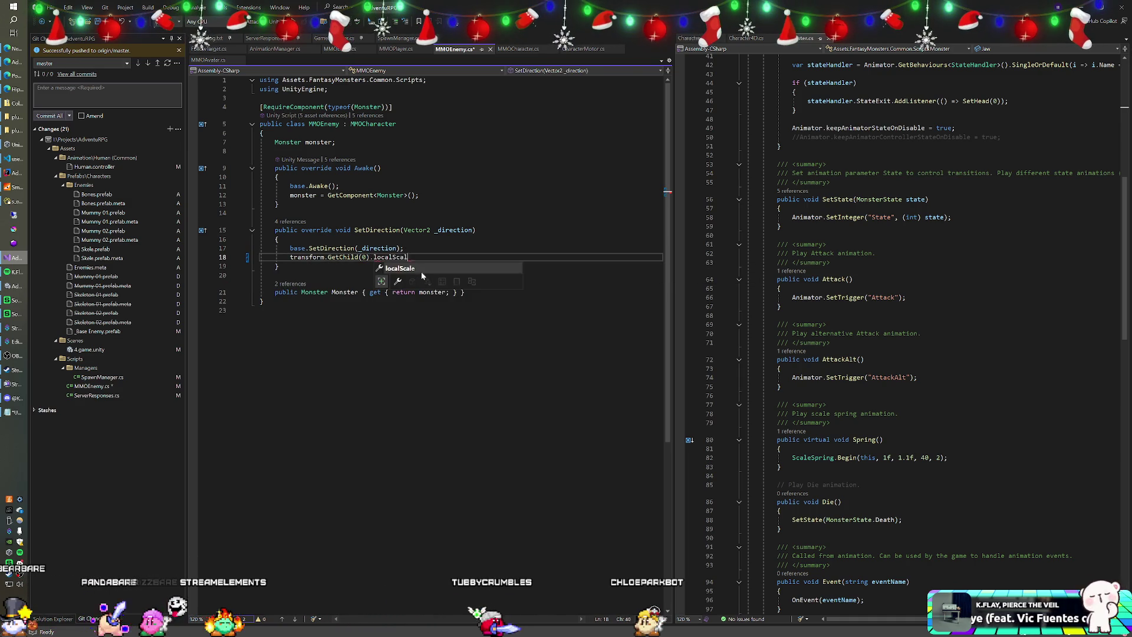
pyautogui.write('e = Vector3')
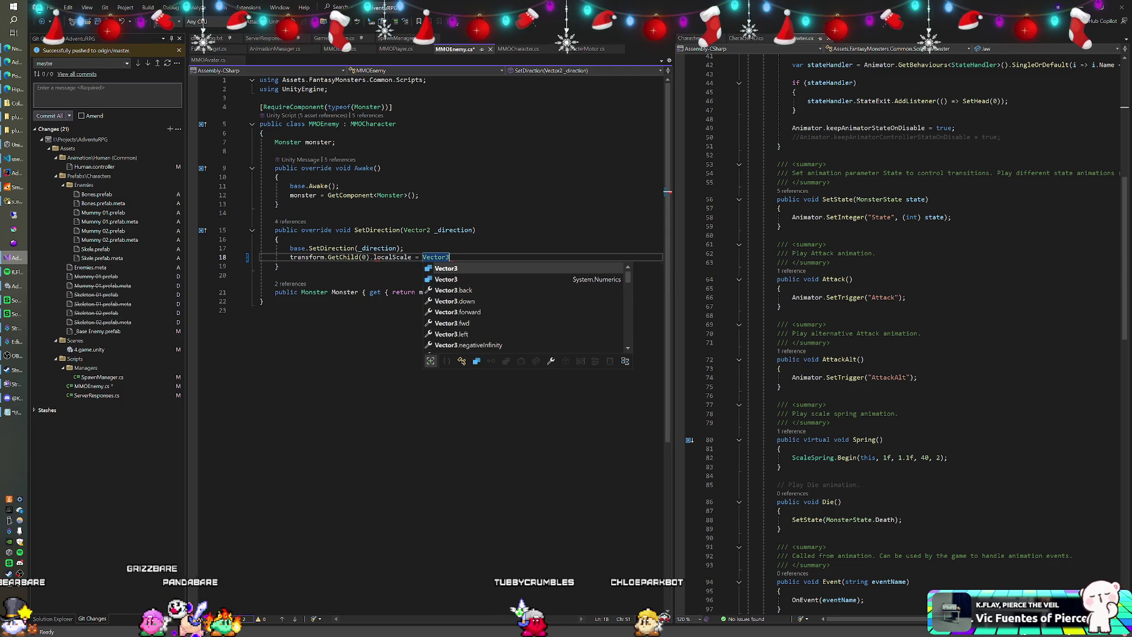
pyautogui.write('.r')
pyautogui.write('i')
pyautogui.press('Tab')
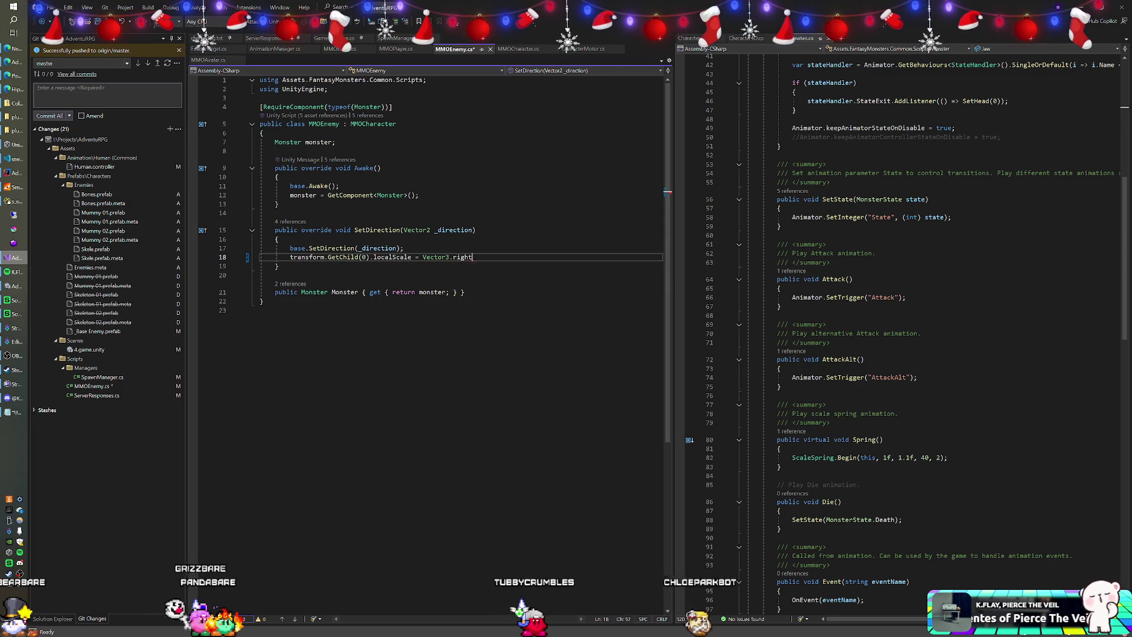
pyautogui.write(' * _direction.x;')
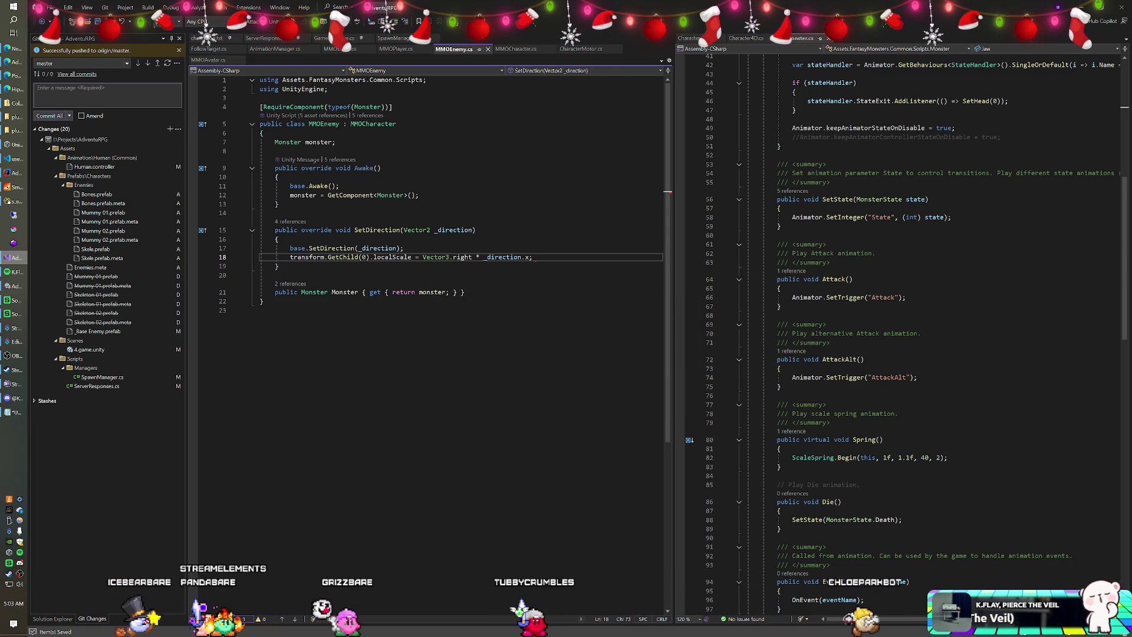
pyautogui.click(278, 239)
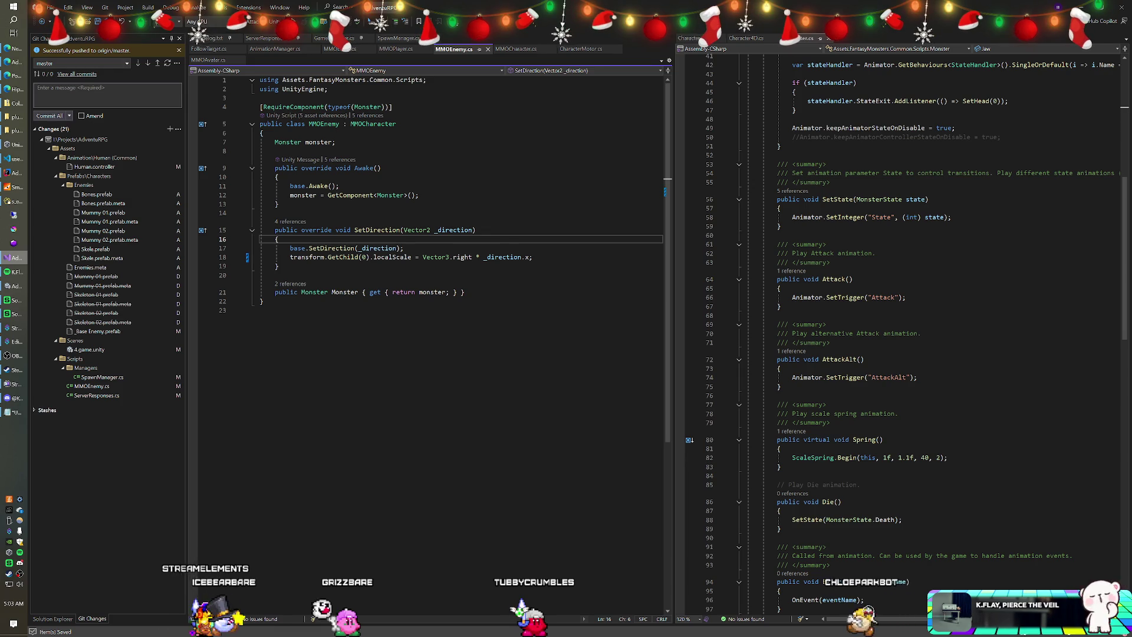
pyautogui.hotkey('alt', 'Tab')
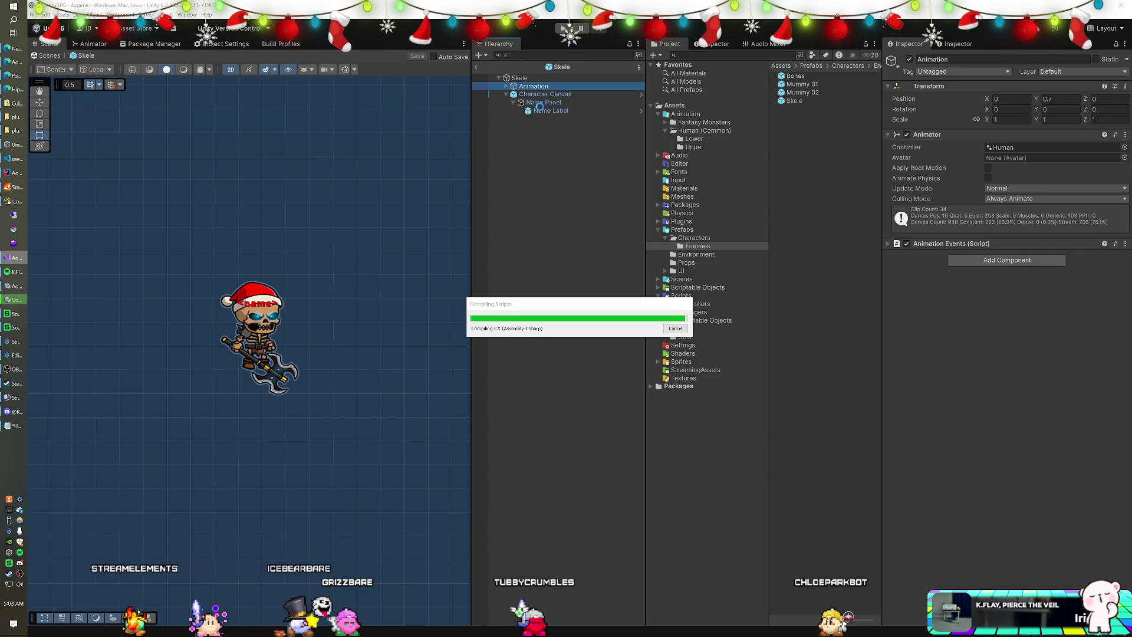